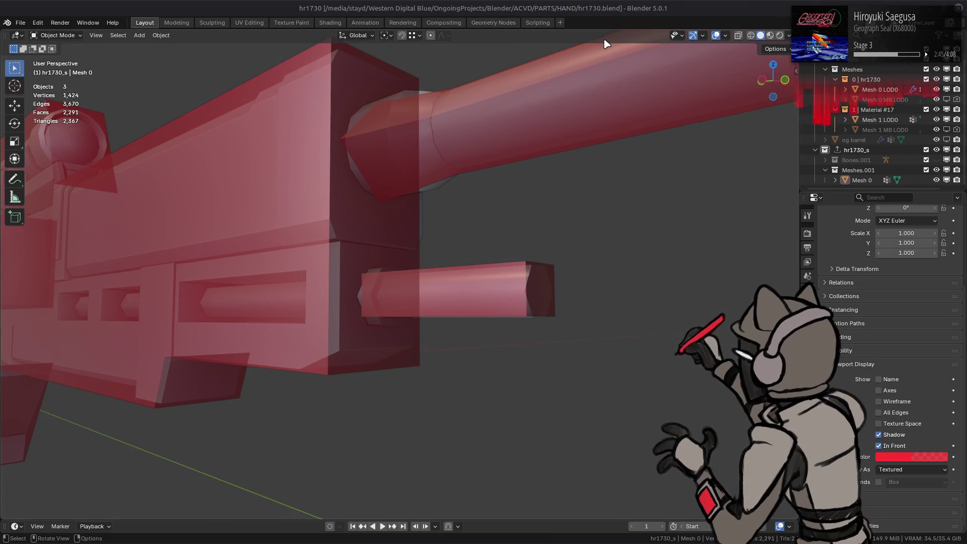
Select the whole lower-tube box of the red proxy mesh in Edit Mode.
{"action": "left_click", "coordinate": [516, 278]}
{"action": "key", "text": "Tab"}
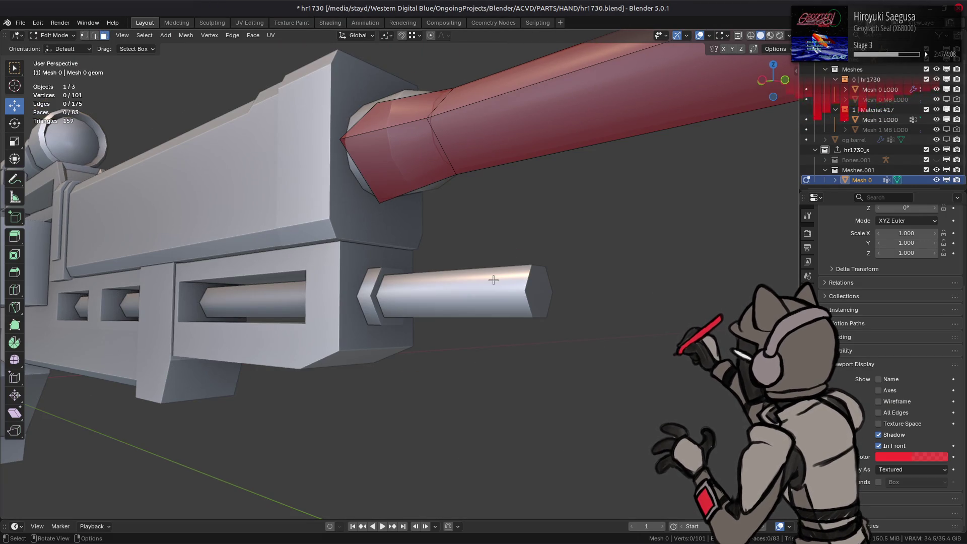
{"action": "left_click", "coordinate": [493, 280]}
{"action": "scroll", "coordinate": [493, 280], "scroll_direction": "up", "scroll_amount": 2}
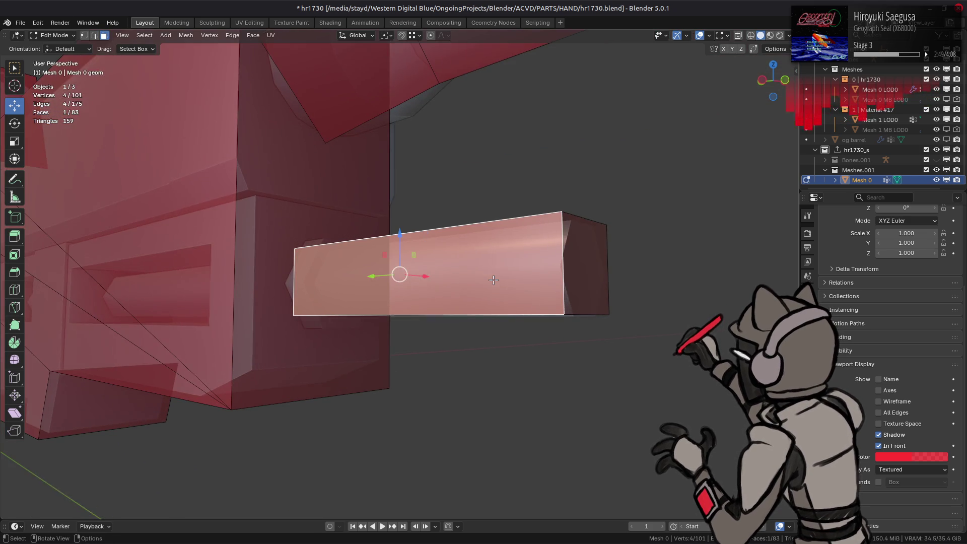
{"action": "key", "text": "ctrl+l"}
{"action": "mouse_move", "coordinate": [433, 282]}
{"action": "middle_mouse_down"}
{"action": "mouse_move", "coordinate": [399, 292]}
{"action": "mouse_move", "coordinate": [480, 292]}
{"action": "mouse_move", "coordinate": [491, 277]}
{"action": "middle_mouse_up"}
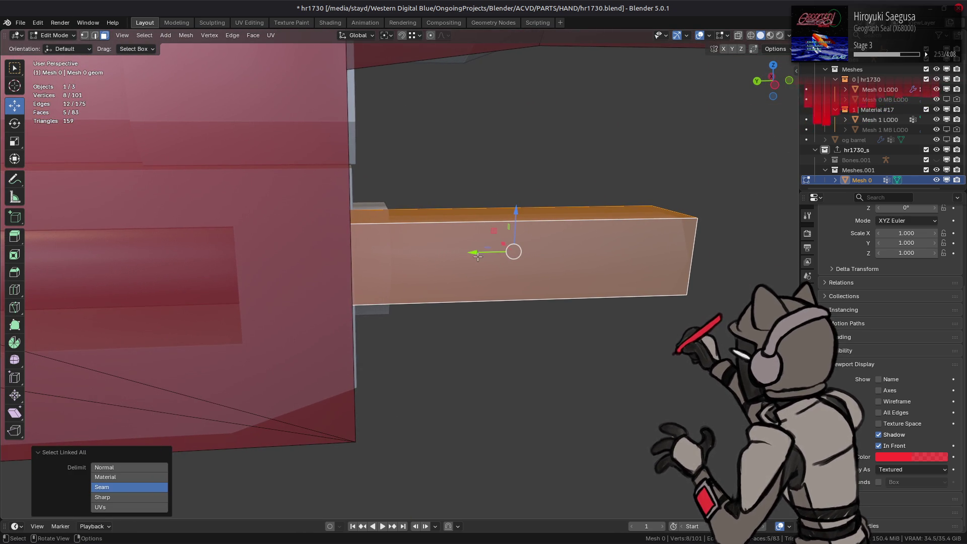
Move the lower-tube box -0.01 (1 cm) along X.
{"action": "left_click_drag", "start_coordinate": [478, 253], "coordinate": [472, 256]}
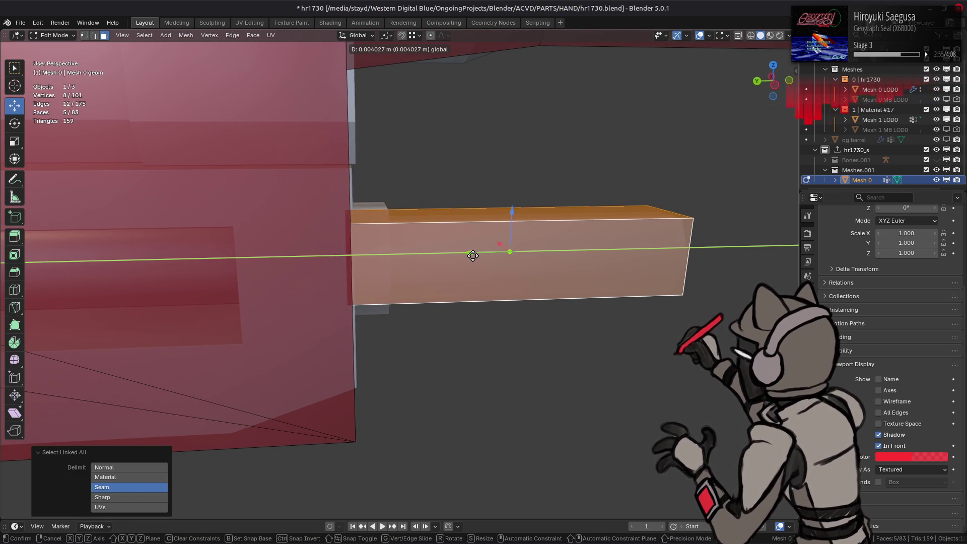
{"action": "type", "text": ".1"}
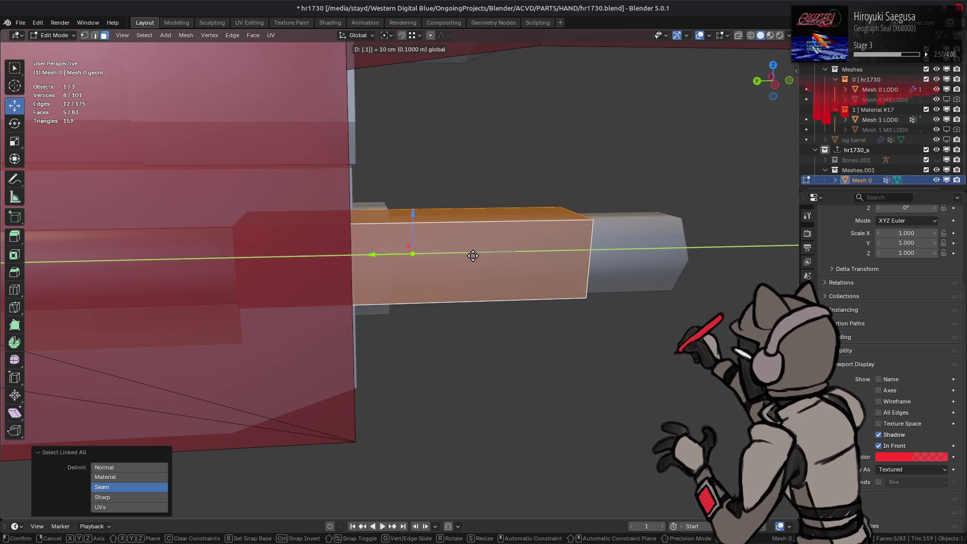
{"action": "key", "text": "BackSpace"}
{"action": "type", "text": "01-"}
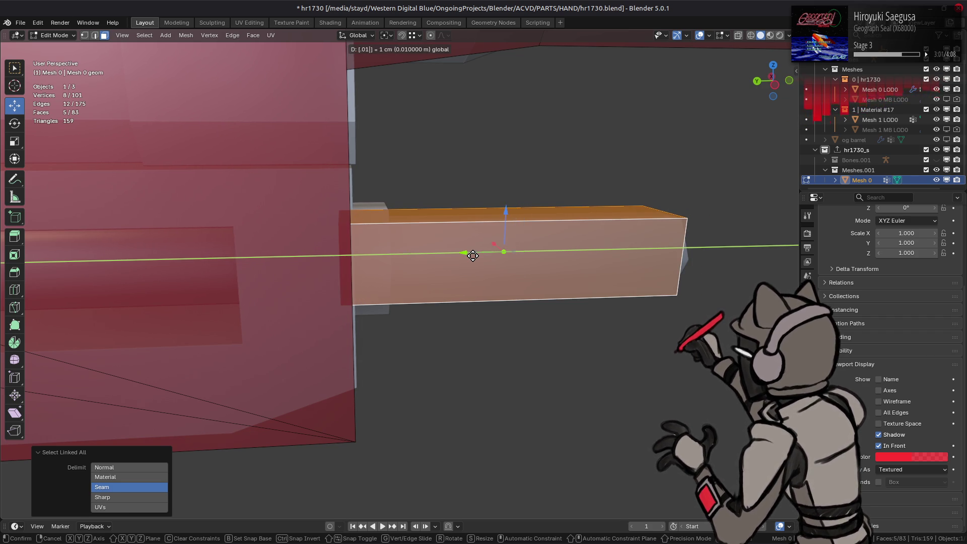
{"action": "left_click", "coordinate": [468, 256]}
Nudge the box's end face slightly along Y, then reselect the whole box in front view.
{"action": "middle_click_drag", "start_coordinate": [460, 259], "coordinate": [439, 281]}
{"action": "left_click", "coordinate": [526, 272]}
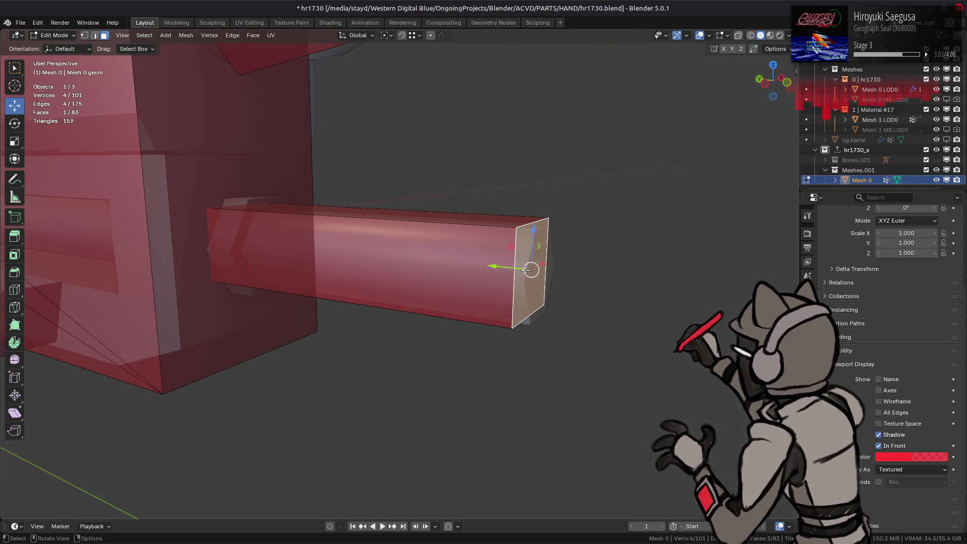
{"action": "key", "text": "g"}
{"action": "key", "text": "y"}
{"action": "left_click", "coordinate": [524, 281]}
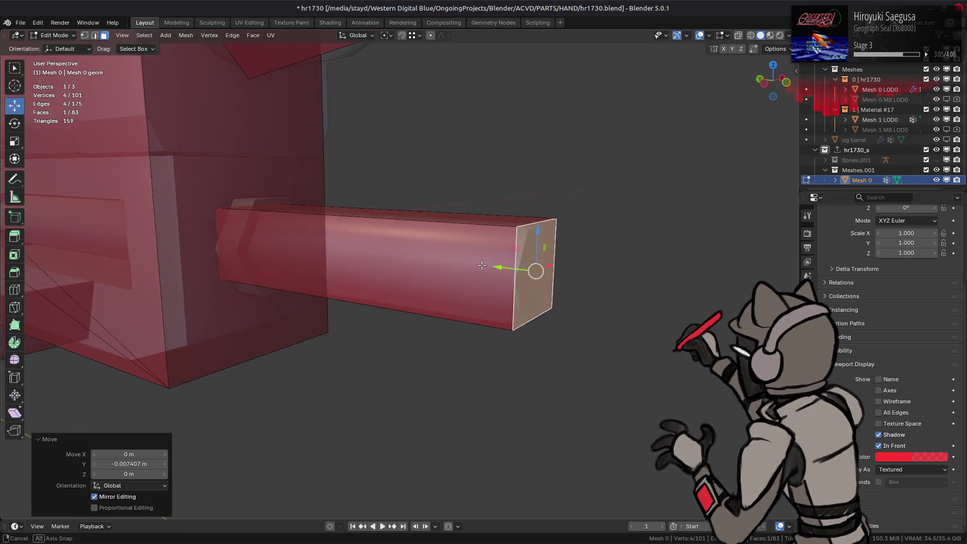
{"action": "key", "text": "KP_1"}
{"action": "key", "text": "ctrl+KP_Add"}
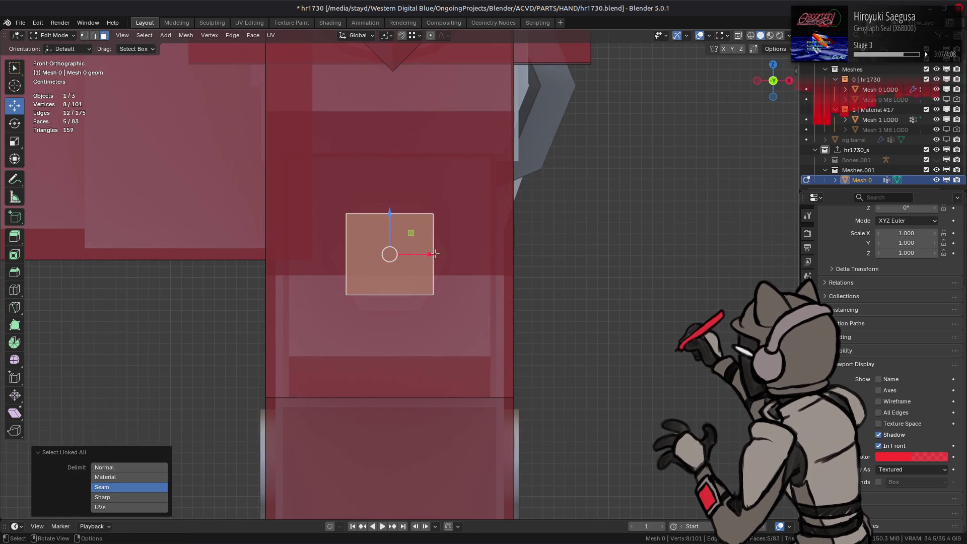
Isolate the lower-tube box and switch snapping from edge centres to vertices.
{"action": "key", "text": "shift+h"}
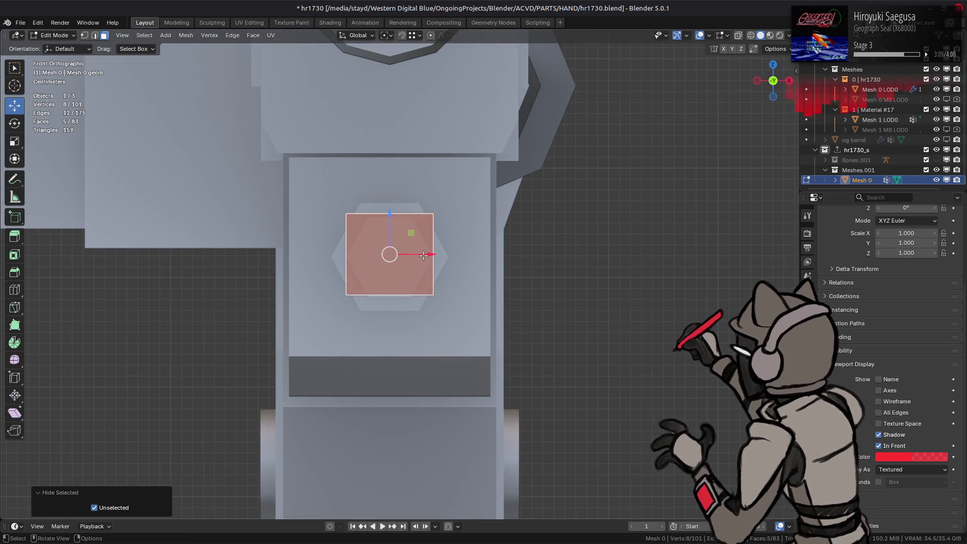
{"action": "scroll", "coordinate": [423, 255], "scroll_direction": "up", "scroll_amount": 4}
{"action": "mouse_move", "coordinate": [376, 194]}
{"action": "left_mouse_down"}
{"action": "mouse_move", "coordinate": [375, 209]}
{"action": "mouse_move", "coordinate": [469, 240]}
{"action": "left_mouse_up"}
{"action": "left_click", "coordinate": [413, 40]}
{"action": "left_click", "coordinate": [418, 37]}
{"action": "left_click", "coordinate": [398, 151]}
{"action": "left_click_drag", "start_coordinate": [420, 241], "coordinate": [383, 156]}
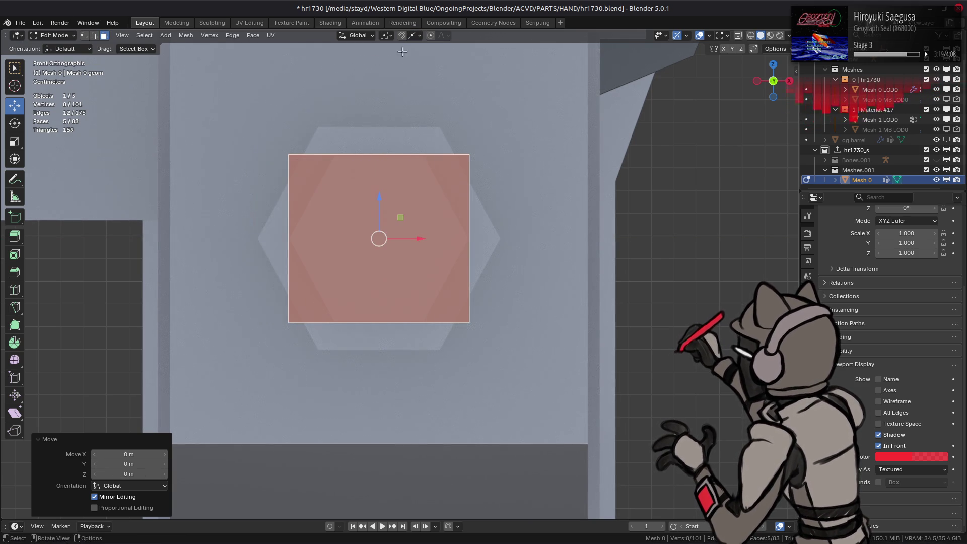
{"action": "left_click", "coordinate": [416, 36]}
{"action": "left_click", "coordinate": [388, 107]}
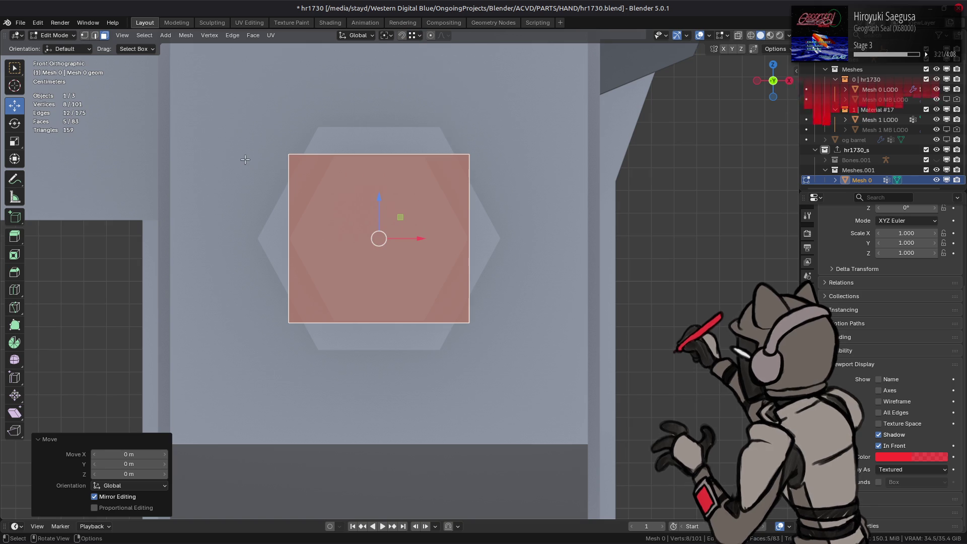
Lower the box's top face down to the box bottom with vertex snapping.
{"action": "middle_click_drag", "start_coordinate": [300, 171], "coordinate": [320, 183]}
{"action": "scroll", "coordinate": [320, 182], "scroll_direction": "down", "scroll_amount": 4}
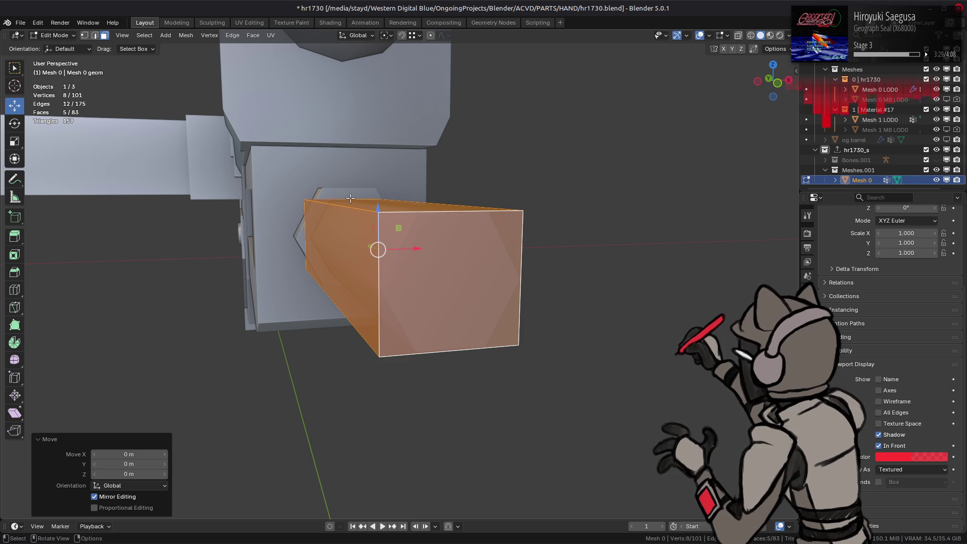
{"action": "mouse_move", "coordinate": [350, 199]}
{"action": "middle_mouse_down"}
{"action": "mouse_move", "coordinate": [333, 252]}
{"action": "mouse_move", "coordinate": [218, 253]}
{"action": "mouse_move", "coordinate": [277, 235]}
{"action": "middle_mouse_up"}
{"action": "scroll", "coordinate": [333, 254], "scroll_direction": "up", "scroll_amount": 2}
{"action": "scroll", "coordinate": [278, 235], "scroll_direction": "up", "scroll_amount": 3}
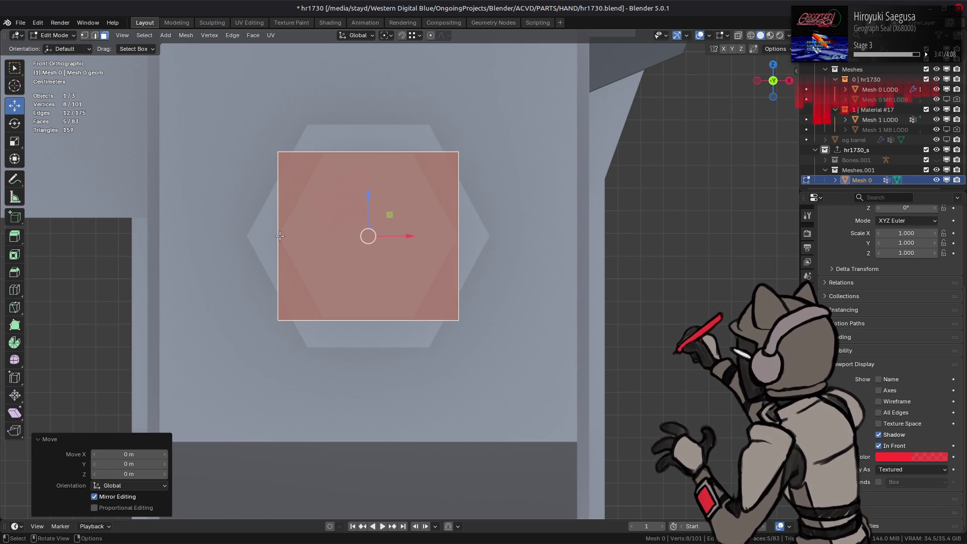
{"action": "mouse_move", "coordinate": [371, 165]}
{"action": "middle_mouse_down"}
{"action": "mouse_move", "coordinate": [388, 181]}
{"action": "mouse_move", "coordinate": [376, 214]}
{"action": "middle_mouse_up"}
{"action": "left_click", "coordinate": [406, 220]}
{"action": "mouse_move", "coordinate": [406, 183]}
{"action": "left_mouse_down"}
{"action": "mouse_move", "coordinate": [401, 410]}
{"action": "mouse_move", "coordinate": [389, 391]}
{"action": "left_mouse_up"}
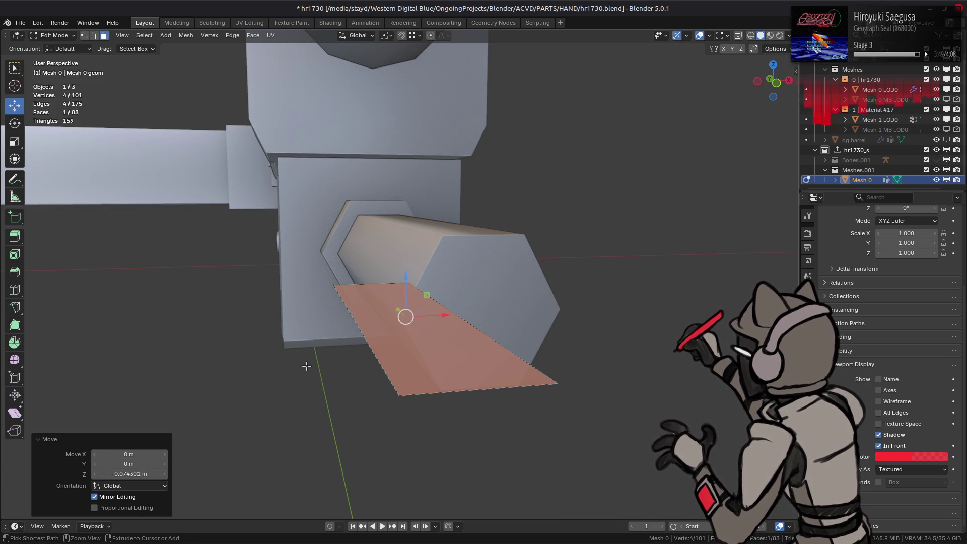
Undo the trial face moves, restoring the box's top face to its original height.
{"action": "key", "text": "ctrl+z"}
{"action": "left_click", "coordinate": [353, 269]}
{"action": "left_click_drag", "start_coordinate": [397, 267], "coordinate": [557, 379]}
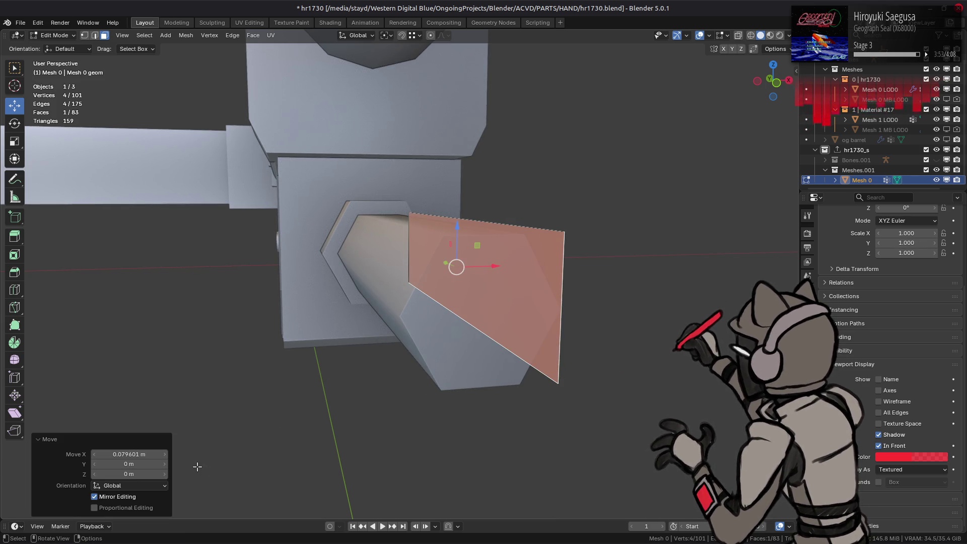
{"action": "key", "text": "ctrl+z"}
{"action": "key", "text": "ctrl+z"}
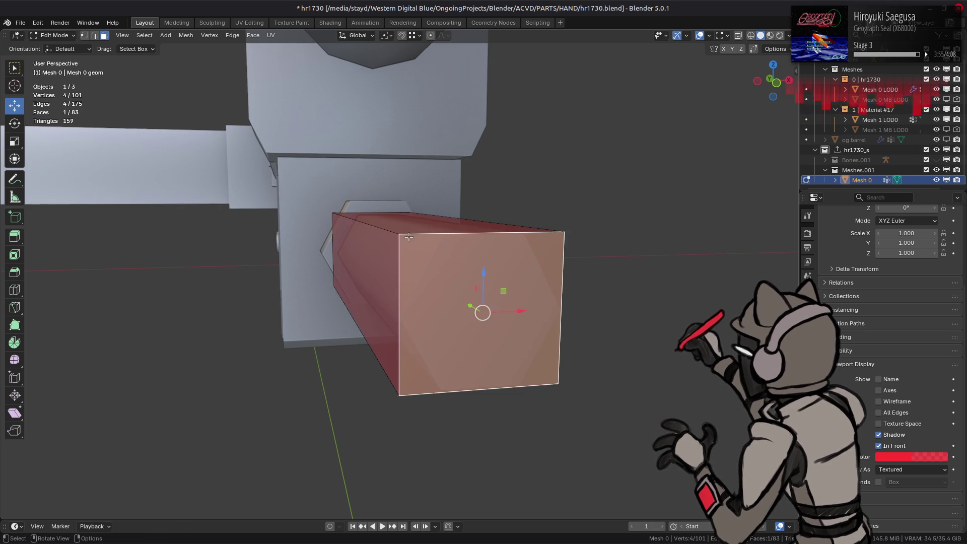
{"action": "key", "text": "ctrl+z"}
{"action": "left_click_drag", "start_coordinate": [411, 171], "coordinate": [411, 269]}
{"action": "left_click", "coordinate": [128, 474]}
{"action": "key", "text": "Escape"}
{"action": "key", "text": "ctrl+z"}
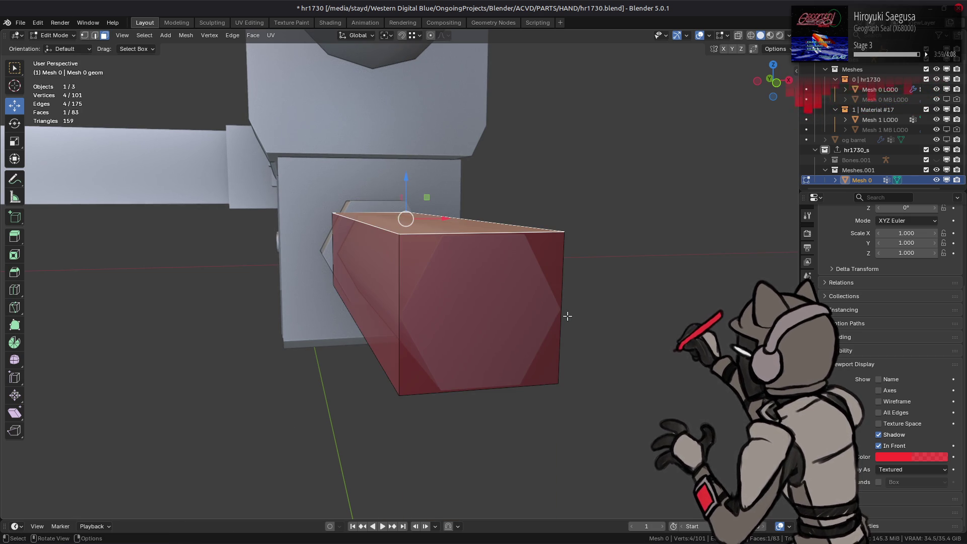
Move the selected face along X by the pasted 0.0743 m offset.
{"action": "key", "text": "g"}
{"action": "key", "text": "x"}
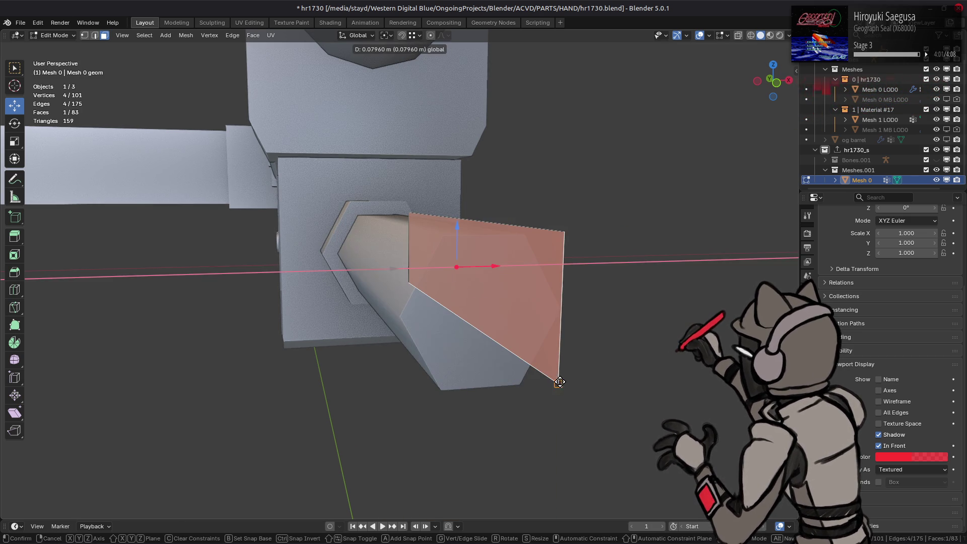
{"action": "left_click", "coordinate": [525, 283]}
{"action": "key", "text": "g"}
{"action": "key", "text": "x"}
{"action": "left_click", "coordinate": [369, 360]}
{"action": "left_click", "coordinate": [128, 454]}
{"action": "type", "text": "-0.074301 m"}
{"action": "key", "text": "Return"}
Shift the whole linked box slightly left along X with edge-centre snapping, then restore vertex snapping.
{"action": "left_click", "coordinate": [451, 319]}
{"action": "key", "text": "ctrl+l"}
{"action": "left_click", "coordinate": [417, 38]}
{"action": "left_click", "coordinate": [399, 150]}
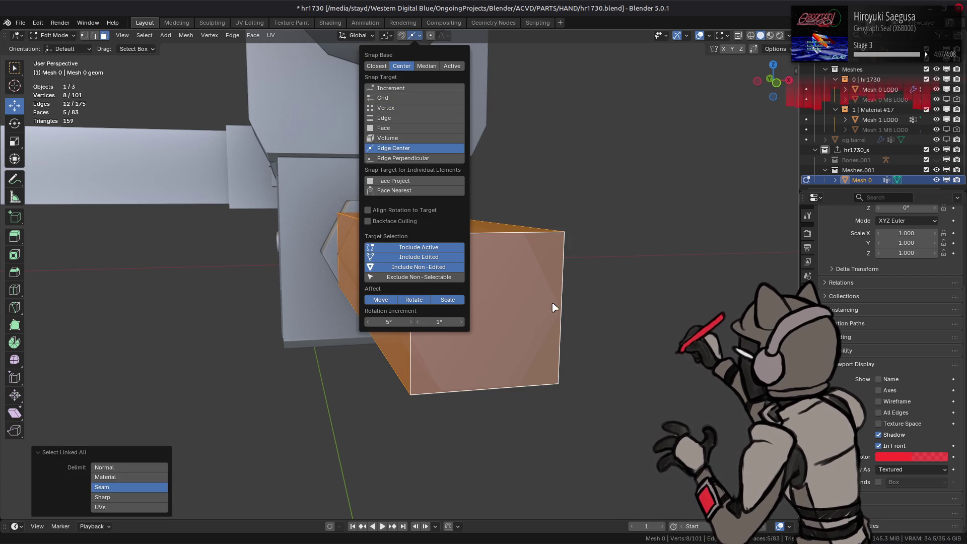
{"action": "left_click_drag", "start_coordinate": [443, 267], "coordinate": [381, 261]}
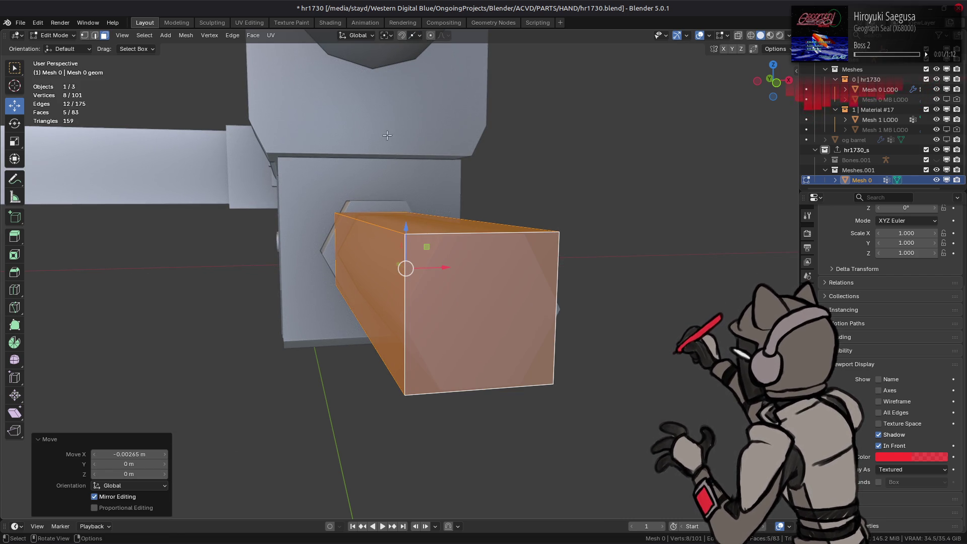
{"action": "left_click", "coordinate": [415, 34]}
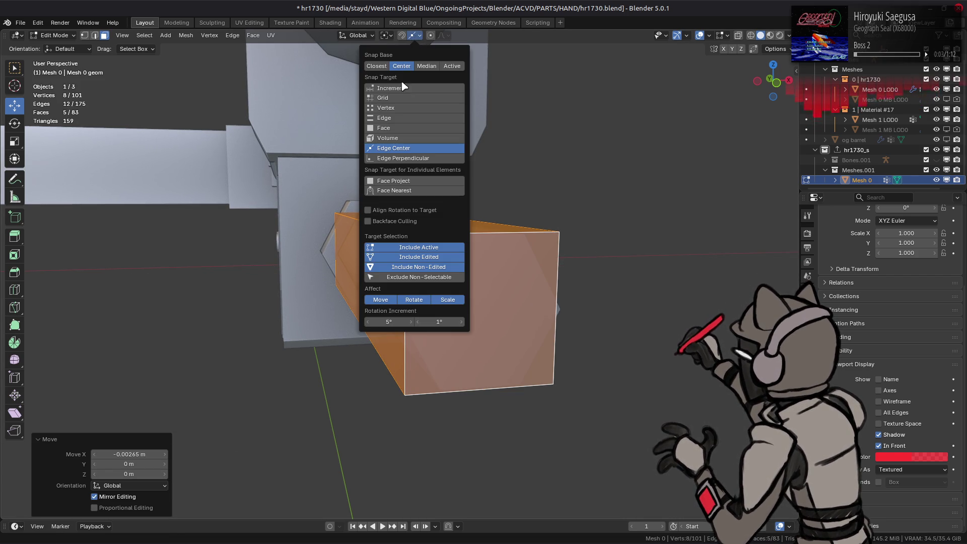
{"action": "left_click", "coordinate": [388, 107]}
{"action": "middle_click", "coordinate": [362, 226], "text": "alt"}
Leave Edit Mode, deselect the proxy mesh and save the blend file.
{"action": "key", "text": "2"}
{"action": "left_click", "coordinate": [299, 240], "text": "alt"}
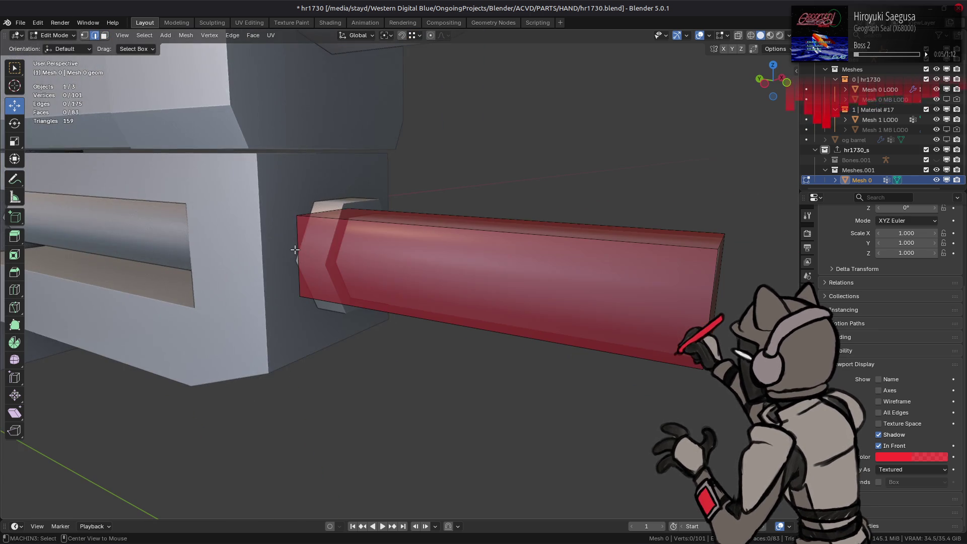
{"action": "key", "text": "Tab"}
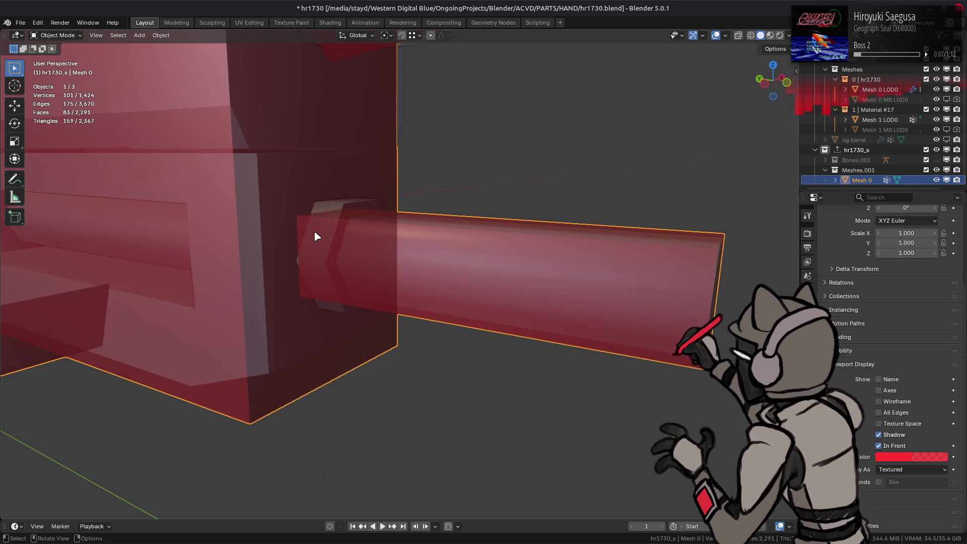
{"action": "scroll", "coordinate": [346, 215], "scroll_direction": "up", "scroll_amount": 3}
{"action": "key", "text": "alt+a"}
{"action": "mouse_move", "coordinate": [328, 231]}
{"action": "middle_mouse_down"}
{"action": "mouse_move", "coordinate": [463, 346]}
{"action": "mouse_move", "coordinate": [402, 320]}
{"action": "middle_mouse_up"}
{"action": "key", "text": "ctrl+s"}
Isolate the lower proxy box in Edit Mode, hiding the rest of the proxy mesh.
{"action": "left_click", "coordinate": [426, 285]}
{"action": "key", "text": "Tab"}
{"action": "left_click", "coordinate": [460, 274]}
{"action": "key", "text": "ctrl+l"}
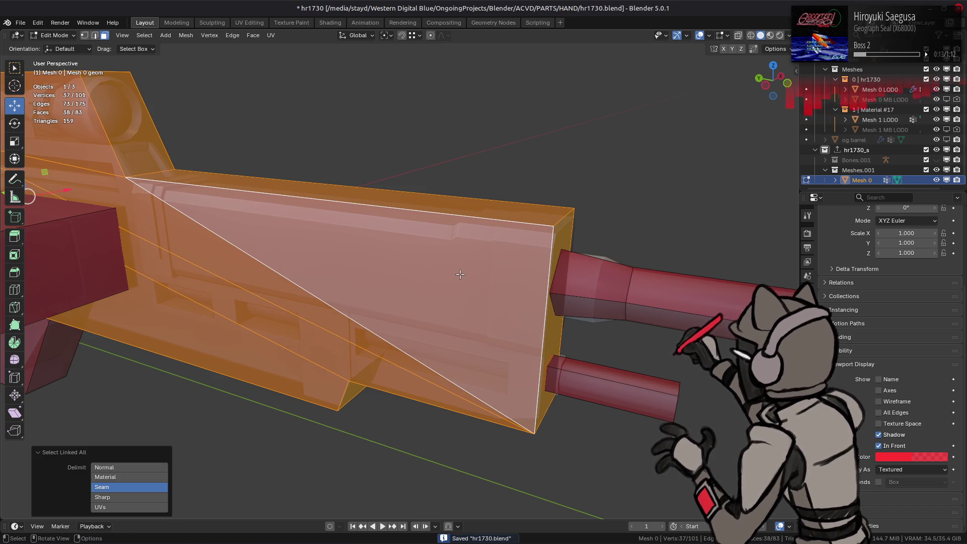
{"action": "mouse_move", "coordinate": [430, 277]}
{"action": "middle_mouse_down"}
{"action": "mouse_move", "coordinate": [507, 248]}
{"action": "mouse_move", "coordinate": [313, 259]}
{"action": "middle_mouse_up"}
{"action": "left_click", "coordinate": [312, 256]}
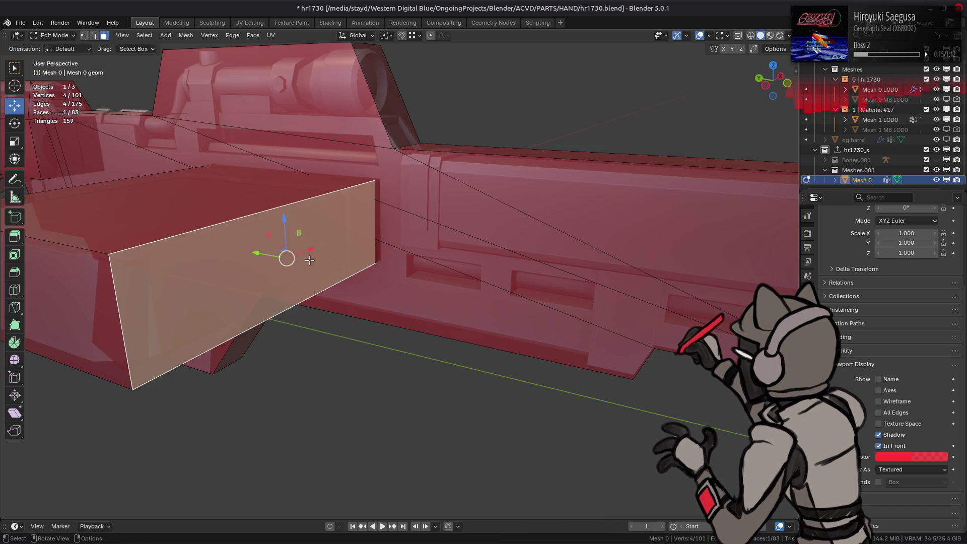
{"action": "key", "text": "ctrl+l"}
{"action": "key", "text": "shift+h"}
{"action": "middle_click_drag", "start_coordinate": [238, 242], "coordinate": [411, 255]}
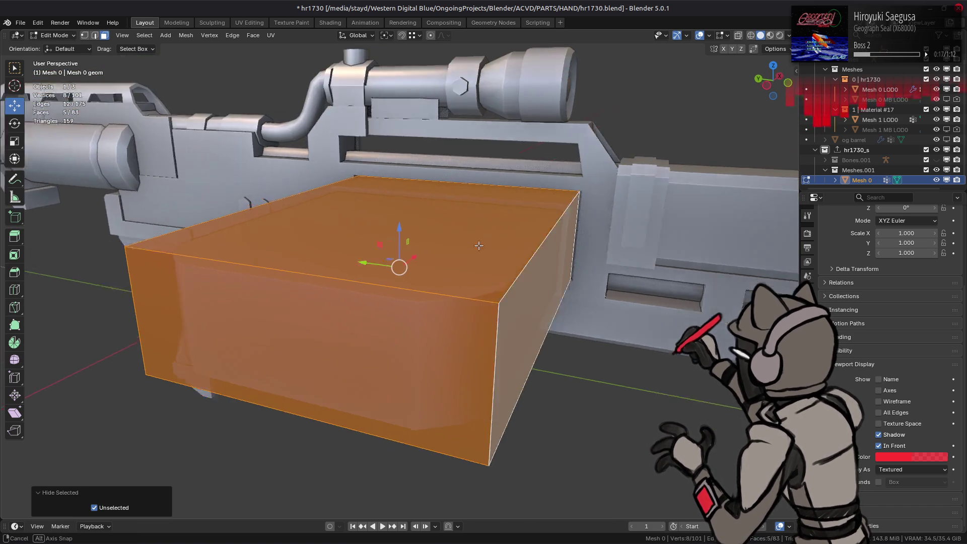
{"action": "scroll", "coordinate": [447, 264], "scroll_direction": "up", "scroll_amount": 3}
Lower the box's top and bottom faces along Z.
{"action": "left_click", "coordinate": [394, 254]}
{"action": "key", "text": "g"}
{"action": "key", "text": "z"}
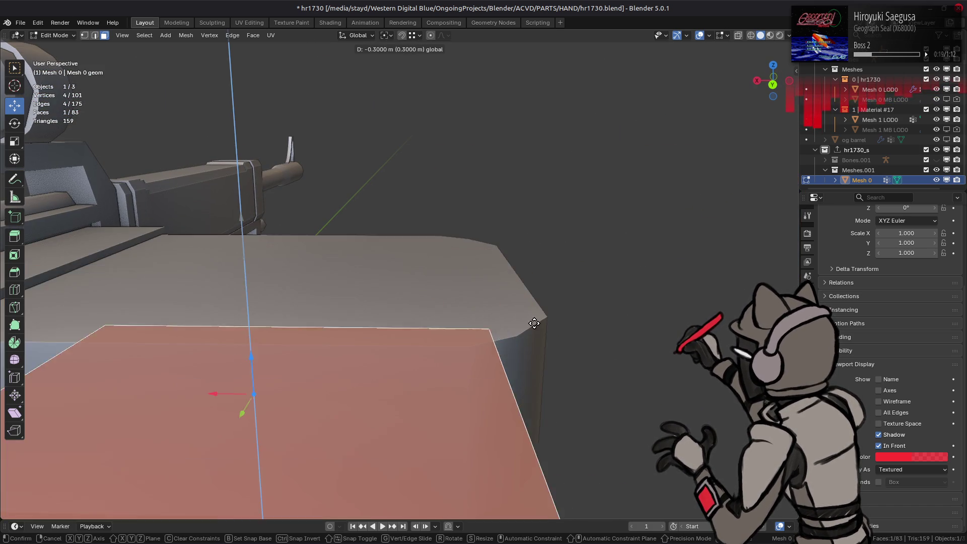
{"action": "left_click", "coordinate": [516, 329]}
{"action": "mouse_move", "coordinate": [515, 330]}
{"action": "middle_mouse_down"}
{"action": "mouse_move", "coordinate": [559, 229]}
{"action": "mouse_move", "coordinate": [418, 259]}
{"action": "mouse_move", "coordinate": [422, 283]}
{"action": "mouse_move", "coordinate": [413, 278]}
{"action": "middle_mouse_up"}
{"action": "left_click", "coordinate": [413, 278]}
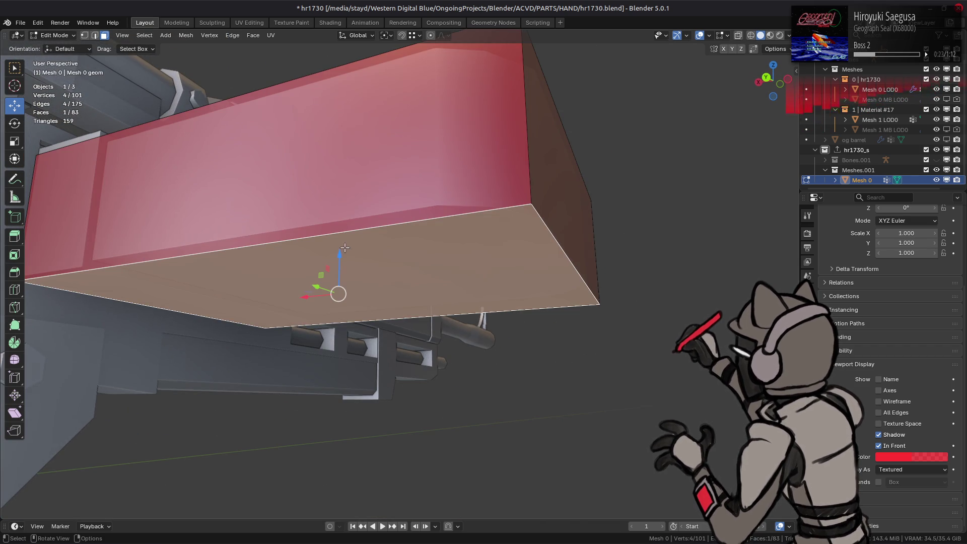
{"action": "key", "text": "g"}
{"action": "key", "text": "z"}
{"action": "left_click", "coordinate": [434, 204]}
Move the box's end face along X and then along Y to fit the underside.
{"action": "middle_click_drag", "start_coordinate": [434, 204], "coordinate": [414, 240]}
{"action": "left_click", "coordinate": [502, 252]}
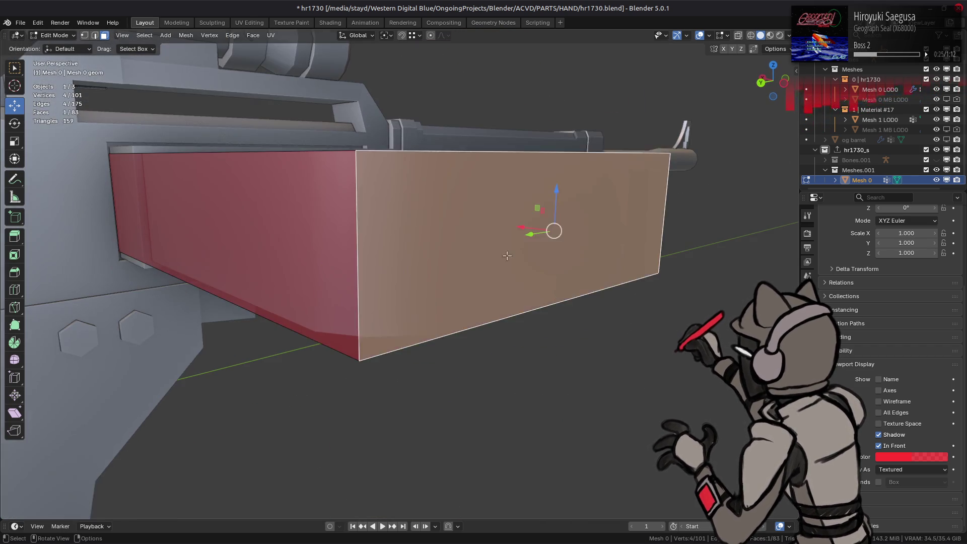
{"action": "middle_click_drag", "start_coordinate": [502, 252], "coordinate": [568, 254]}
{"action": "key", "text": "g"}
{"action": "key", "text": "x"}
{"action": "left_click", "coordinate": [514, 202]}
{"action": "middle_click_drag", "start_coordinate": [514, 201], "coordinate": [339, 250]}
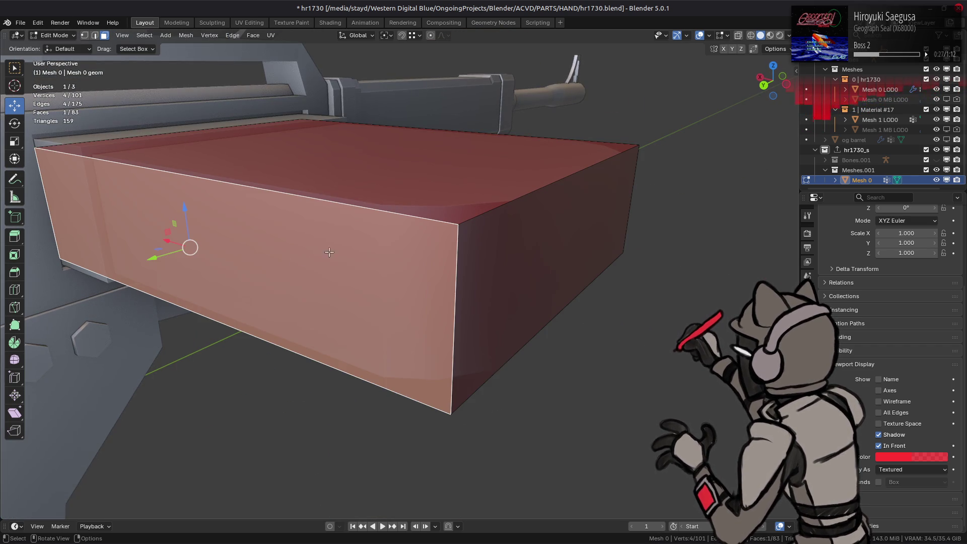
{"action": "key", "text": "g"}
{"action": "key", "text": "y"}
{"action": "left_click", "coordinate": [377, 208]}
Shift the box's right end face about 0.0227 m along Y.
{"action": "mouse_move", "coordinate": [376, 207]}
{"action": "middle_mouse_down"}
{"action": "mouse_move", "coordinate": [448, 238]}
{"action": "mouse_move", "coordinate": [382, 258]}
{"action": "middle_mouse_up"}
{"action": "left_click", "coordinate": [514, 292]}
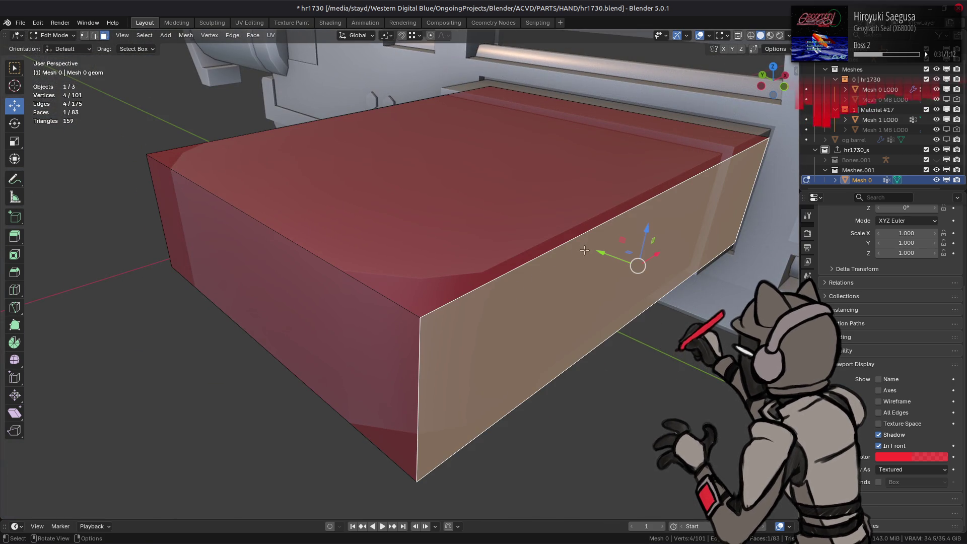
{"action": "key", "text": "g"}
{"action": "key", "text": "y"}
{"action": "left_click", "coordinate": [470, 277]}
Select the box's two front vertical edges and begin a chamfer bevel on them.
{"action": "mouse_move", "coordinate": [471, 276]}
{"action": "middle_mouse_down"}
{"action": "mouse_move", "coordinate": [499, 231]}
{"action": "mouse_move", "coordinate": [384, 210]}
{"action": "mouse_move", "coordinate": [309, 209]}
{"action": "middle_mouse_up"}
{"action": "mouse_move", "coordinate": [468, 242]}
{"action": "middle_mouse_down"}
{"action": "mouse_move", "coordinate": [486, 259]}
{"action": "mouse_move", "coordinate": [515, 252]}
{"action": "mouse_move", "coordinate": [356, 263]}
{"action": "middle_mouse_up"}
{"action": "key", "text": "2"}
{"action": "left_click", "coordinate": [356, 264]}
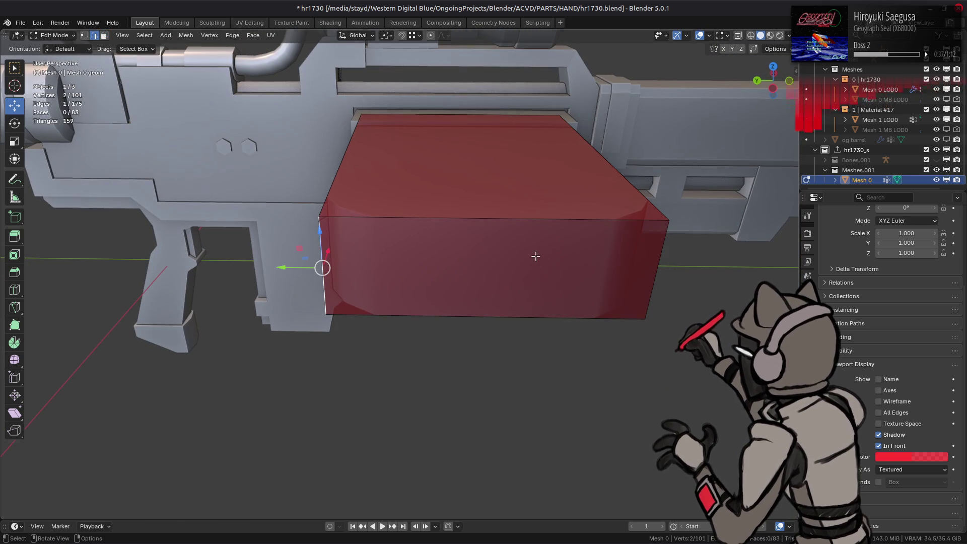
{"action": "left_click", "coordinate": [658, 262], "text": "shift"}
{"action": "key", "text": "ctrl+b"}
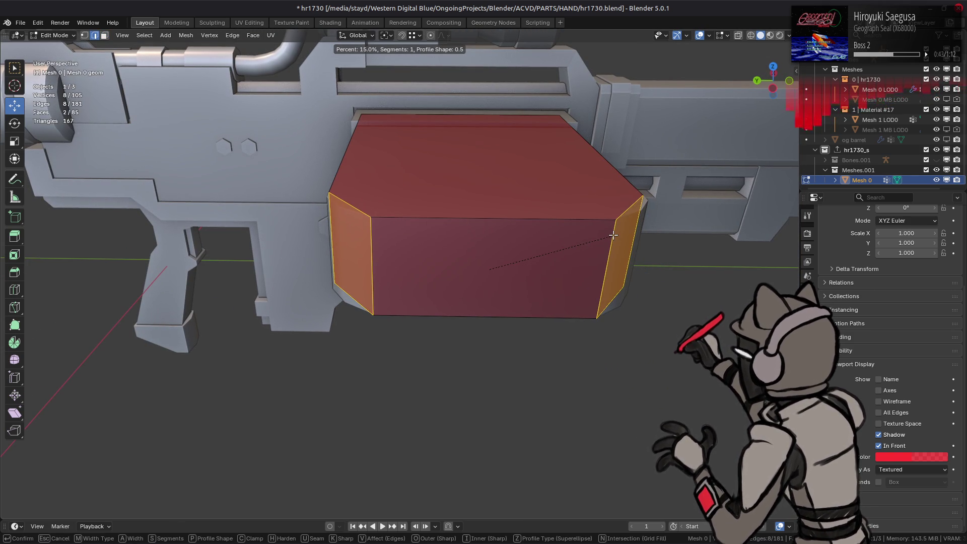
Commit the chamfer and set it to a fixed Offset width of 0.1 m.
{"action": "left_click", "coordinate": [613, 236]}
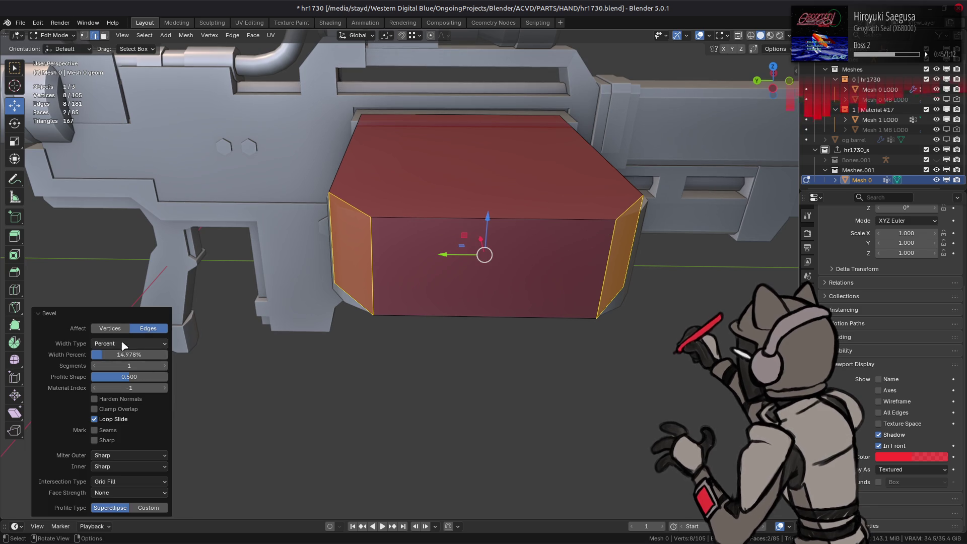
{"action": "key", "text": "BackSpace"}
{"action": "left_click", "coordinate": [129, 355]}
{"action": "type", "text": "0.1"}
{"action": "key", "text": "Return"}
Inspect the chamfered corner and try shifting its edges along X, cancelling the move.
{"action": "mouse_move", "coordinate": [383, 205]}
{"action": "middle_mouse_down"}
{"action": "mouse_move", "coordinate": [405, 216]}
{"action": "mouse_move", "coordinate": [467, 290]}
{"action": "middle_mouse_up"}
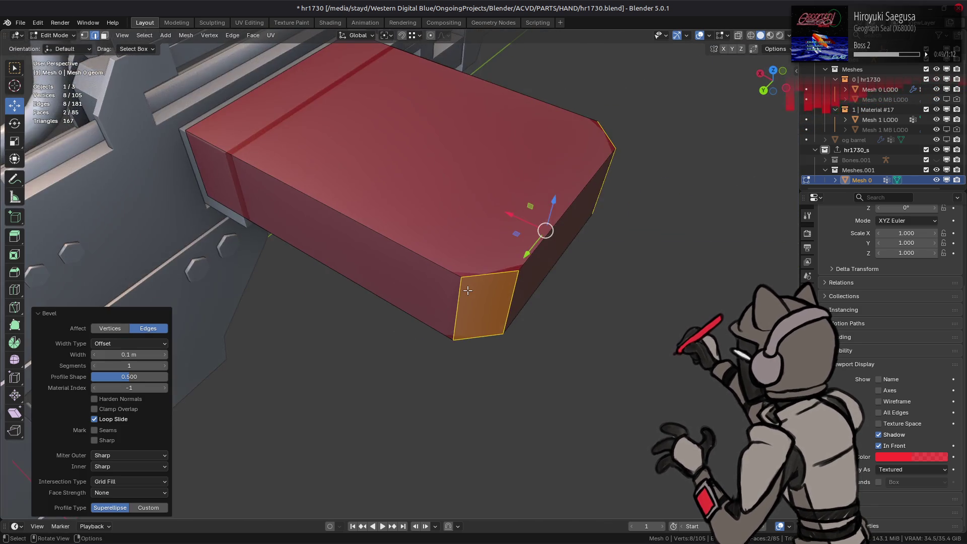
{"action": "scroll", "coordinate": [473, 304], "scroll_direction": "up", "scroll_amount": 1}
{"action": "left_click", "coordinate": [485, 306]}
{"action": "left_click_drag", "start_coordinate": [441, 300], "coordinate": [451, 301]}
{"action": "middle_click_drag", "start_coordinate": [451, 300], "coordinate": [476, 283]}
{"action": "left_click", "coordinate": [373, 462]}
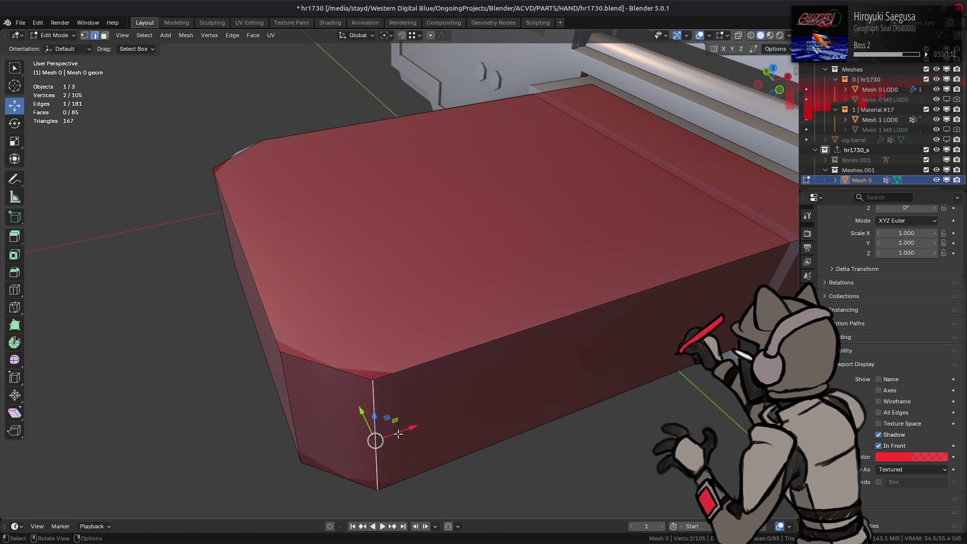
{"action": "key", "text": "g"}
{"action": "key", "text": "x"}
{"action": "key", "text": "Escape"}
Move both vertical chamfer corner edges about 0.026 m along Y.
{"action": "mouse_move", "coordinate": [387, 383]}
{"action": "middle_mouse_down"}
{"action": "mouse_move", "coordinate": [389, 402]}
{"action": "mouse_move", "coordinate": [486, 471]}
{"action": "mouse_move", "coordinate": [267, 324]}
{"action": "middle_mouse_up"}
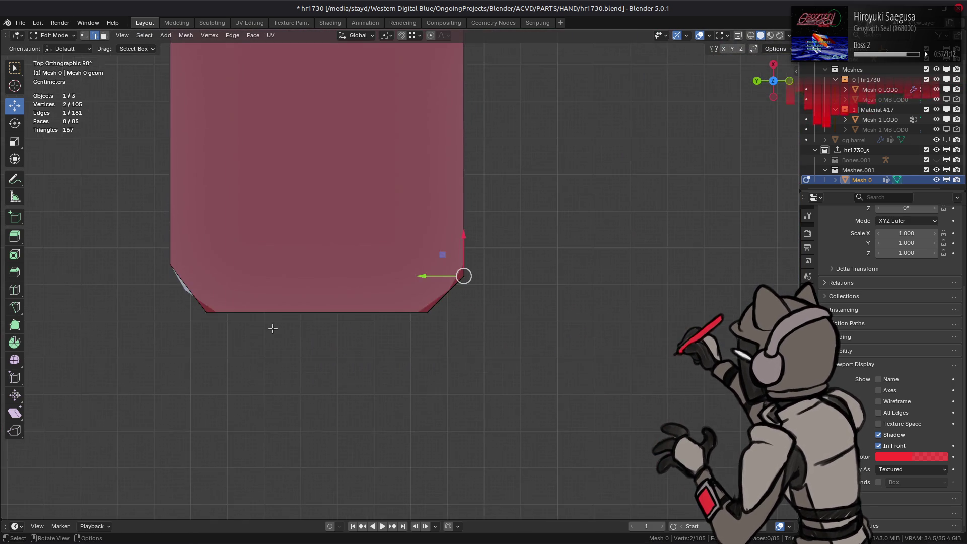
{"action": "scroll", "coordinate": [293, 335], "scroll_direction": "up", "scroll_amount": 5}
{"action": "key", "text": "ctrl"}
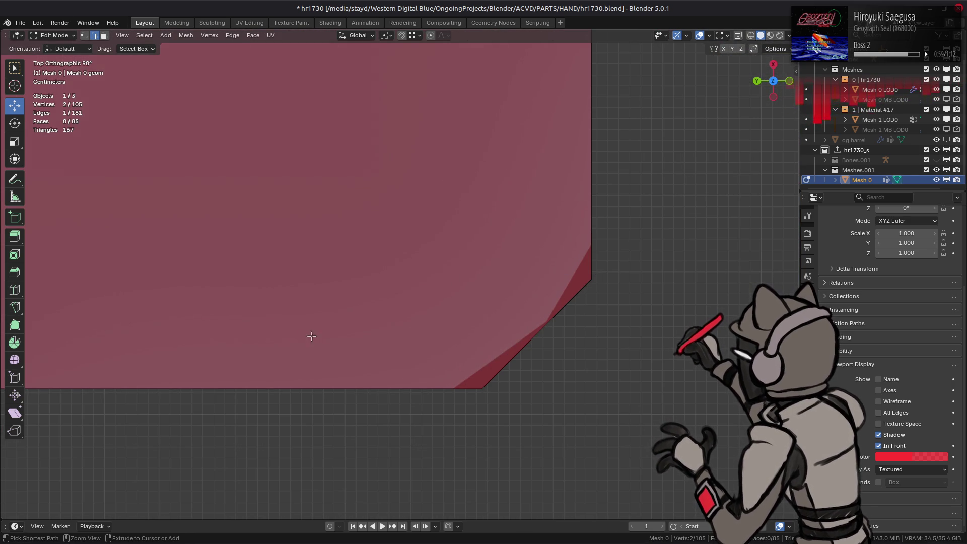
{"action": "mouse_move", "coordinate": [337, 337]}
{"action": "middle_mouse_down"}
{"action": "mouse_move", "coordinate": [393, 345]}
{"action": "mouse_move", "coordinate": [350, 278]}
{"action": "mouse_move", "coordinate": [410, 203]}
{"action": "mouse_move", "coordinate": [444, 280]}
{"action": "middle_mouse_up"}
{"action": "key", "text": "g"}
{"action": "key", "text": "y"}
{"action": "left_click", "coordinate": [468, 222]}
{"action": "mouse_move", "coordinate": [308, 218]}
{"action": "middle_mouse_down"}
{"action": "mouse_move", "coordinate": [282, 261]}
{"action": "mouse_move", "coordinate": [416, 275]}
{"action": "mouse_move", "coordinate": [398, 265]}
{"action": "middle_mouse_up"}
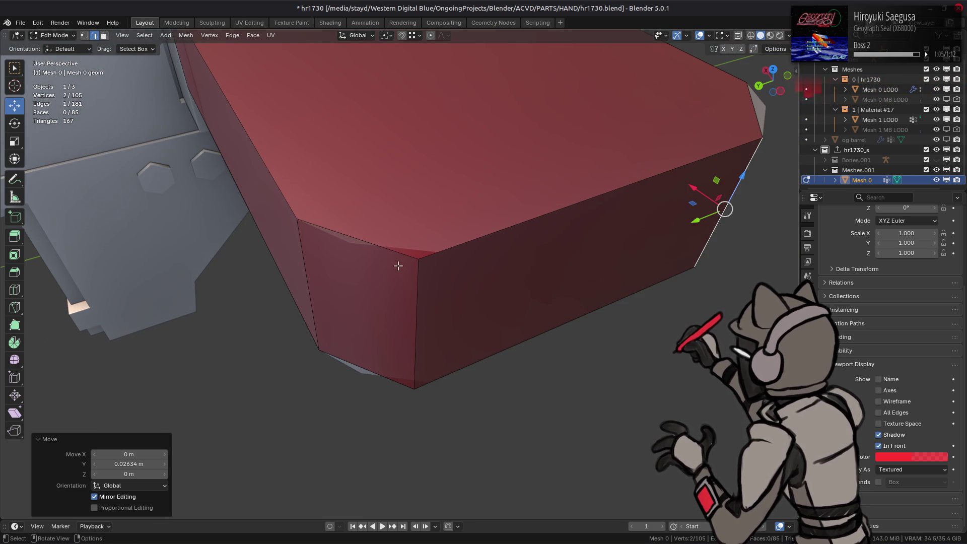
{"action": "left_click", "coordinate": [421, 286]}
{"action": "key", "text": "g"}
{"action": "key", "text": "y"}
{"action": "left_click", "coordinate": [360, 299]}
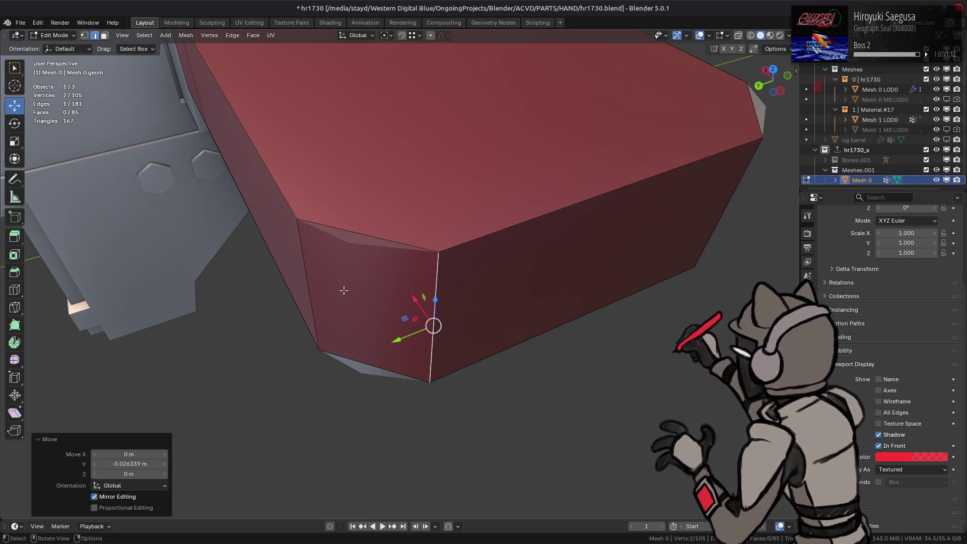
Reveal all hidden proxy geometry and select the linked orange proxy parts.
{"action": "key", "text": "alt+a"}
{"action": "scroll", "coordinate": [360, 299], "scroll_direction": "down", "scroll_amount": 5}
{"action": "mouse_move", "coordinate": [383, 282]}
{"action": "middle_mouse_down"}
{"action": "mouse_move", "coordinate": [391, 278]}
{"action": "mouse_move", "coordinate": [368, 265]}
{"action": "middle_mouse_up"}
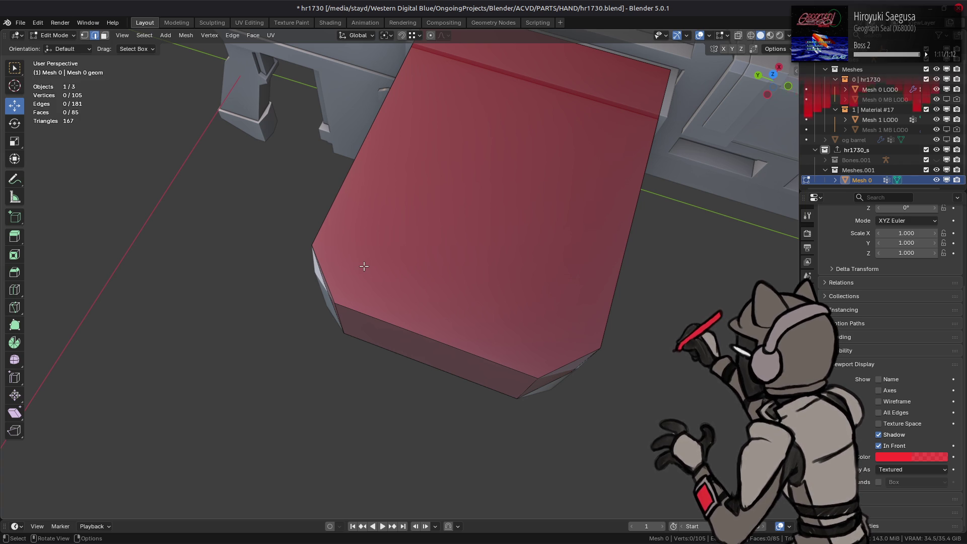
{"action": "scroll", "coordinate": [364, 266], "scroll_direction": "down", "scroll_amount": 4}
{"action": "mouse_move", "coordinate": [367, 270]}
{"action": "middle_mouse_down"}
{"action": "mouse_move", "coordinate": [378, 281]}
{"action": "mouse_move", "coordinate": [388, 270]}
{"action": "mouse_move", "coordinate": [516, 253]}
{"action": "mouse_move", "coordinate": [295, 240]}
{"action": "middle_mouse_up"}
{"action": "key", "text": "alt+h"}
{"action": "key", "text": "alt+a"}
{"action": "left_click", "coordinate": [545, 251]}
{"action": "key", "text": "ctrl+l"}
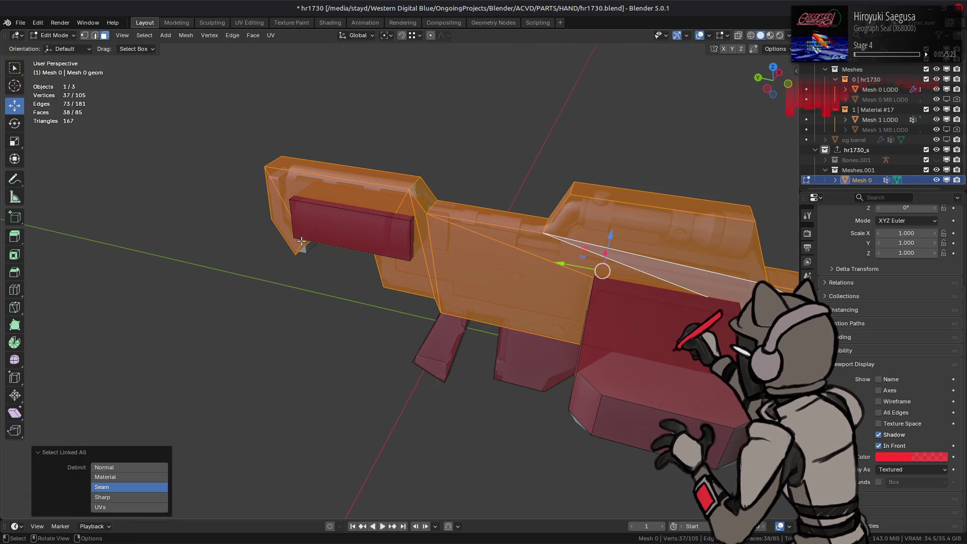
Hide the other proxy parts so only the tube box remains, framed in view.
{"action": "key", "text": "h"}
{"action": "left_click", "coordinate": [335, 236]}
{"action": "key", "text": "ctrl+l"}
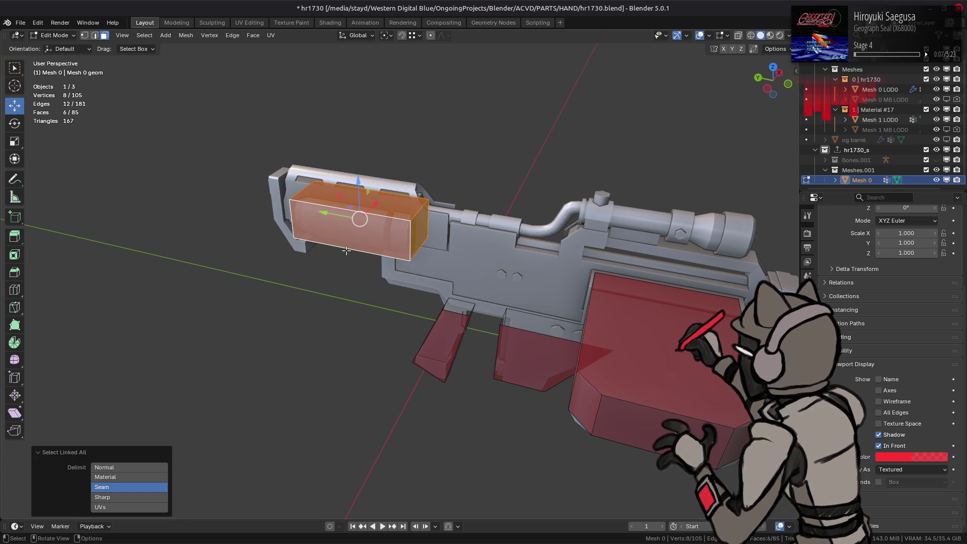
{"action": "key", "text": "shift+h"}
{"action": "key", "text": "KP_Decimal"}
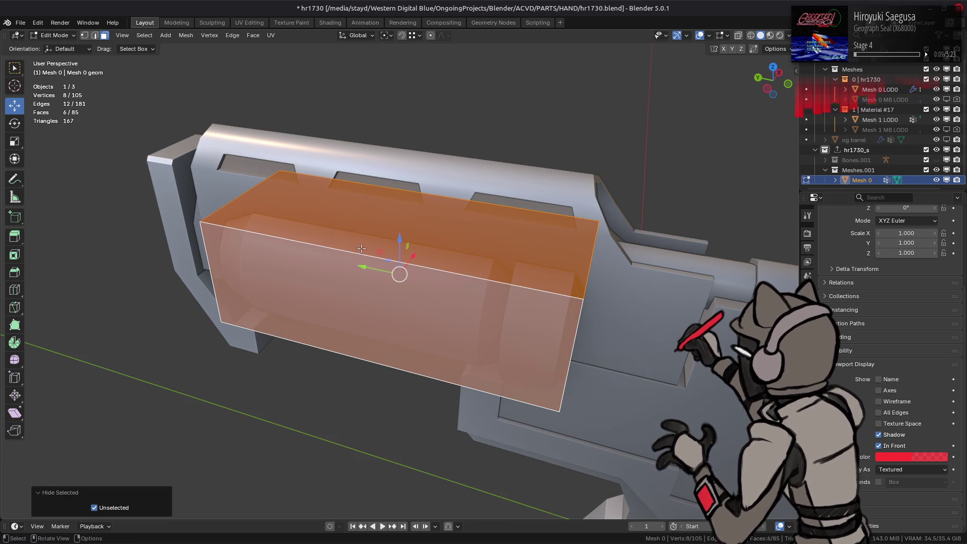
{"action": "mouse_move", "coordinate": [354, 231]}
{"action": "middle_mouse_down"}
{"action": "mouse_move", "coordinate": [280, 230]}
{"action": "mouse_move", "coordinate": [312, 231]}
{"action": "middle_mouse_up"}
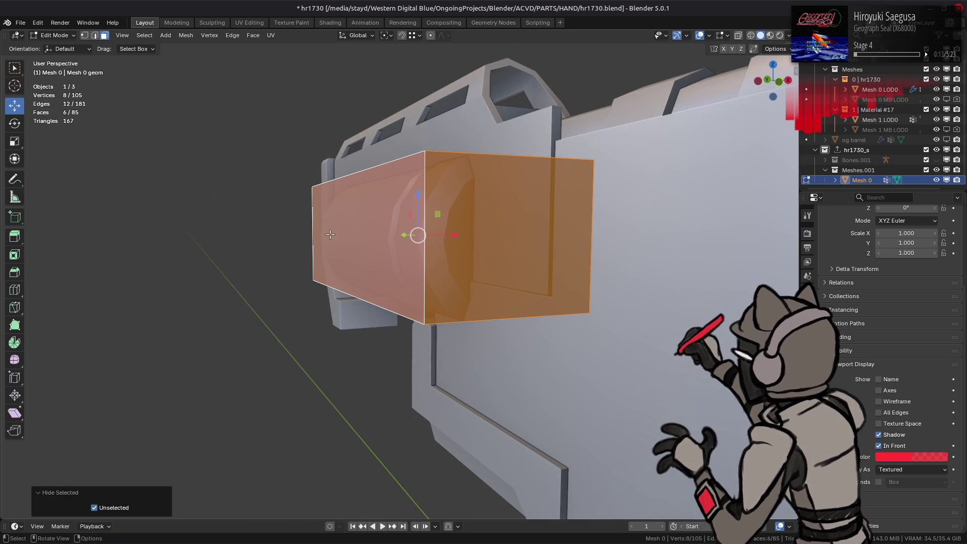
Try rounding the box's right end face at factor 1, then undo it.
{"action": "left_click", "coordinate": [492, 221]}
{"action": "type", "text": "1"}
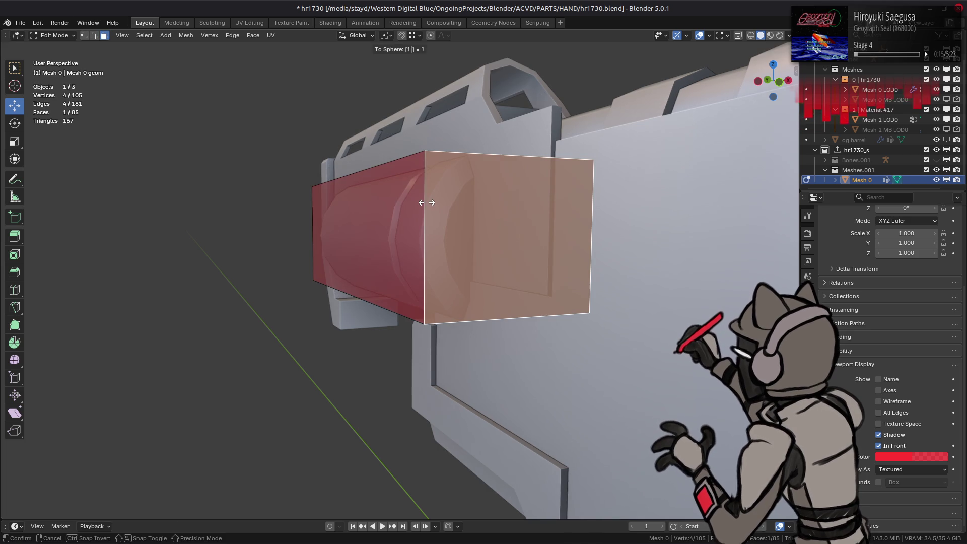
{"action": "key", "text": "Return"}
{"action": "key", "text": "ctrl+z"}
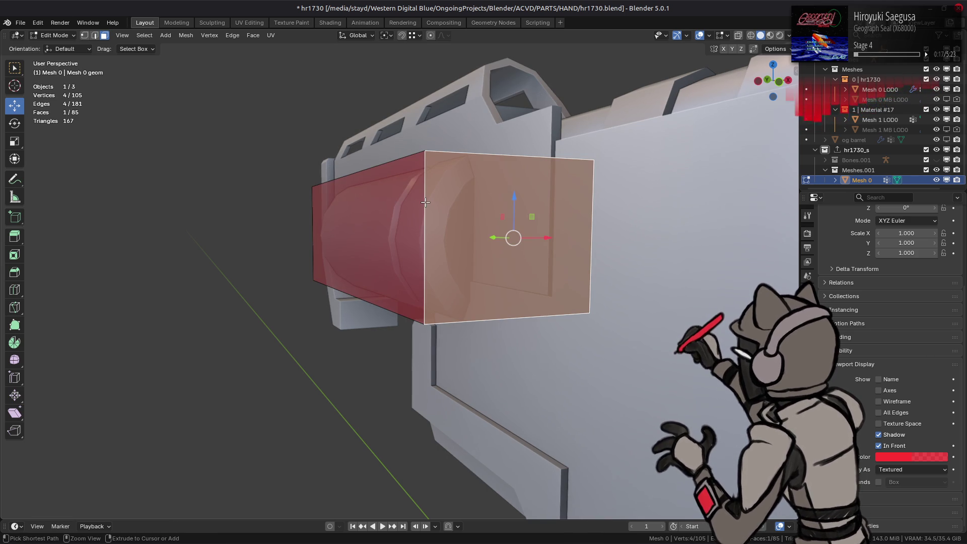
Subdivide the ring of faces around the tube box, reaching 115 vertices and 95 faces.
{"action": "mouse_move", "coordinate": [357, 211]}
{"action": "middle_mouse_down"}
{"action": "mouse_move", "coordinate": [460, 240]}
{"action": "mouse_move", "coordinate": [443, 214]}
{"action": "middle_mouse_up"}
{"action": "left_click", "coordinate": [459, 240], "text": "alt"}
{"action": "left_click", "coordinate": [443, 214], "text": "shift"}
{"action": "right_click", "coordinate": [516, 222]}
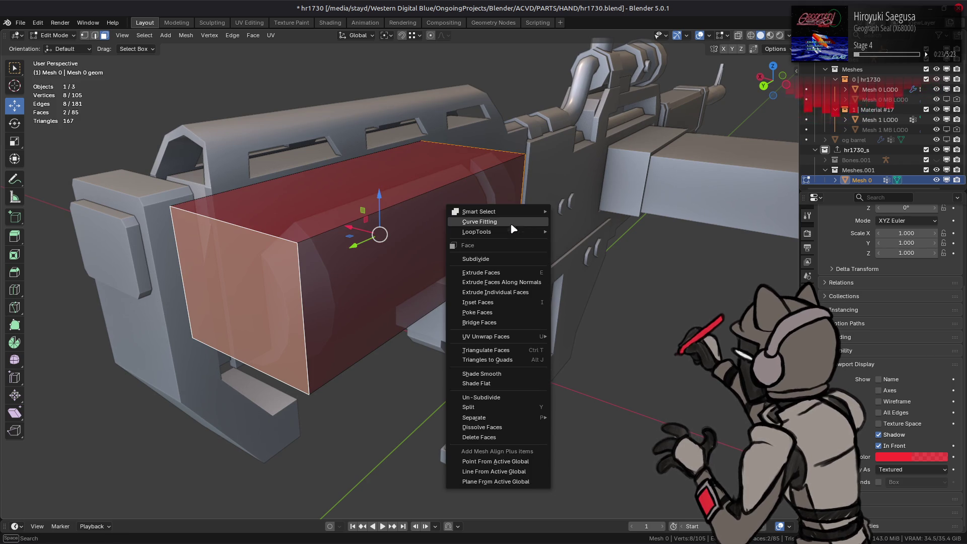
{"action": "left_click", "coordinate": [477, 259]}
{"action": "key", "text": "1"}
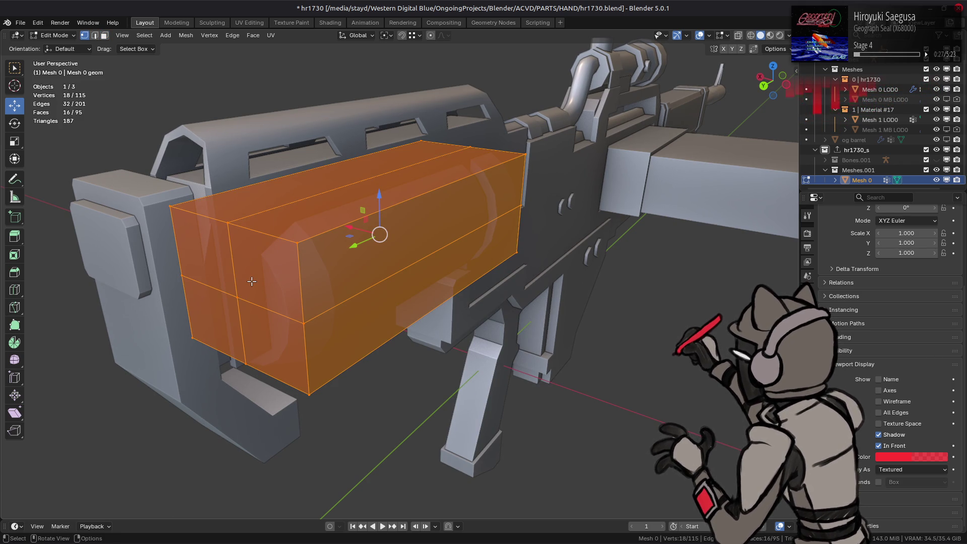
{"action": "left_click", "coordinate": [236, 282]}
Dissolve the front end's centre vertex and round that face into an octagon with To Sphere 1.
{"action": "middle_click_drag", "start_coordinate": [235, 282], "coordinate": [416, 256]}
{"action": "left_click", "coordinate": [528, 286]}
{"action": "right_click", "coordinate": [347, 284]}
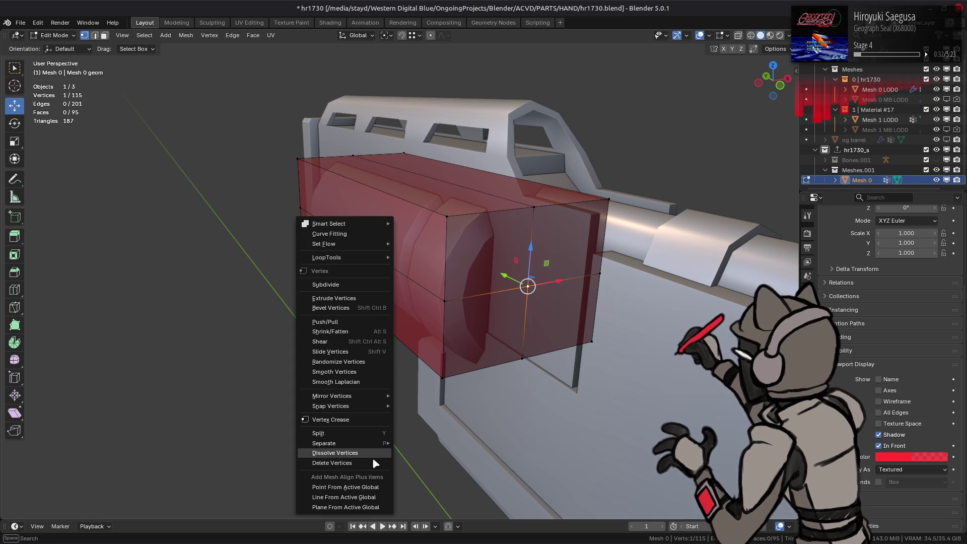
{"action": "left_click", "coordinate": [373, 458]}
{"action": "key", "text": "3"}
{"action": "left_click", "coordinate": [507, 288]}
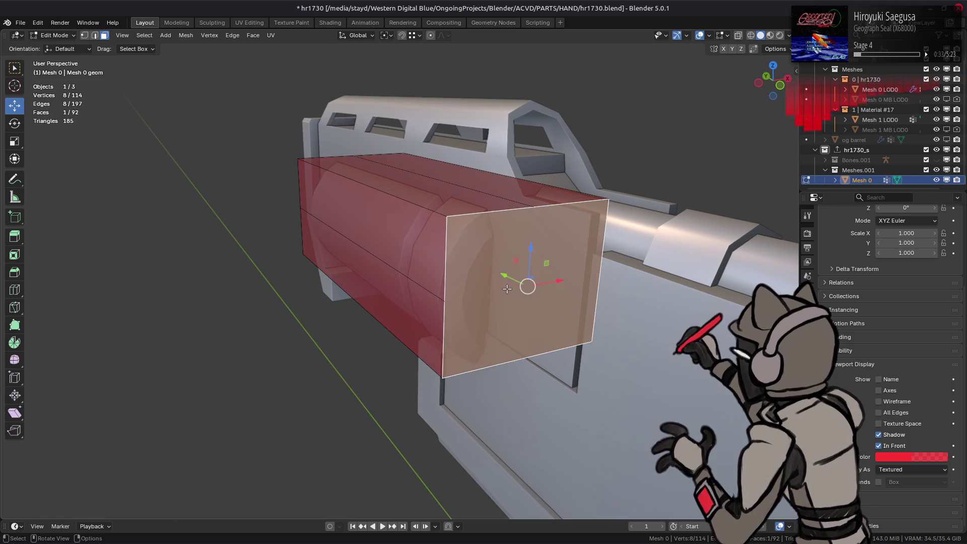
{"action": "key", "text": "g"}
{"action": "key", "text": "y"}
{"action": "right_click", "coordinate": [462, 299]}
{"action": "key", "text": "shift+alt+s"}
{"action": "type", "text": "1"}
{"action": "key", "text": "Return"}
Repeat on the other end, then select the whole octagonal barrel piece.
{"action": "middle_click_drag", "start_coordinate": [383, 254], "coordinate": [274, 296]}
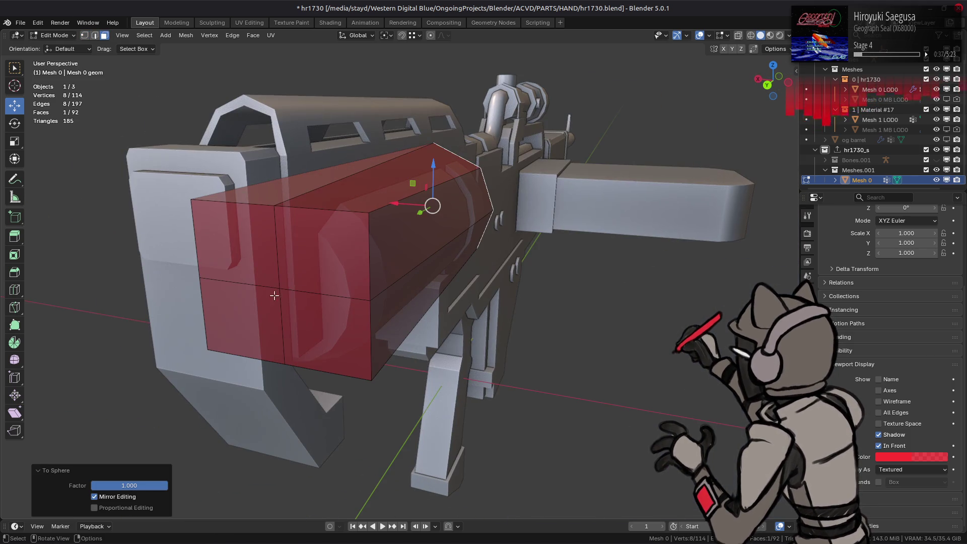
{"action": "key", "text": "1"}
{"action": "left_click", "coordinate": [277, 287]}
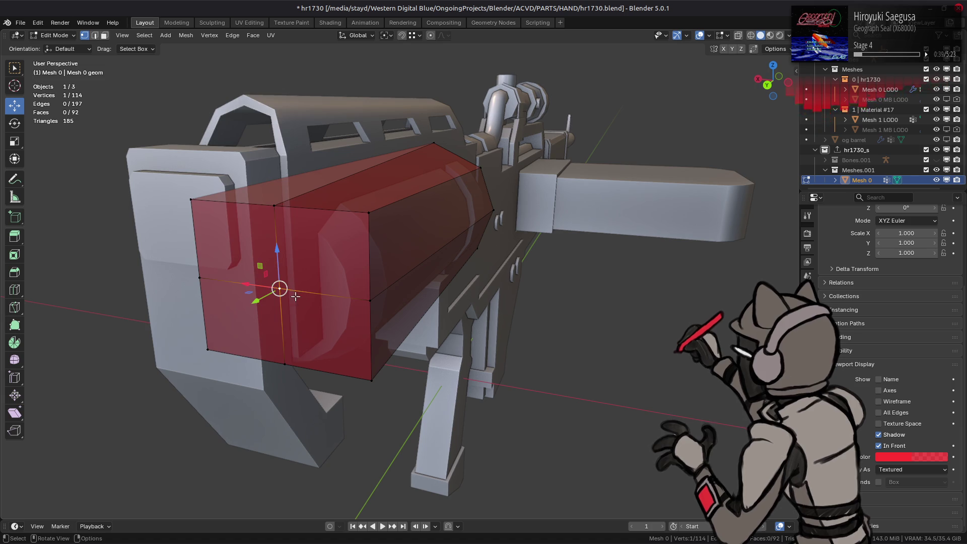
{"action": "right_click", "coordinate": [293, 305]}
{"action": "left_click", "coordinate": [294, 306]}
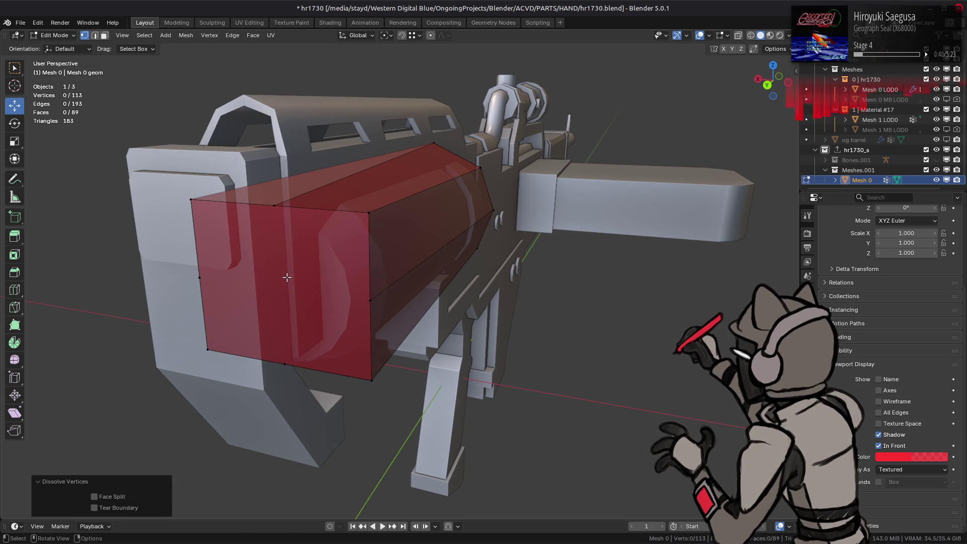
{"action": "key", "text": "3"}
{"action": "left_click", "coordinate": [286, 277]}
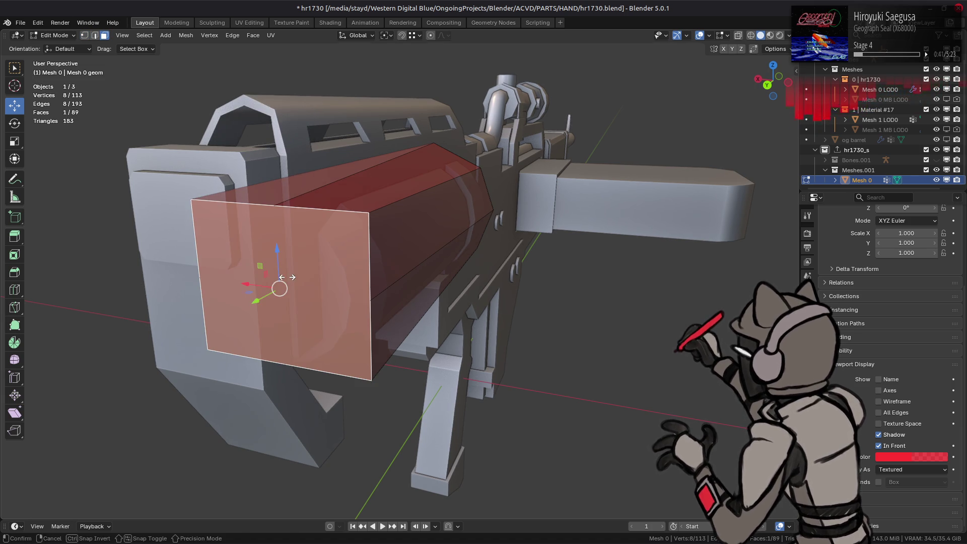
{"action": "left_click_drag", "start_coordinate": [280, 288], "coordinate": [281, 285]}
{"action": "key", "text": "alt+a"}
{"action": "mouse_move", "coordinate": [280, 285]}
{"action": "middle_mouse_down"}
{"action": "mouse_move", "coordinate": [252, 264]}
{"action": "mouse_move", "coordinate": [322, 241]}
{"action": "middle_mouse_up"}
{"action": "left_click", "coordinate": [607, 247]}
{"action": "key", "text": "ctrl+l"}
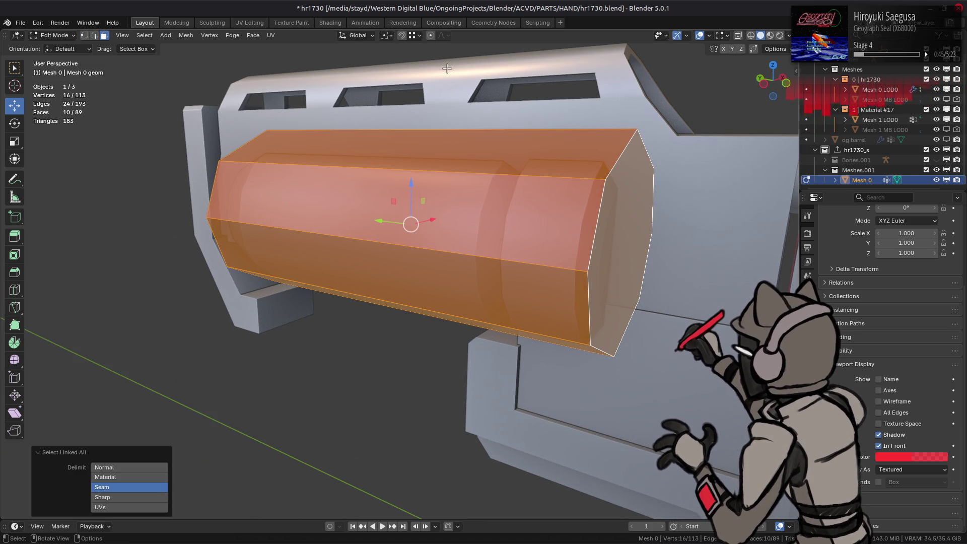
Lower the barrel slightly along Z and nudge its end cap along Y.
{"action": "mouse_move", "coordinate": [413, 187]}
{"action": "left_mouse_down"}
{"action": "mouse_move", "coordinate": [524, 255]}
{"action": "mouse_move", "coordinate": [570, 270]}
{"action": "left_mouse_up"}
{"action": "mouse_move", "coordinate": [570, 270]}
{"action": "middle_mouse_down"}
{"action": "mouse_move", "coordinate": [478, 258]}
{"action": "mouse_move", "coordinate": [451, 275]}
{"action": "middle_mouse_up"}
{"action": "scroll", "coordinate": [489, 250], "scroll_direction": "down", "scroll_amount": 2}
{"action": "mouse_move", "coordinate": [489, 249]}
{"action": "middle_mouse_down"}
{"action": "mouse_move", "coordinate": [484, 228]}
{"action": "mouse_move", "coordinate": [523, 231]}
{"action": "mouse_move", "coordinate": [395, 243]}
{"action": "middle_mouse_up"}
{"action": "scroll", "coordinate": [484, 228], "scroll_direction": "down", "scroll_amount": 2}
{"action": "scroll", "coordinate": [484, 229], "scroll_direction": "up", "scroll_amount": 5}
{"action": "scroll", "coordinate": [548, 231], "scroll_direction": "up", "scroll_amount": 2}
{"action": "scroll", "coordinate": [548, 230], "scroll_direction": "down", "scroll_amount": 3}
{"action": "scroll", "coordinate": [398, 242], "scroll_direction": "up", "scroll_amount": 4}
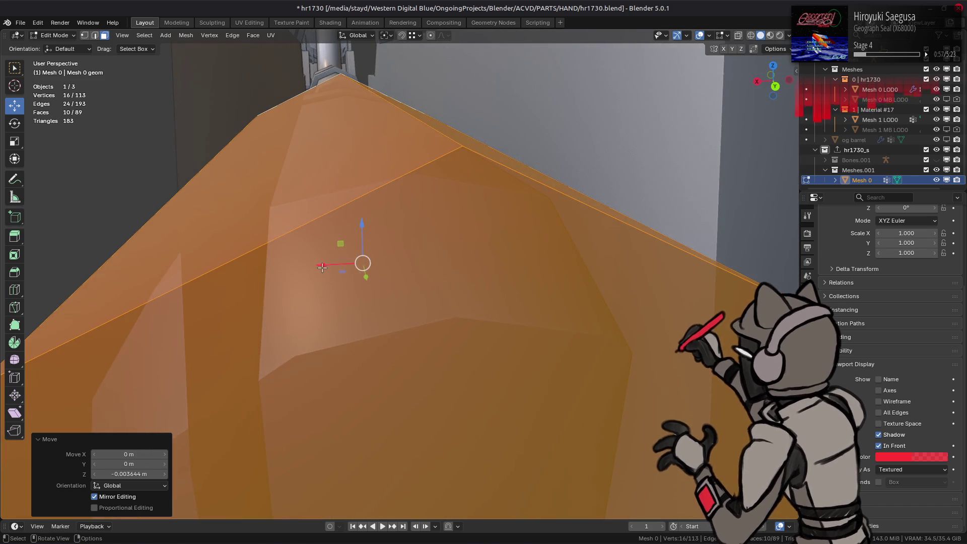
{"action": "middle_click_drag", "start_coordinate": [322, 269], "coordinate": [410, 186]}
{"action": "scroll", "coordinate": [414, 179], "scroll_direction": "down", "scroll_amount": 3}
{"action": "scroll", "coordinate": [379, 272], "scroll_direction": "up", "scroll_amount": 3}
{"action": "middle_click_drag", "start_coordinate": [379, 271], "coordinate": [484, 220]}
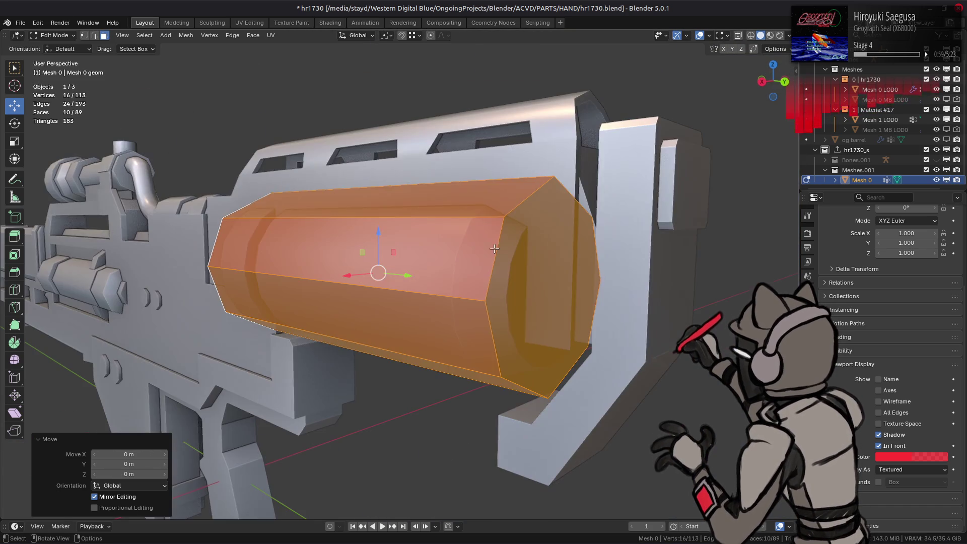
{"action": "left_click", "coordinate": [509, 287]}
{"action": "left_click_drag", "start_coordinate": [589, 301], "coordinate": [590, 301]}
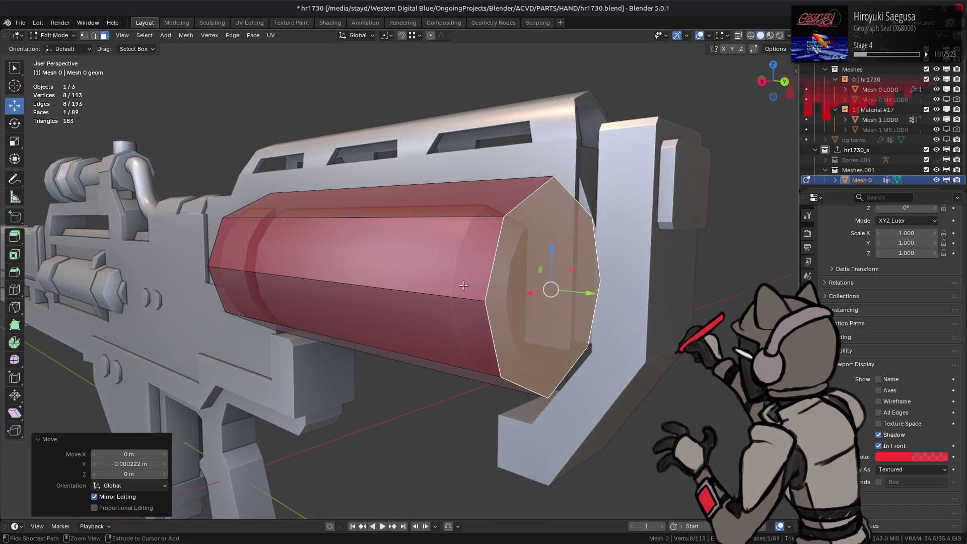
{"action": "middle_click_drag", "start_coordinate": [589, 300], "coordinate": [500, 291]}
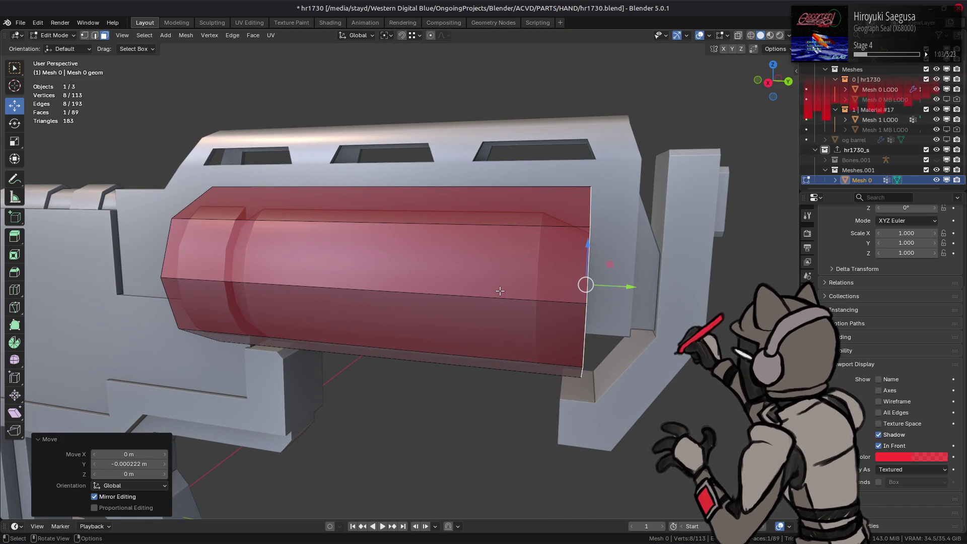
{"action": "mouse_move", "coordinate": [499, 286]}
{"action": "middle_mouse_down"}
{"action": "mouse_move", "coordinate": [439, 276]}
{"action": "mouse_move", "coordinate": [491, 335]}
{"action": "middle_mouse_up"}
Undo an accidental X stretch and scale the whole tube to 0.890 along X.
{"action": "key", "text": "ctrl+l"}
{"action": "key", "text": "g"}
{"action": "key", "text": "x"}
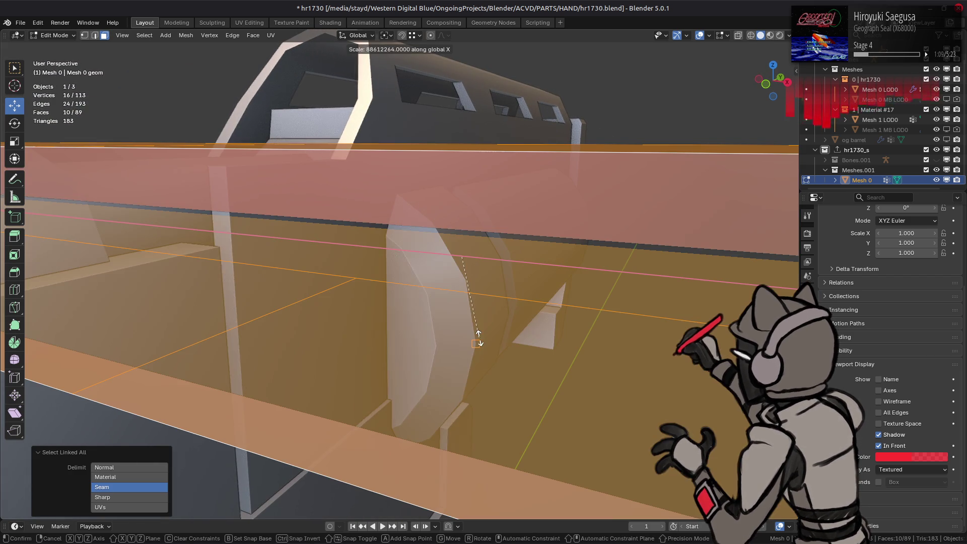
{"action": "left_click", "coordinate": [475, 340]}
{"action": "left_click", "coordinate": [420, 35]}
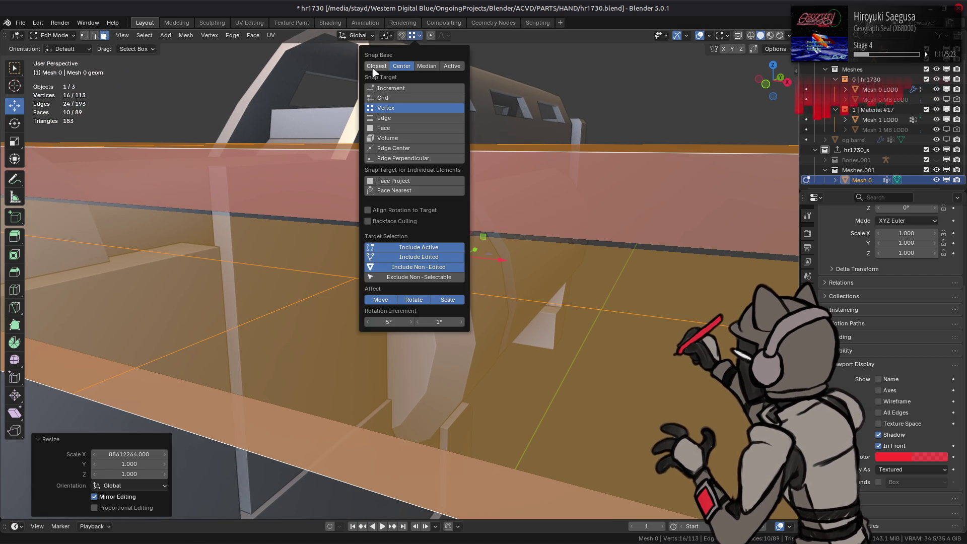
{"action": "key", "text": "ctrl+z"}
{"action": "key", "text": "s"}
{"action": "key", "text": "x"}
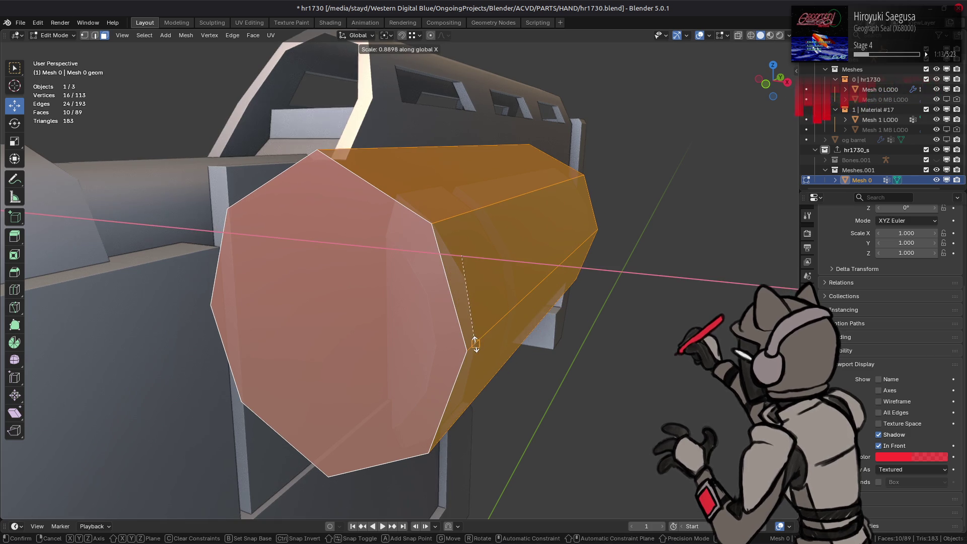
{"action": "left_click", "coordinate": [474, 344]}
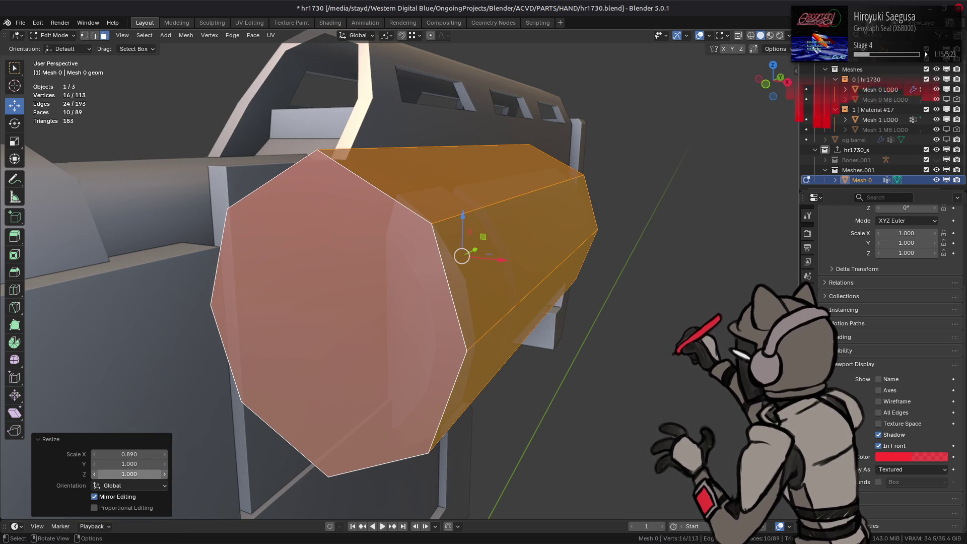
{"action": "mouse_move", "coordinate": [443, 282]}
{"action": "middle_mouse_down"}
{"action": "mouse_move", "coordinate": [381, 302]}
{"action": "mouse_move", "coordinate": [408, 267]}
{"action": "mouse_move", "coordinate": [479, 267]}
{"action": "mouse_move", "coordinate": [467, 274]}
{"action": "mouse_move", "coordinate": [475, 279]}
{"action": "middle_mouse_up"}
{"action": "key", "text": "alt+a"}
{"action": "scroll", "coordinate": [482, 279], "scroll_direction": "up", "scroll_amount": 4}
Select the linked tube from its front face, scale it to 0.979 on Z, and deselect.
{"action": "scroll", "coordinate": [468, 280], "scroll_direction": "down", "scroll_amount": 3}
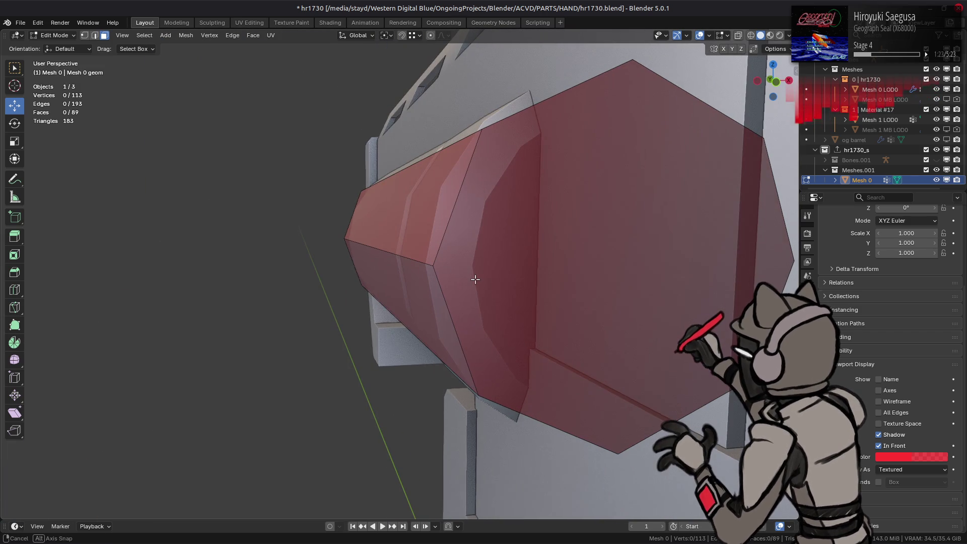
{"action": "left_click", "coordinate": [477, 278]}
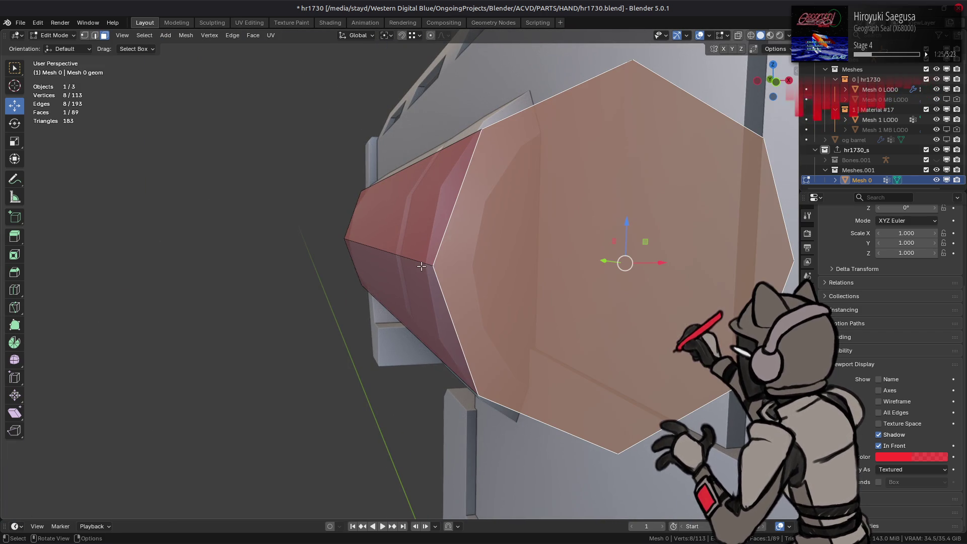
{"action": "key", "text": "ctrl+l"}
{"action": "key", "text": "s"}
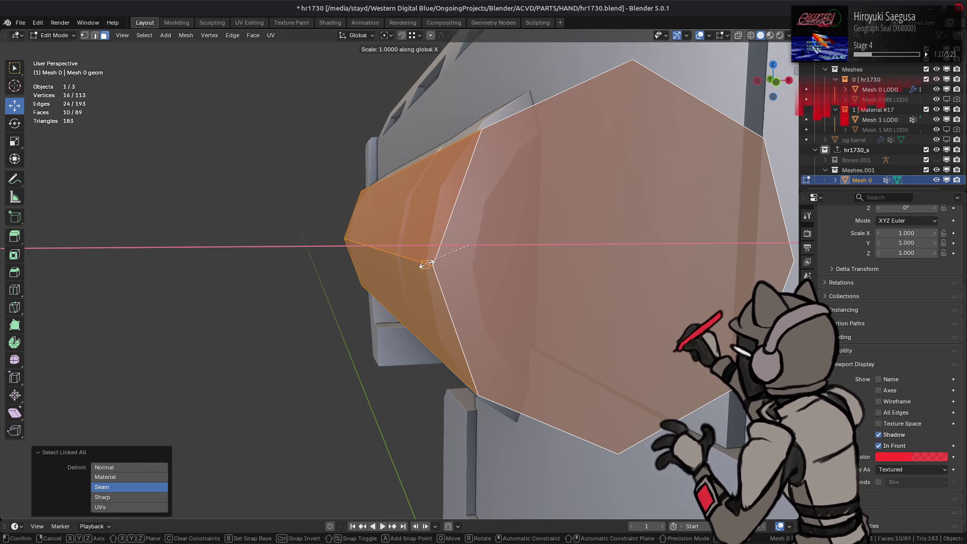
{"action": "left_click", "coordinate": [421, 262]}
{"action": "mouse_move", "coordinate": [524, 213]}
{"action": "middle_mouse_down"}
{"action": "mouse_move", "coordinate": [502, 205]}
{"action": "mouse_move", "coordinate": [413, 221]}
{"action": "mouse_move", "coordinate": [353, 196]}
{"action": "mouse_move", "coordinate": [335, 169]}
{"action": "middle_mouse_up"}
{"action": "scroll", "coordinate": [499, 204], "scroll_direction": "up", "scroll_amount": 5}
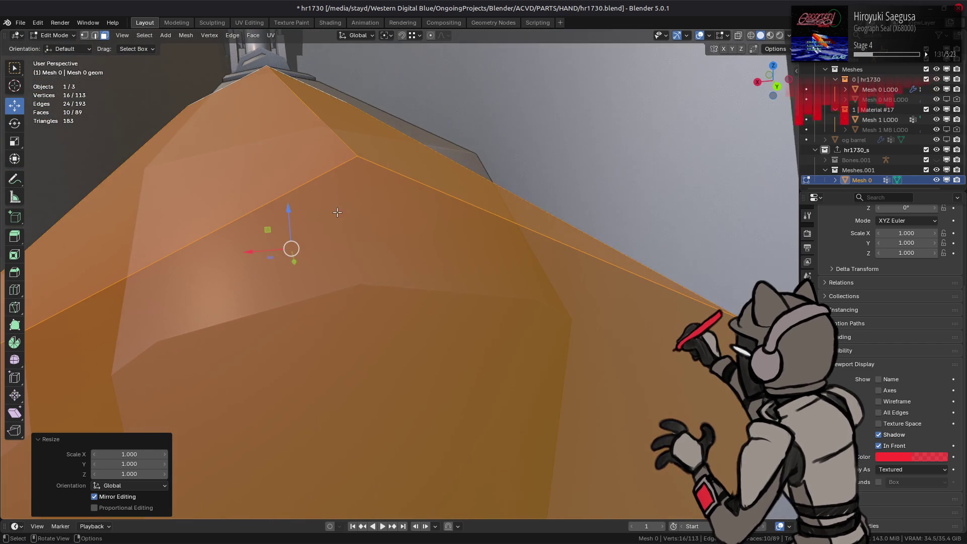
{"action": "key", "text": "s"}
{"action": "key", "text": "z"}
{"action": "left_click", "coordinate": [320, 126]}
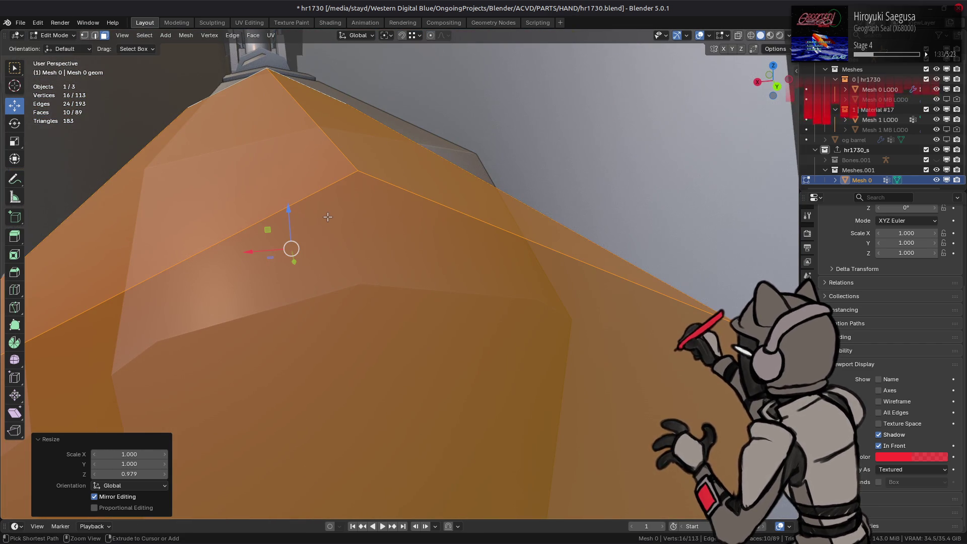
{"action": "scroll", "coordinate": [328, 216], "scroll_direction": "down", "scroll_amount": 6}
{"action": "mouse_move", "coordinate": [333, 222]}
{"action": "middle_mouse_down"}
{"action": "mouse_move", "coordinate": [352, 236]}
{"action": "mouse_move", "coordinate": [364, 227]}
{"action": "mouse_move", "coordinate": [323, 241]}
{"action": "middle_mouse_up"}
{"action": "key", "text": "alt+a"}
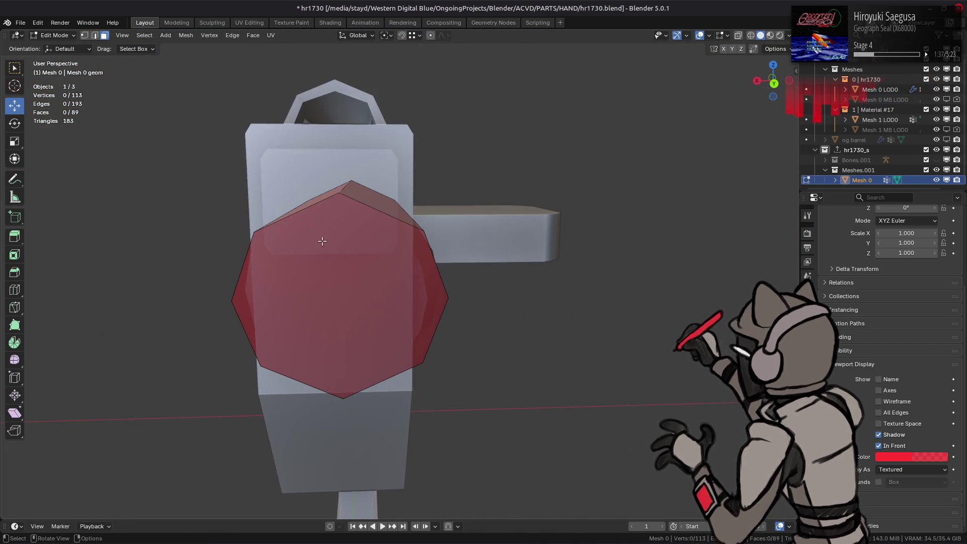
Apply LoopTools Space to the tube's first octagonal end face, undoing a repeated application.
{"action": "left_click", "coordinate": [336, 262]}
{"action": "right_click", "coordinate": [450, 240]}
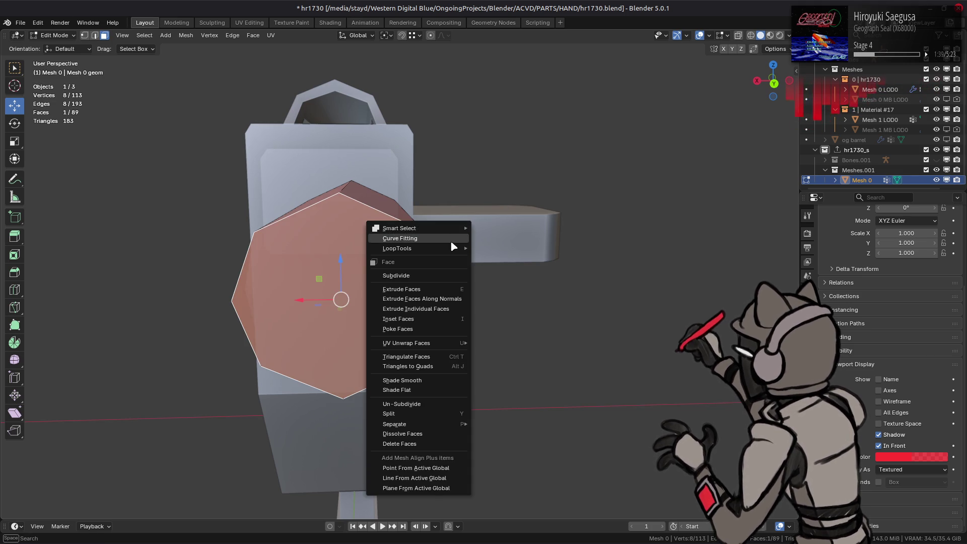
{"action": "mouse_move", "coordinate": [438, 249]}
{"action": "left_click", "coordinate": [496, 319]}
{"action": "mouse_move", "coordinate": [453, 307]}
{"action": "middle_mouse_down"}
{"action": "mouse_move", "coordinate": [308, 294]}
{"action": "mouse_move", "coordinate": [428, 282]}
{"action": "middle_mouse_up"}
{"action": "right_click", "coordinate": [468, 257]}
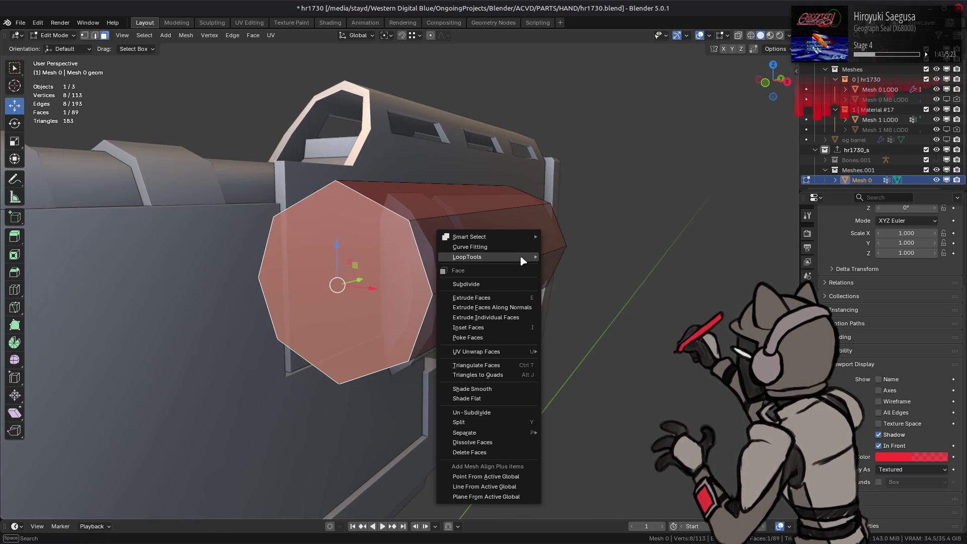
{"action": "mouse_move", "coordinate": [503, 257]}
{"action": "left_click", "coordinate": [565, 328]}
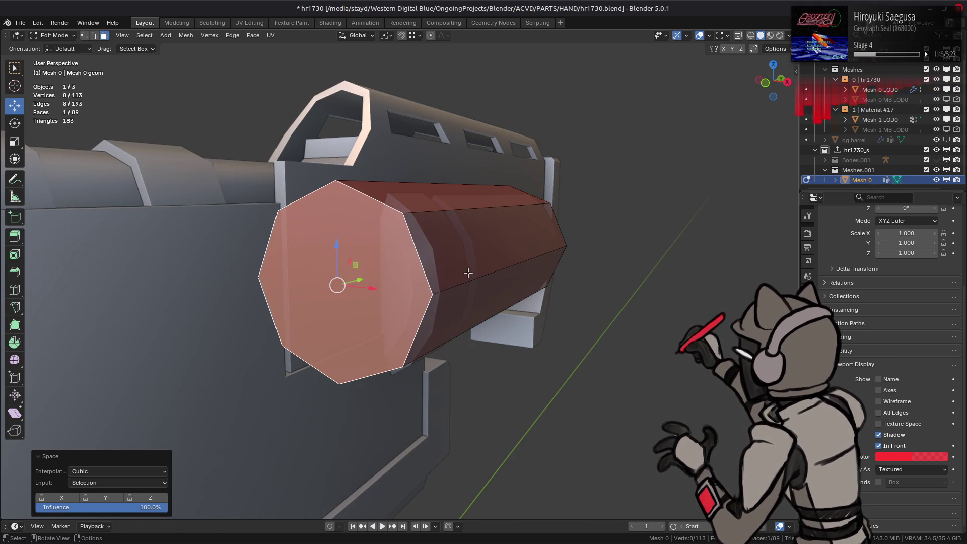
{"action": "key", "text": "ctrl+z"}
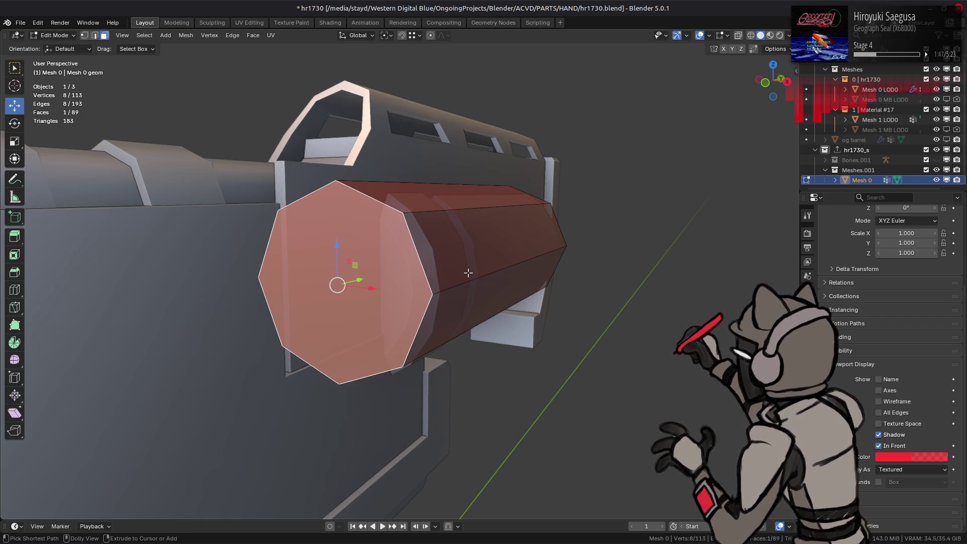
{"action": "key", "text": "alt+a"}
Reselect the tube's end face and reapply LoopTools Space to even out its vertices.
{"action": "middle_click_drag", "start_coordinate": [468, 274], "coordinate": [313, 274]}
{"action": "left_click", "coordinate": [479, 271]}
{"action": "right_click", "coordinate": [479, 272]}
{"action": "mouse_move", "coordinate": [484, 271]}
{"action": "left_click", "coordinate": [538, 342]}
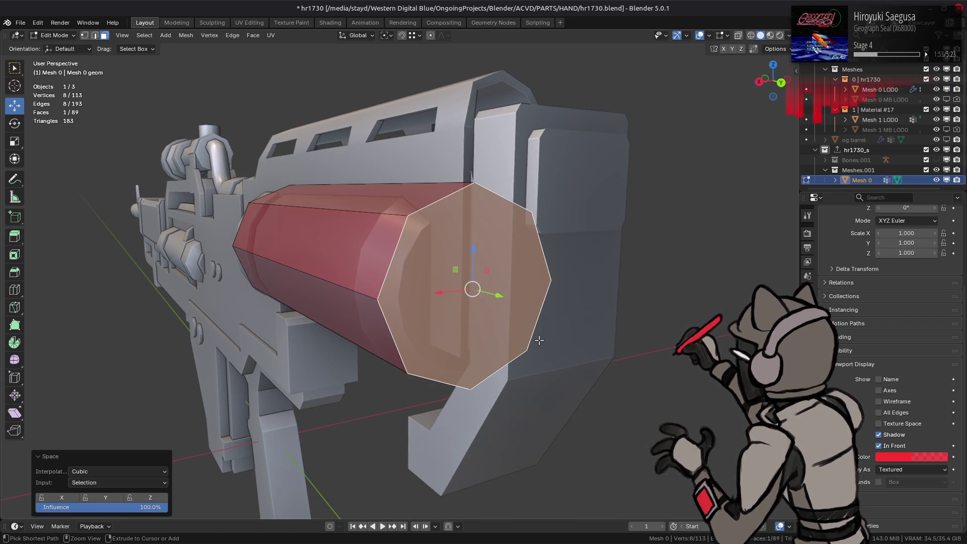
{"action": "key", "text": "ctrl+z"}
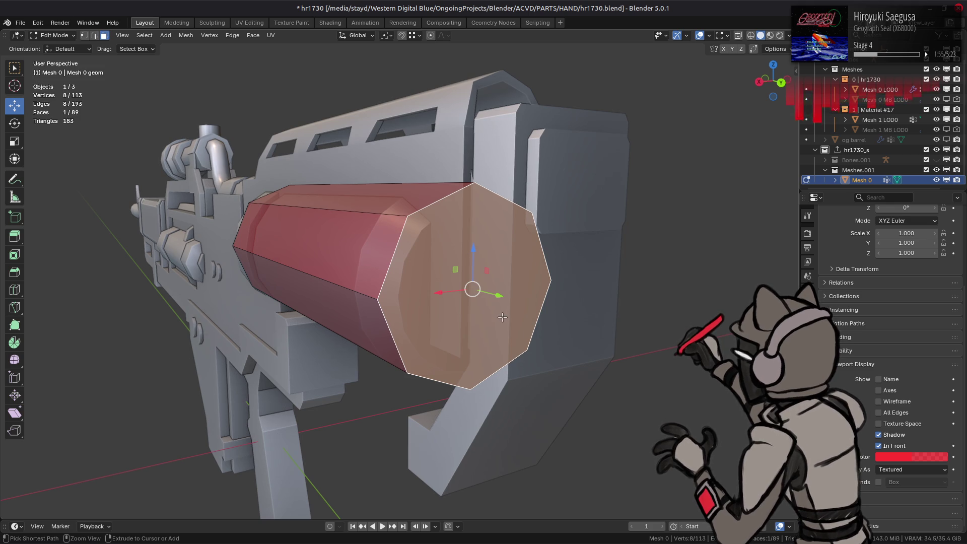
{"action": "right_click", "coordinate": [472, 306]}
{"action": "key", "text": "Escape"}
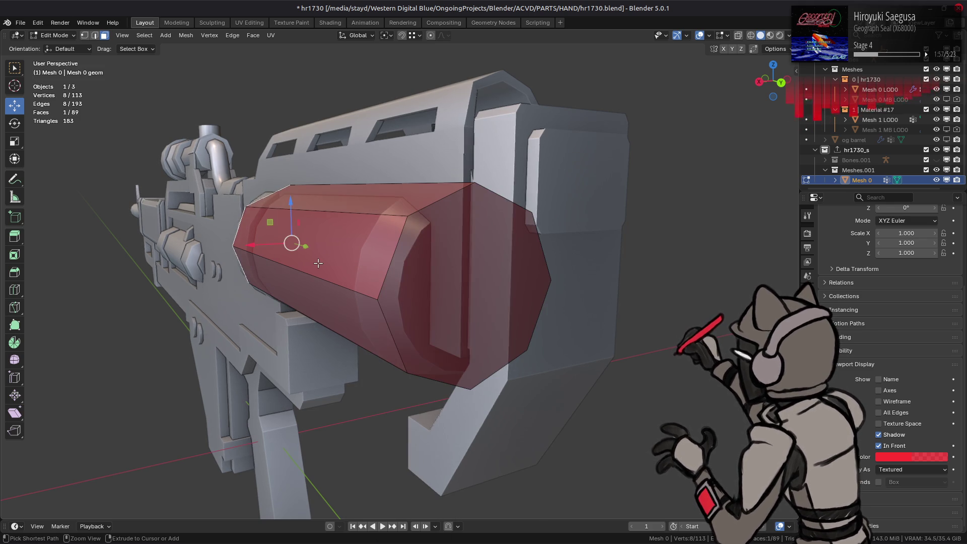
{"action": "right_click", "coordinate": [331, 270]}
{"action": "mouse_move", "coordinate": [363, 270]}
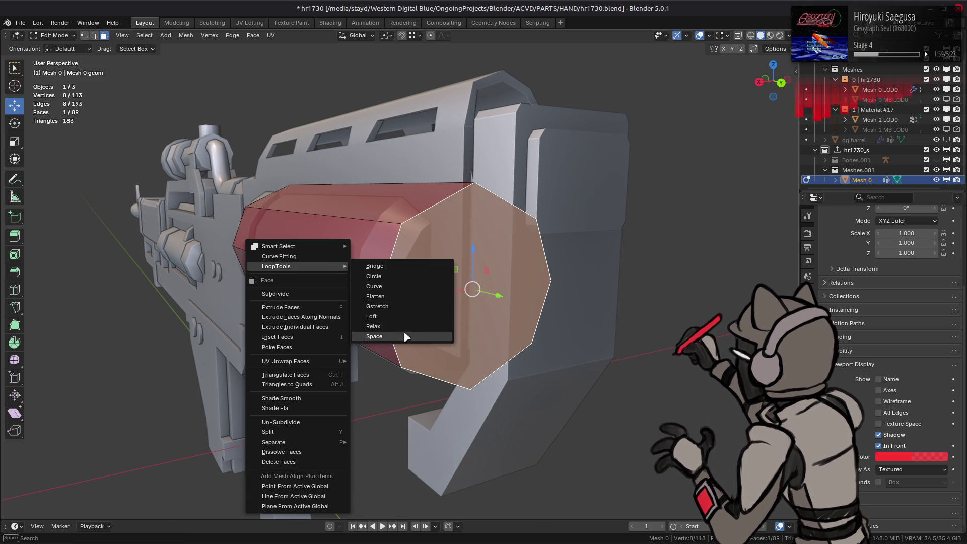
{"action": "left_click", "coordinate": [410, 334]}
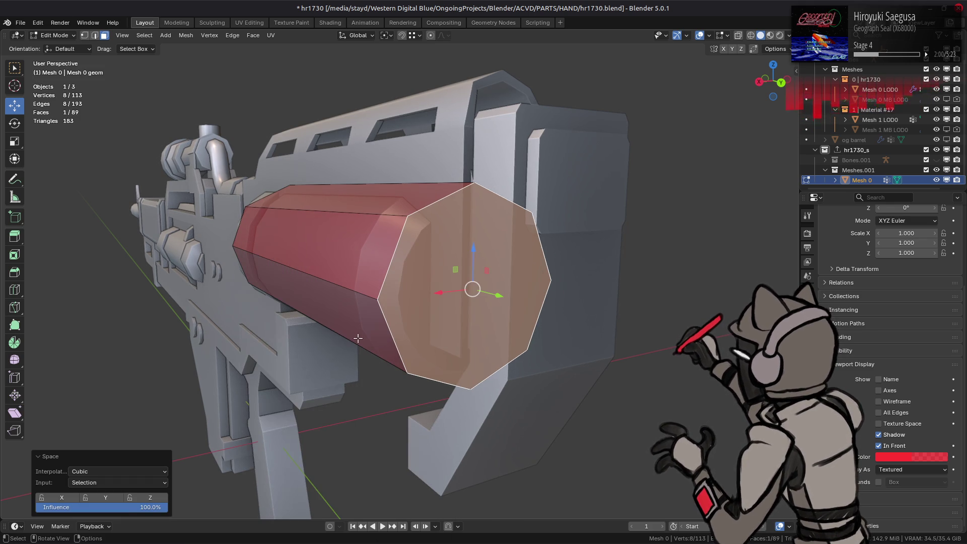
Try Linear spacing interpolation, then revert to Cubic and reapply Space to the end face.
{"action": "left_click", "coordinate": [124, 483]}
{"action": "left_click", "coordinate": [119, 472]}
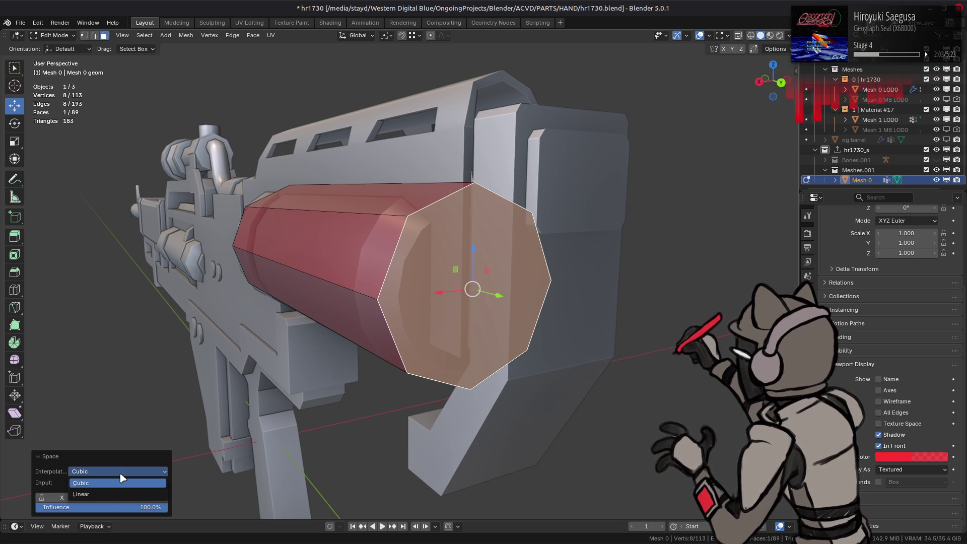
{"action": "left_click", "coordinate": [107, 496]}
{"action": "middle_click_drag", "start_coordinate": [203, 456], "coordinate": [338, 386], "text": "alt"}
{"action": "left_click", "coordinate": [166, 471]}
{"action": "left_click", "coordinate": [144, 485]}
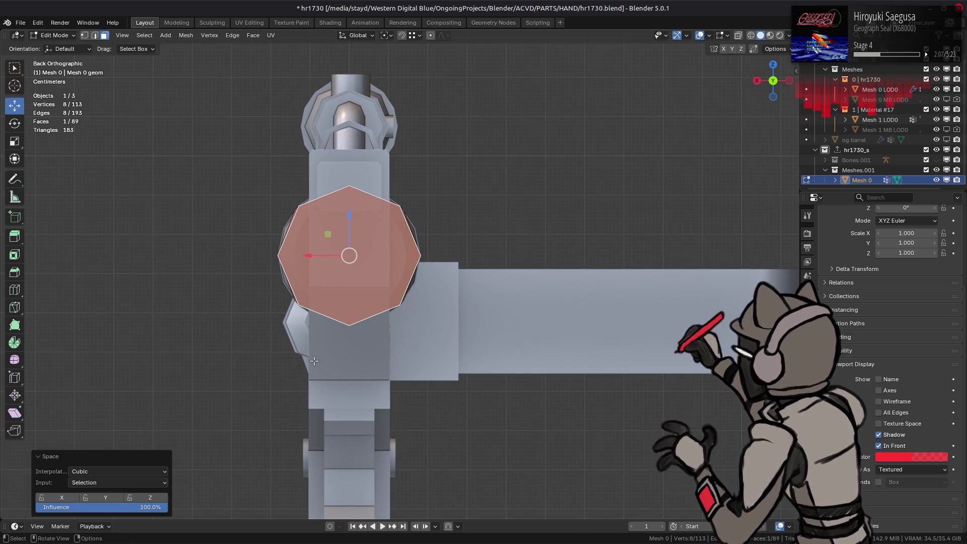
{"action": "right_click", "coordinate": [314, 359]}
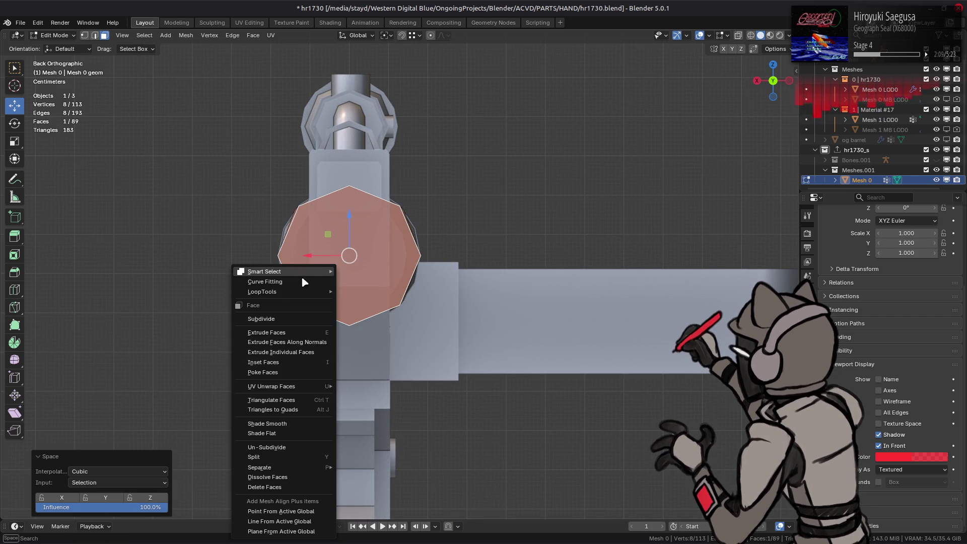
{"action": "mouse_move", "coordinate": [302, 291]}
{"action": "left_click", "coordinate": [374, 363]}
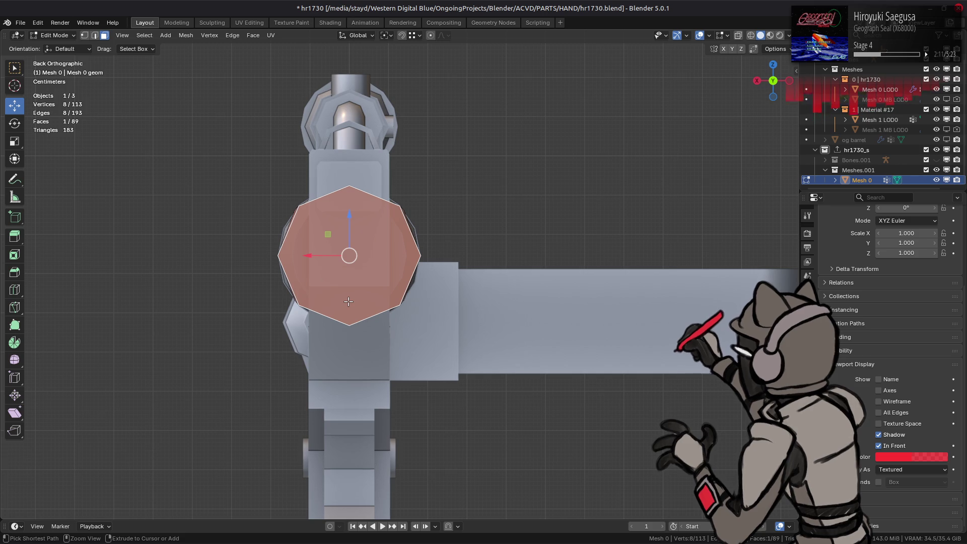
Evenly space the vertices of the tube's opposite end face with LoopTools Space, then deselect.
{"action": "scroll", "coordinate": [348, 301], "scroll_direction": "up", "scroll_amount": 4}
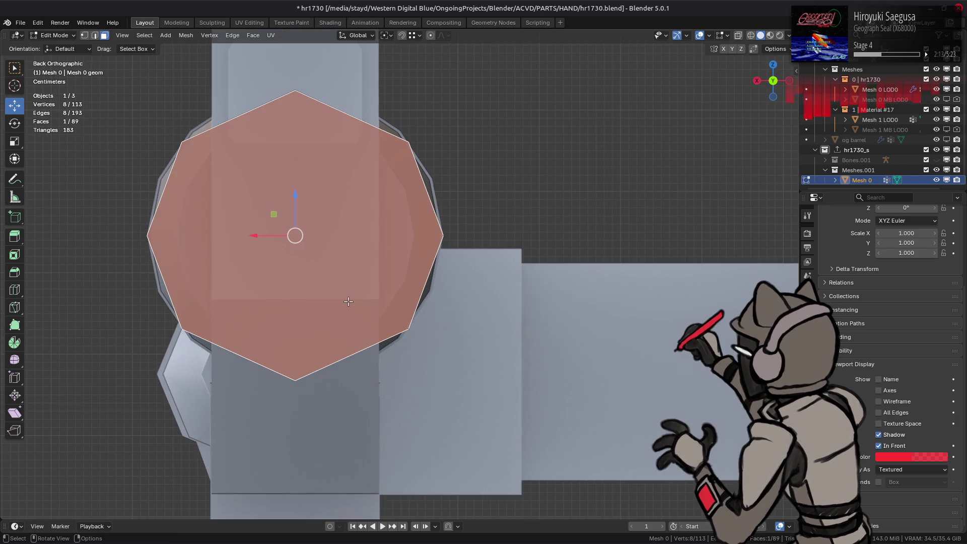
{"action": "middle_click_drag", "start_coordinate": [348, 301], "coordinate": [400, 331]}
{"action": "scroll", "coordinate": [399, 327], "scroll_direction": "down", "scroll_amount": 5}
{"action": "left_click", "coordinate": [263, 320]}
{"action": "right_click", "coordinate": [401, 305]}
{"action": "mouse_move", "coordinate": [405, 294]}
{"action": "left_click", "coordinate": [441, 361]}
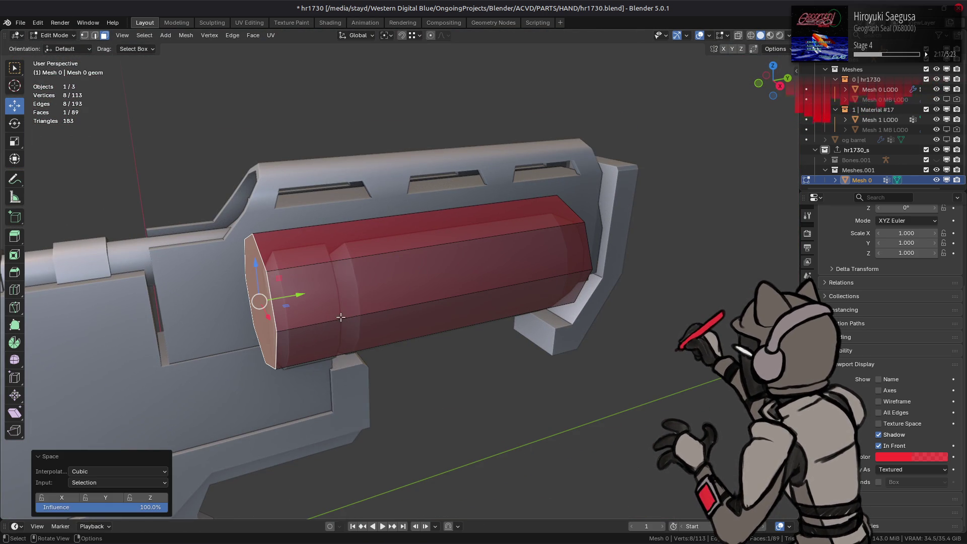
{"action": "right_click", "coordinate": [344, 306]}
{"action": "mouse_move", "coordinate": [348, 292]}
{"action": "left_click", "coordinate": [404, 365]}
{"action": "key", "text": "alt+a"}
{"action": "mouse_move", "coordinate": [349, 283]}
{"action": "middle_mouse_down"}
{"action": "mouse_move", "coordinate": [509, 284]}
{"action": "mouse_move", "coordinate": [432, 290]}
{"action": "mouse_move", "coordinate": [477, 289]}
{"action": "mouse_move", "coordinate": [461, 301]}
{"action": "mouse_move", "coordinate": [470, 298]}
{"action": "mouse_move", "coordinate": [443, 287]}
{"action": "mouse_move", "coordinate": [441, 273]}
{"action": "mouse_move", "coordinate": [407, 276]}
{"action": "mouse_move", "coordinate": [498, 277]}
{"action": "mouse_move", "coordinate": [461, 262]}
{"action": "mouse_move", "coordinate": [514, 242]}
{"action": "mouse_move", "coordinate": [535, 216]}
{"action": "middle_mouse_up"}
{"action": "scroll", "coordinate": [480, 287], "scroll_direction": "up", "scroll_amount": 3}
Unhide all hidden proxy geometry and clear the selection.
{"action": "key", "text": "alt+h"}
{"action": "key", "text": "alt+a"}
{"action": "middle_click_drag", "start_coordinate": [546, 272], "coordinate": [466, 191]}
Isolate the proxy's rear body part with Ctrl+L and Shift+H, then select its long side face.
{"action": "left_click", "coordinate": [465, 192]}
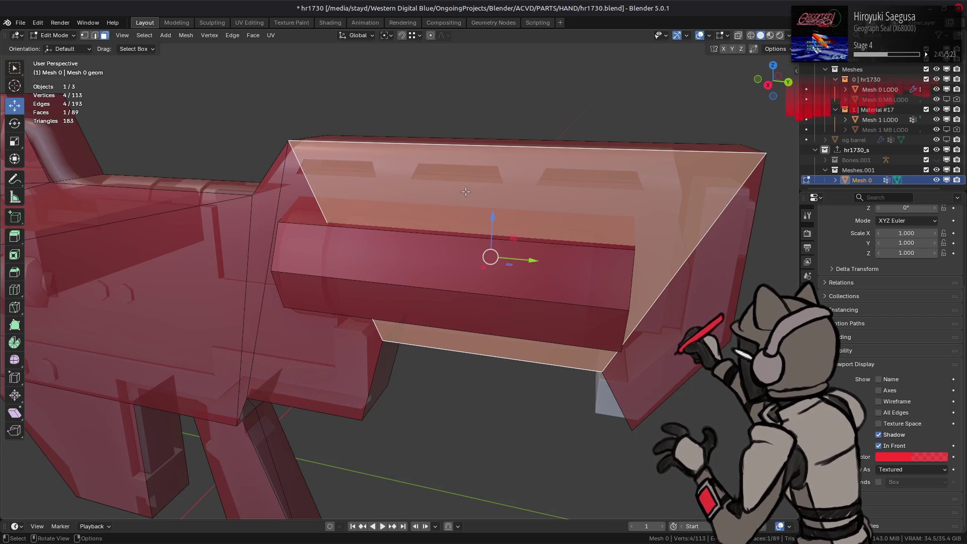
{"action": "scroll", "coordinate": [400, 252], "scroll_direction": "up", "scroll_amount": 5, "text": "ctrl"}
{"action": "key", "text": "ctrl+l"}
{"action": "key", "text": "shift+h"}
{"action": "scroll", "coordinate": [408, 260], "scroll_direction": "up", "scroll_amount": 3}
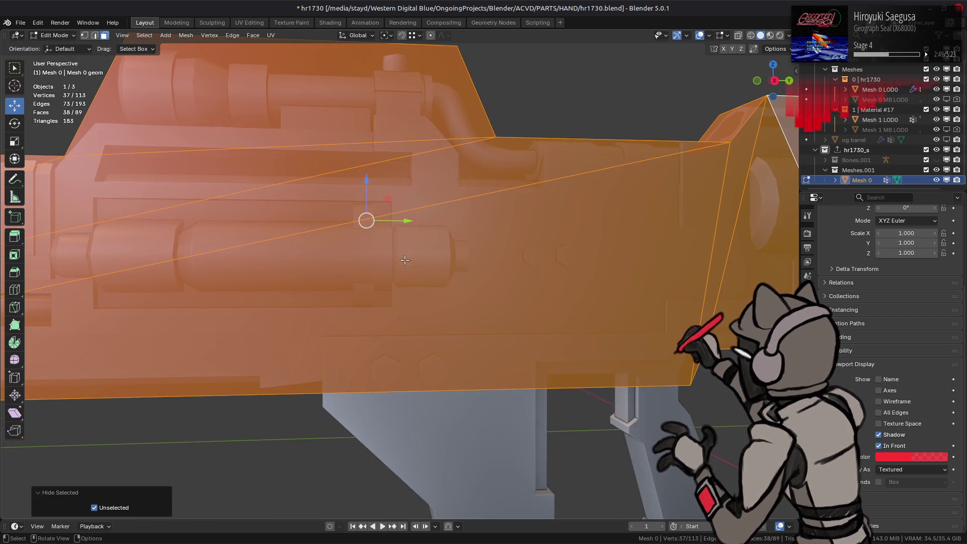
{"action": "scroll", "coordinate": [408, 260], "scroll_direction": "down", "scroll_amount": 4}
{"action": "mouse_move", "coordinate": [408, 259]}
{"action": "middle_mouse_down"}
{"action": "mouse_move", "coordinate": [375, 284]}
{"action": "mouse_move", "coordinate": [421, 283]}
{"action": "mouse_move", "coordinate": [354, 261]}
{"action": "middle_mouse_up"}
{"action": "scroll", "coordinate": [421, 284], "scroll_direction": "down", "scroll_amount": 3}
{"action": "left_click", "coordinate": [353, 261]}
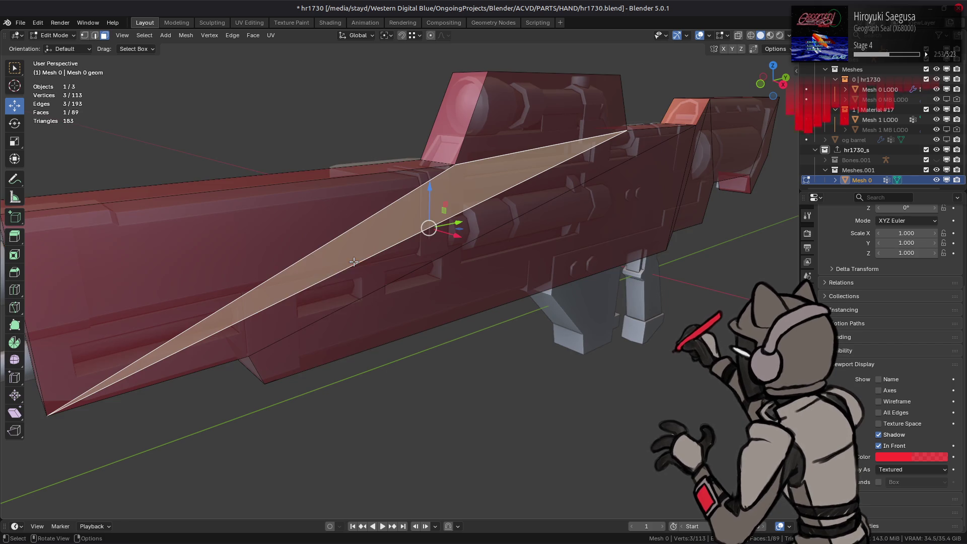
Limited-dissolve the connected side faces with Max Angle set to .5.
{"action": "key", "text": "shift+g"}
{"action": "key", "text": "ctrl+l"}
{"action": "key", "text": "x"}
{"action": "left_click", "coordinate": [249, 242]}
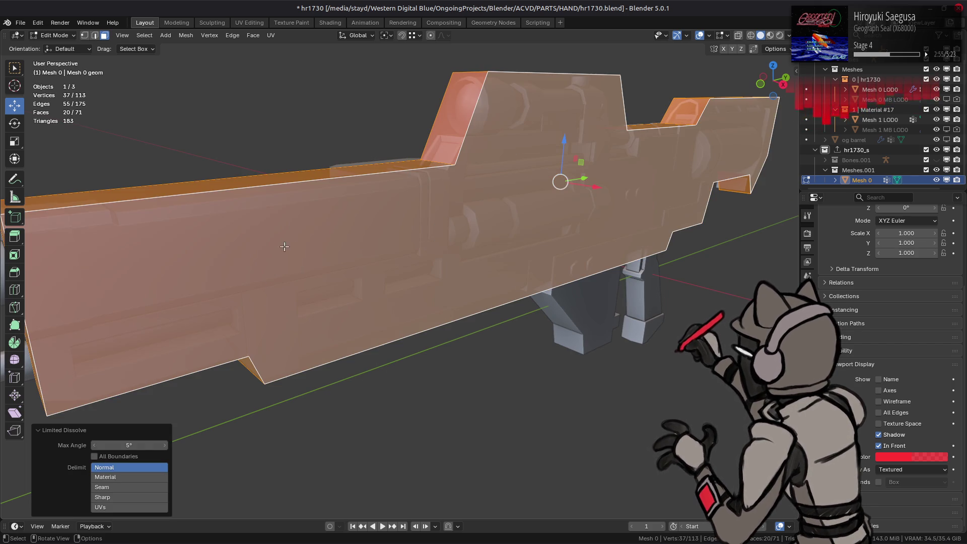
{"action": "scroll", "coordinate": [294, 248], "scroll_direction": "down", "scroll_amount": 2}
{"action": "left_click", "coordinate": [131, 444]}
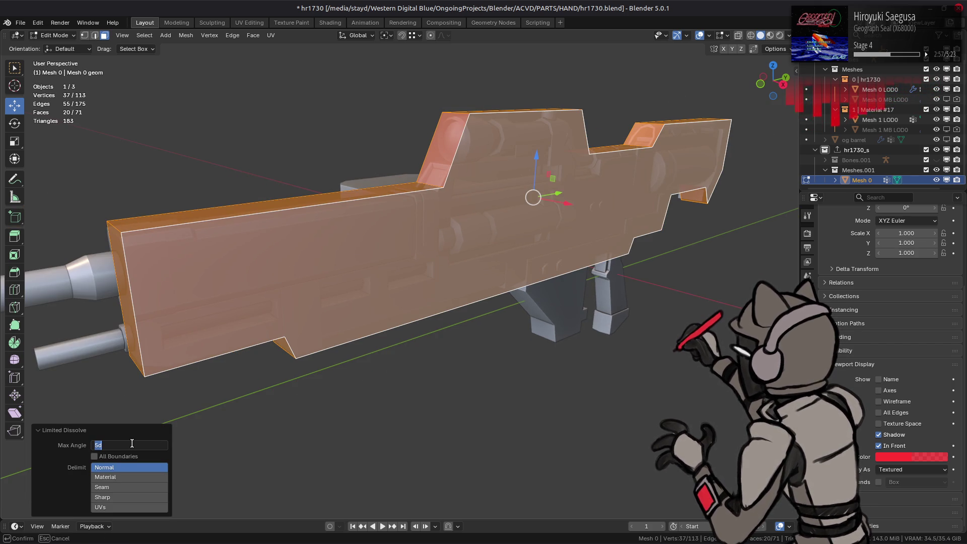
{"action": "key", "text": "Return"}
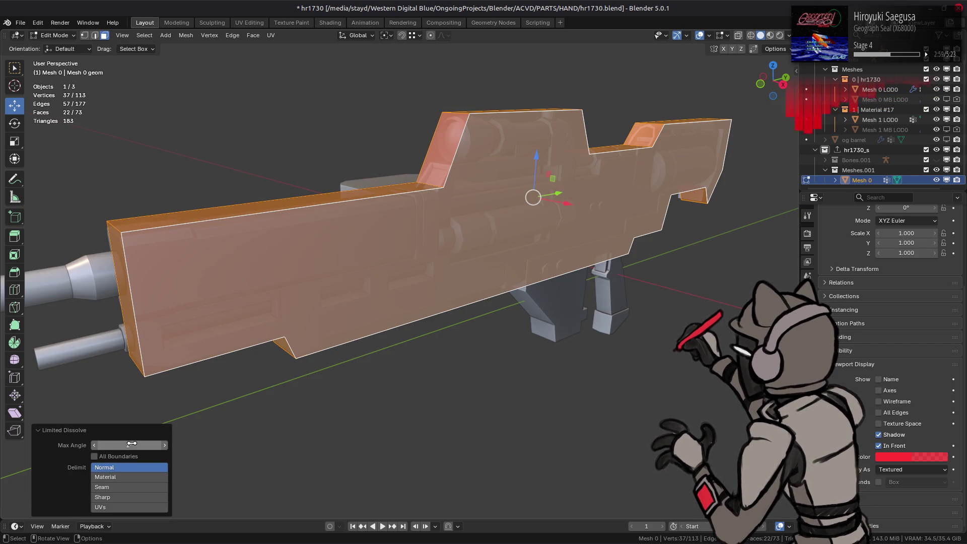
Triangulate the selected proxy faces, then select the proxy's large side face.
{"action": "middle_click_drag", "start_coordinate": [331, 261], "coordinate": [408, 244]}
{"action": "middle_click_drag", "start_coordinate": [494, 241], "coordinate": [507, 300]}
{"action": "key", "text": "ctrl+t"}
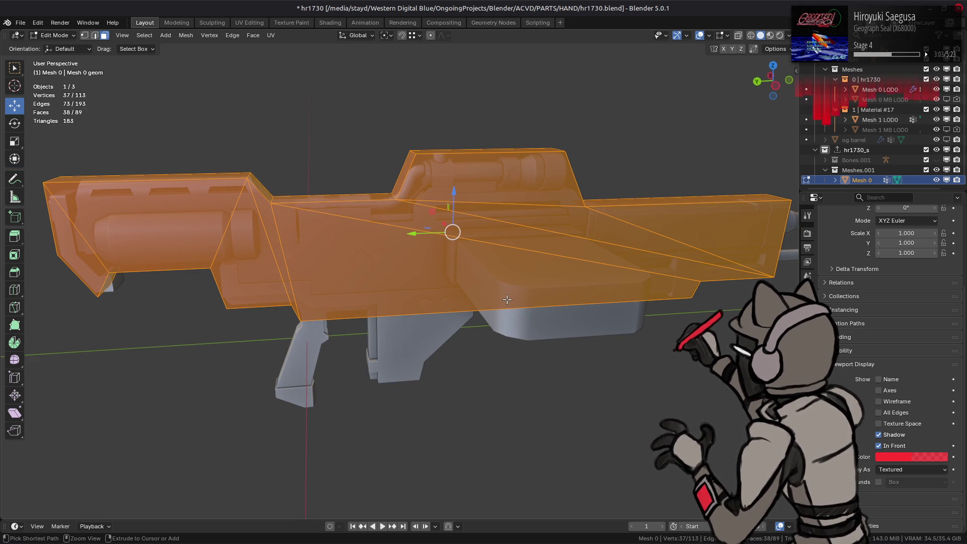
{"action": "scroll", "coordinate": [506, 300], "scroll_direction": "up", "scroll_amount": 3}
{"action": "mouse_move", "coordinate": [507, 300]}
{"action": "middle_mouse_down"}
{"action": "mouse_move", "coordinate": [396, 309]}
{"action": "mouse_move", "coordinate": [375, 258]}
{"action": "mouse_move", "coordinate": [338, 234]}
{"action": "mouse_move", "coordinate": [376, 247]}
{"action": "mouse_move", "coordinate": [448, 233]}
{"action": "middle_mouse_up"}
{"action": "left_click", "coordinate": [374, 259]}
{"action": "scroll", "coordinate": [447, 233], "scroll_direction": "down", "scroll_amount": 4}
Flatten the side face to 0 scale along X and shift it -0.009234 m along X.
{"action": "key", "text": "s"}
{"action": "key", "text": "x"}
{"action": "key", "text": "0"}
{"action": "key", "text": "Return"}
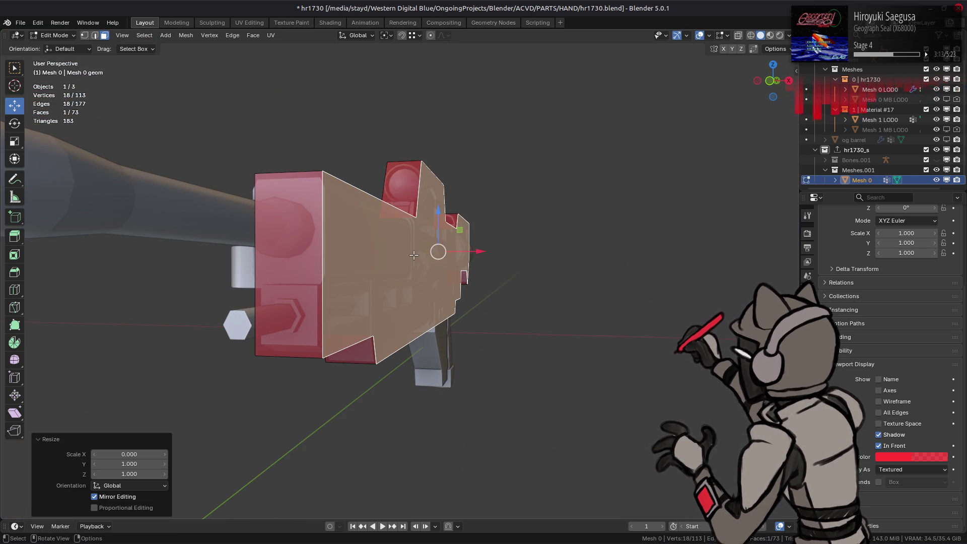
{"action": "key", "text": "ctrl+z"}
{"action": "mouse_move", "coordinate": [407, 257]}
{"action": "middle_mouse_down"}
{"action": "mouse_move", "coordinate": [453, 262]}
{"action": "mouse_move", "coordinate": [549, 315]}
{"action": "middle_mouse_up"}
{"action": "key", "text": "s"}
{"action": "key", "text": "x"}
{"action": "key", "text": "Return"}
{"action": "key", "text": "g"}
{"action": "key", "text": "x"}
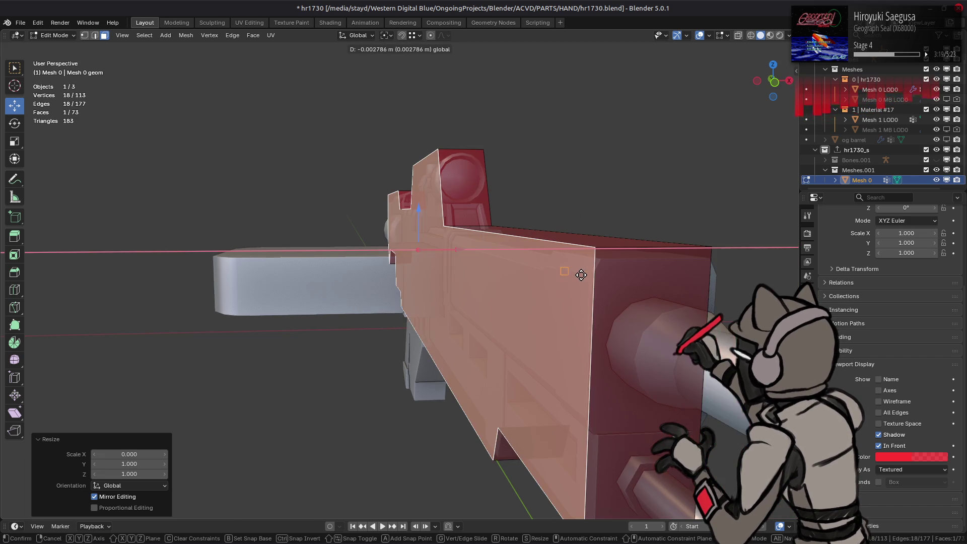
{"action": "left_click", "coordinate": [592, 287]}
Shift the opposite large side face along X so it sits flush with the rifle.
{"action": "middle_click_drag", "start_coordinate": [593, 288], "coordinate": [485, 291]}
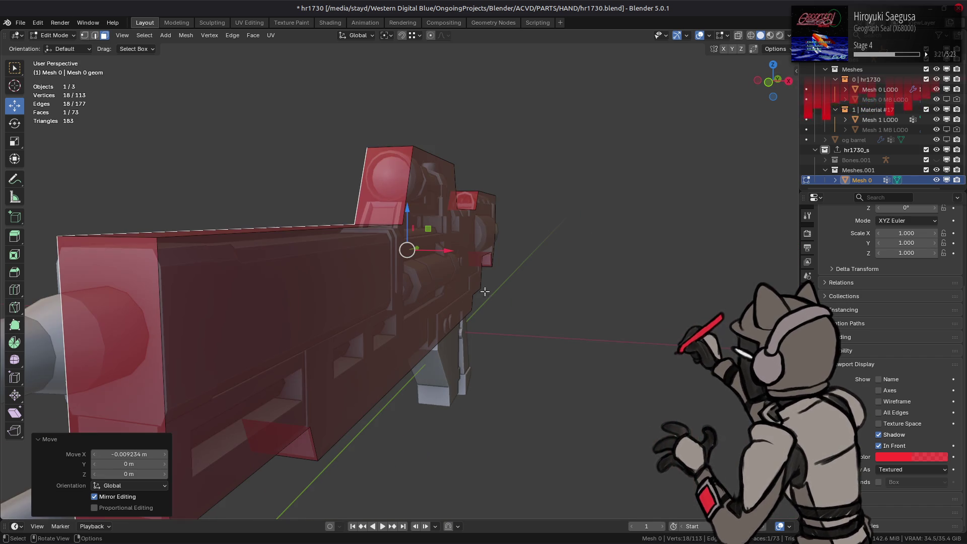
{"action": "left_click", "coordinate": [413, 36]}
{"action": "left_click", "coordinate": [411, 37]}
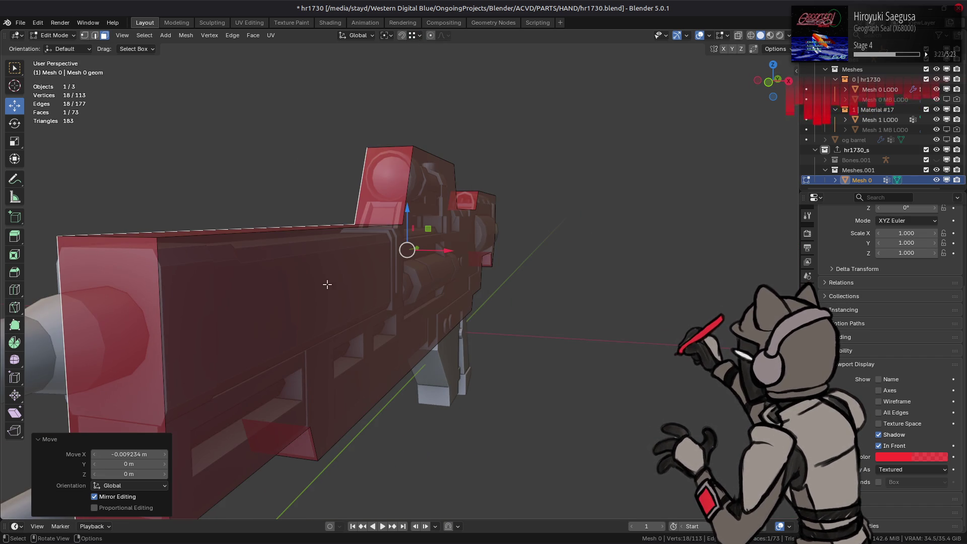
{"action": "left_click", "coordinate": [327, 284]}
{"action": "key", "text": "g"}
{"action": "key", "text": "x"}
{"action": "left_click", "coordinate": [163, 272]}
{"action": "middle_click_drag", "start_coordinate": [163, 272], "coordinate": [438, 319]}
{"action": "left_click", "coordinate": [437, 318]}
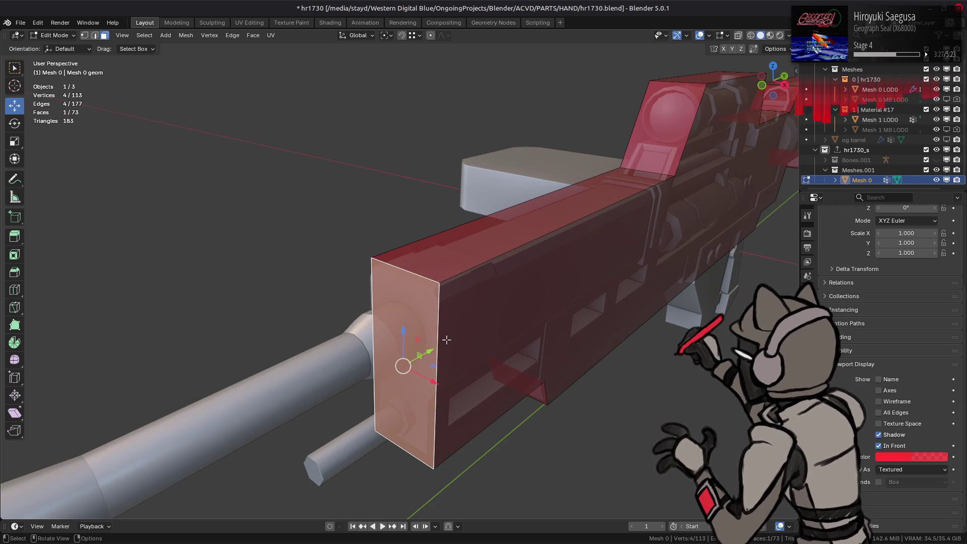
Nudge the proxy's front end face along Y and lower its top face slightly.
{"action": "key", "text": "g"}
{"action": "key", "text": "y"}
{"action": "left_click", "coordinate": [425, 288]}
{"action": "left_click", "coordinate": [557, 183]}
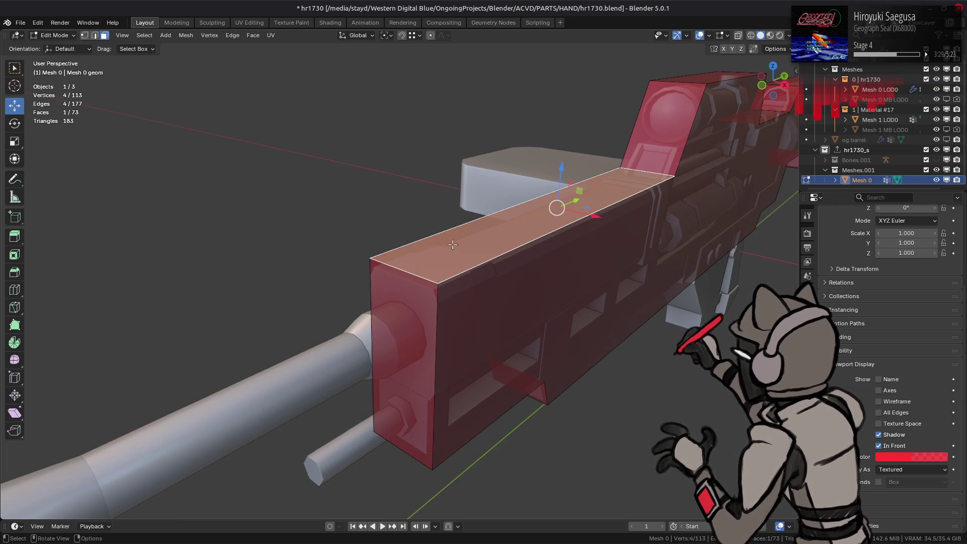
{"action": "left_click_drag", "start_coordinate": [558, 176], "coordinate": [558, 180]}
{"action": "mouse_move", "coordinate": [558, 180]}
{"action": "middle_mouse_down"}
{"action": "mouse_move", "coordinate": [470, 274]}
{"action": "mouse_move", "coordinate": [406, 290]}
{"action": "mouse_move", "coordinate": [410, 276]}
{"action": "mouse_move", "coordinate": [388, 280]}
{"action": "middle_mouse_up"}
Move the raised section's sloped front edge -0.0936 m in Y and -0.2116 m in Z onto the rifle.
{"action": "key", "text": "2"}
{"action": "left_click", "coordinate": [362, 282]}
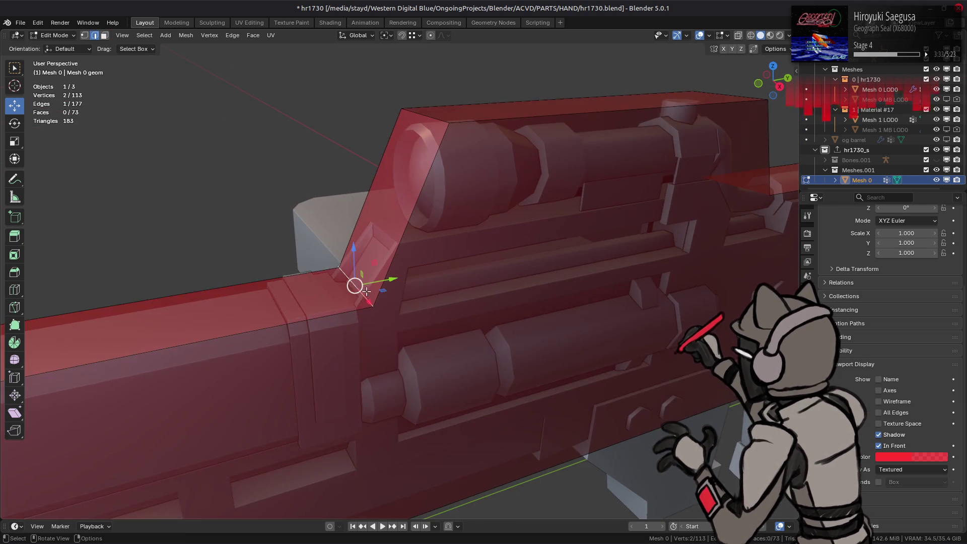
{"action": "scroll", "coordinate": [368, 293], "scroll_direction": "up", "scroll_amount": 3}
{"action": "scroll", "coordinate": [368, 293], "scroll_direction": "up", "scroll_amount": 2}
{"action": "middle_click_drag", "start_coordinate": [328, 306], "coordinate": [314, 305]}
{"action": "mouse_move", "coordinate": [242, 287]}
{"action": "left_mouse_down"}
{"action": "mouse_move", "coordinate": [166, 348]}
{"action": "mouse_move", "coordinate": [147, 376]}
{"action": "left_mouse_up"}
{"action": "scroll", "coordinate": [277, 283], "scroll_direction": "down", "scroll_amount": 4}
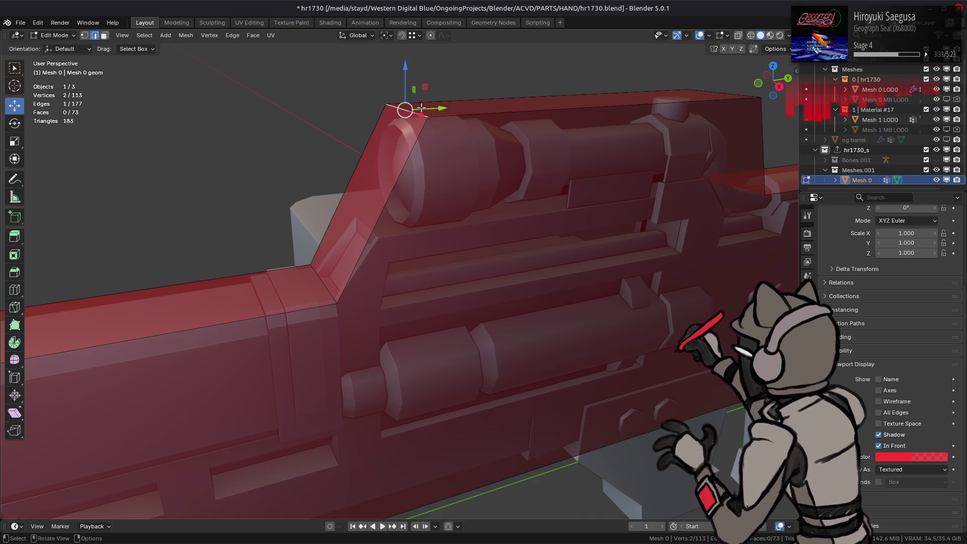
{"action": "mouse_move", "coordinate": [427, 86]}
{"action": "left_mouse_down"}
{"action": "mouse_move", "coordinate": [371, 231]}
{"action": "mouse_move", "coordinate": [383, 232]}
{"action": "left_mouse_up"}
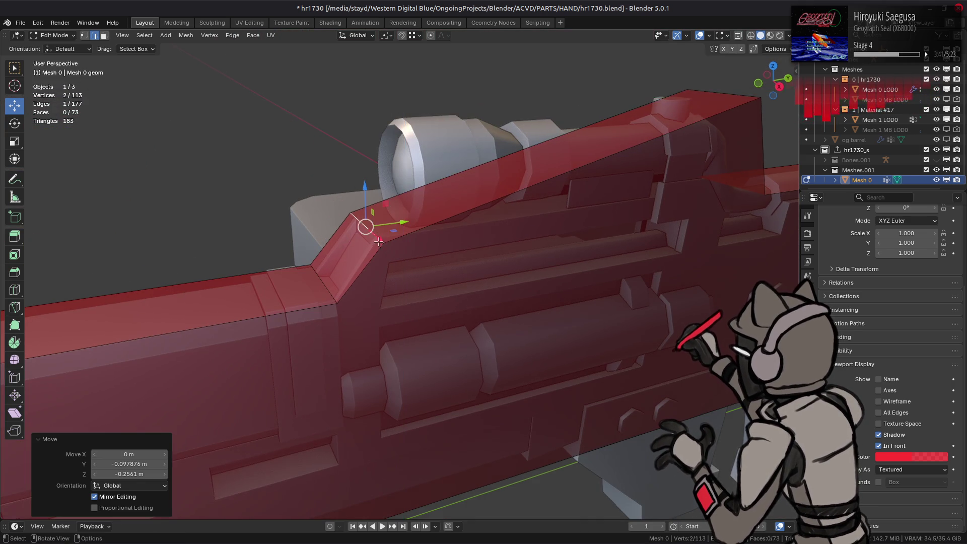
{"action": "scroll", "coordinate": [440, 239], "scroll_direction": "up", "scroll_amount": 2}
{"action": "mouse_move", "coordinate": [441, 239]}
{"action": "middle_mouse_down"}
{"action": "mouse_move", "coordinate": [367, 242]}
{"action": "mouse_move", "coordinate": [536, 233]}
{"action": "mouse_move", "coordinate": [512, 244]}
{"action": "mouse_move", "coordinate": [483, 147]}
{"action": "middle_mouse_up"}
{"action": "mouse_move", "coordinate": [508, 88]}
{"action": "left_mouse_down"}
{"action": "mouse_move", "coordinate": [395, 265]}
{"action": "mouse_move", "coordinate": [400, 252]}
{"action": "left_mouse_up"}
{"action": "mouse_move", "coordinate": [403, 252]}
{"action": "middle_mouse_down"}
{"action": "mouse_move", "coordinate": [426, 246]}
{"action": "mouse_move", "coordinate": [432, 222]}
{"action": "middle_mouse_up"}
Select the proxy's rear end face in face mode and frame it in the view.
{"action": "scroll", "coordinate": [421, 243], "scroll_direction": "down", "scroll_amount": 3}
{"action": "scroll", "coordinate": [431, 222], "scroll_direction": "up", "scroll_amount": 4}
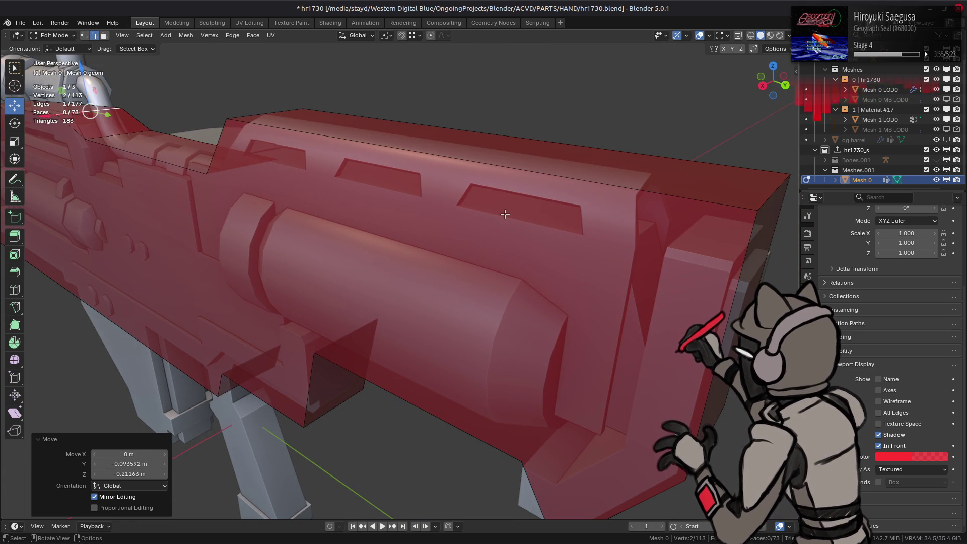
{"action": "scroll", "coordinate": [505, 214], "scroll_direction": "down", "scroll_amount": 4}
{"action": "key", "text": "3"}
{"action": "left_click", "coordinate": [574, 280]}
{"action": "key", "text": "KP_Decimal"}
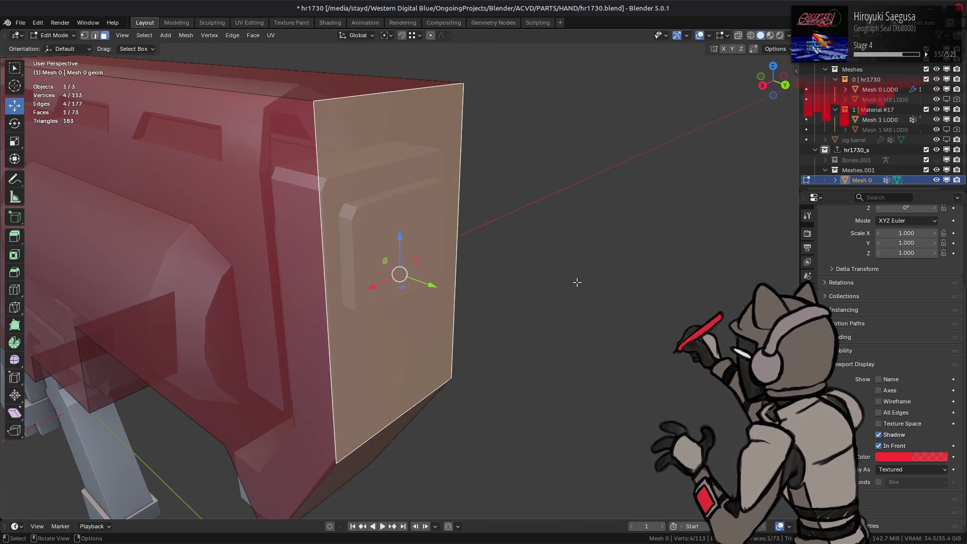
Pull the proxy's rear end face in along Y.
{"action": "scroll", "coordinate": [577, 282], "scroll_direction": "down", "scroll_amount": 2}
{"action": "middle_click_drag", "start_coordinate": [546, 281], "coordinate": [649, 200]}
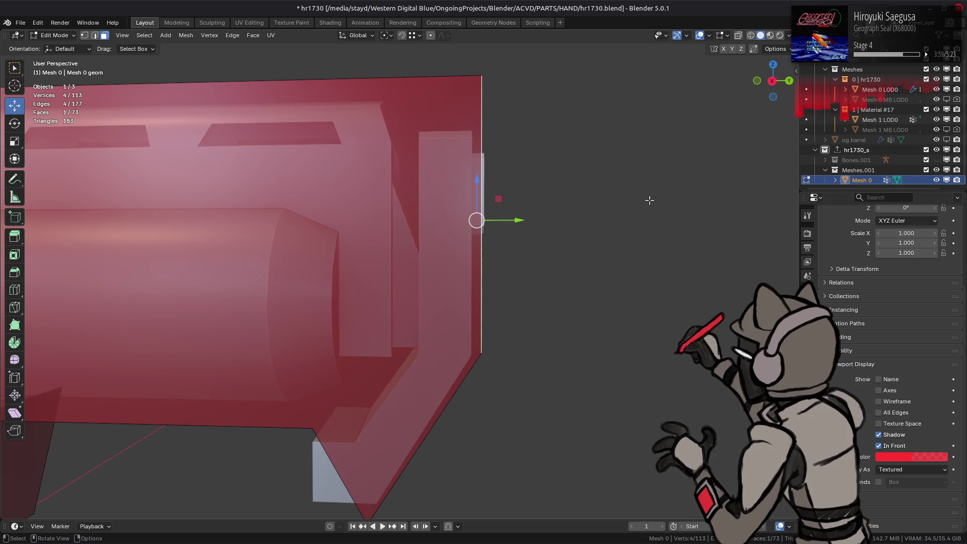
{"action": "middle_click_drag", "start_coordinate": [520, 227], "coordinate": [508, 233]}
{"action": "mouse_move", "coordinate": [508, 233]}
{"action": "left_mouse_down"}
{"action": "mouse_move", "coordinate": [443, 156]}
{"action": "mouse_move", "coordinate": [440, 164]}
{"action": "left_mouse_up"}
{"action": "mouse_move", "coordinate": [439, 167]}
{"action": "middle_mouse_down"}
{"action": "mouse_move", "coordinate": [393, 212]}
{"action": "mouse_move", "coordinate": [460, 287]}
{"action": "mouse_move", "coordinate": [456, 352]}
{"action": "middle_mouse_up"}
Move the lower rear corner edge within the Y/Z plane to fit the rifle.
{"action": "key", "text": "2"}
{"action": "left_click", "coordinate": [436, 395]}
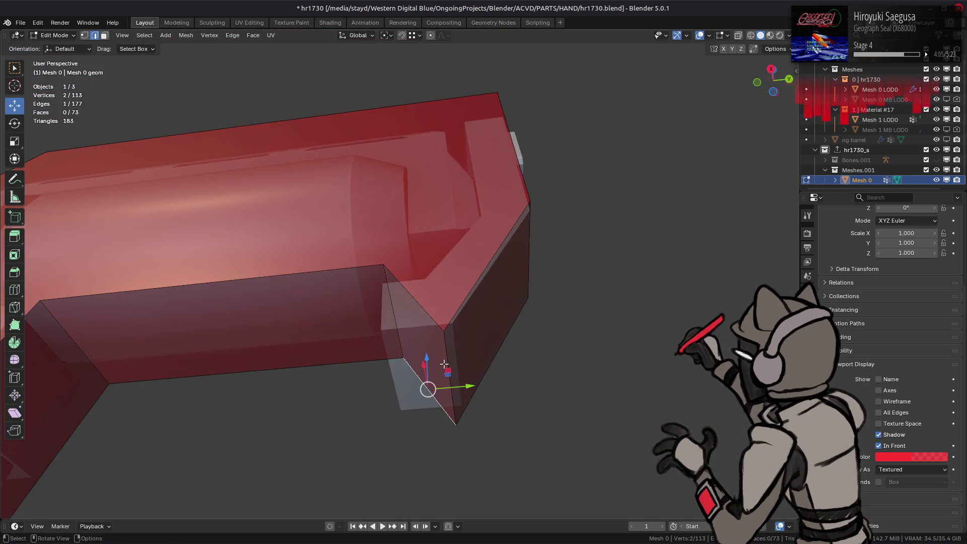
{"action": "scroll", "coordinate": [438, 396], "scroll_direction": "up", "scroll_amount": 2}
{"action": "middle_click_drag", "start_coordinate": [450, 385], "coordinate": [443, 387]}
{"action": "key", "text": "g"}
{"action": "key", "text": "shift+x"}
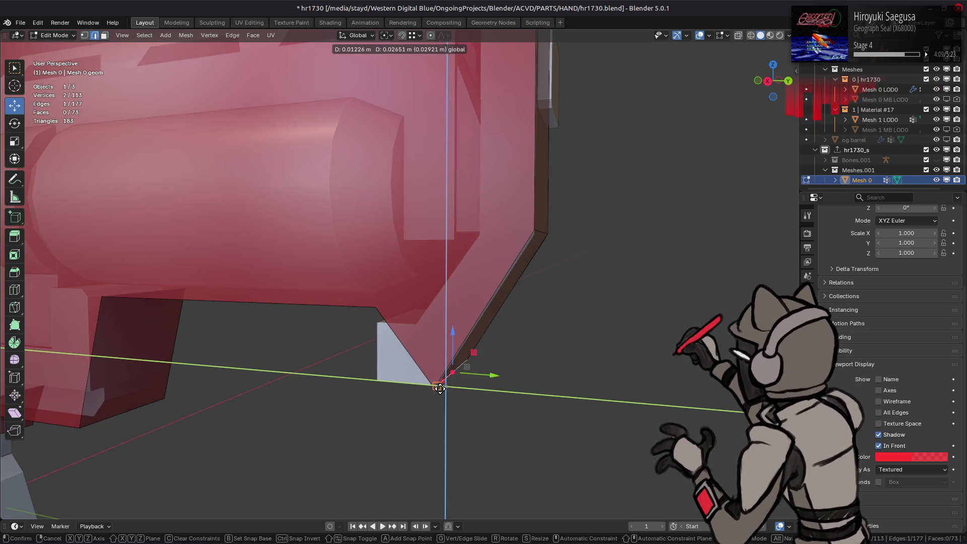
{"action": "left_click", "coordinate": [439, 388]}
{"action": "mouse_move", "coordinate": [451, 370]}
{"action": "middle_mouse_down"}
{"action": "mouse_move", "coordinate": [430, 386]}
{"action": "mouse_move", "coordinate": [446, 284]}
{"action": "mouse_move", "coordinate": [533, 244]}
{"action": "middle_mouse_up"}
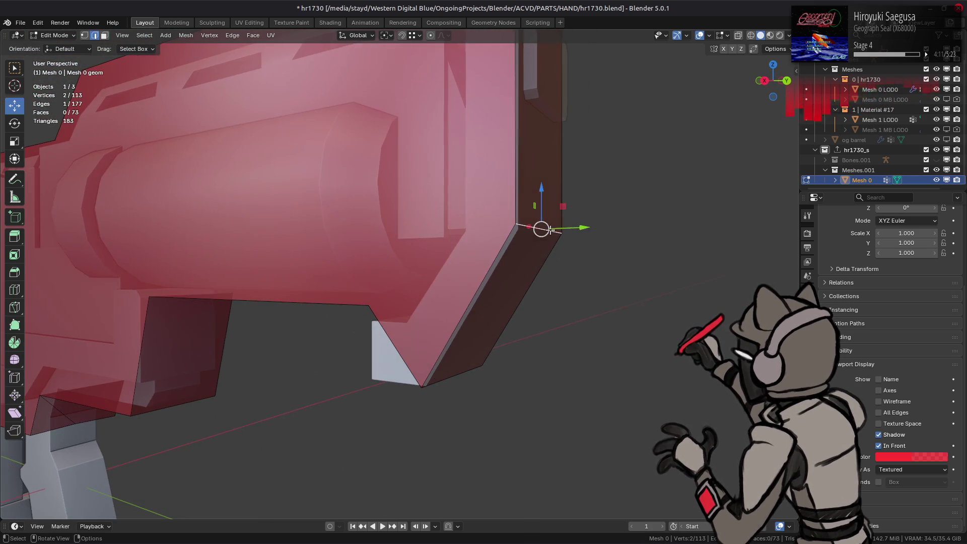
{"action": "mouse_move", "coordinate": [556, 212]}
{"action": "left_mouse_down"}
{"action": "mouse_move", "coordinate": [518, 237]}
{"action": "mouse_move", "coordinate": [540, 232]}
{"action": "left_mouse_up"}
{"action": "mouse_move", "coordinate": [540, 231]}
{"action": "middle_mouse_down"}
{"action": "mouse_move", "coordinate": [503, 302]}
{"action": "mouse_move", "coordinate": [481, 229]}
{"action": "mouse_move", "coordinate": [494, 245]}
{"action": "mouse_move", "coordinate": [391, 277]}
{"action": "mouse_move", "coordinate": [432, 190]}
{"action": "middle_mouse_up"}
Lower the proxy's top face 0.00281 m along Z and view the rifle from the side.
{"action": "key", "text": "3"}
{"action": "left_click", "coordinate": [444, 185]}
{"action": "mouse_move", "coordinate": [472, 76]}
{"action": "left_mouse_down"}
{"action": "mouse_move", "coordinate": [442, 205]}
{"action": "mouse_move", "coordinate": [421, 226]}
{"action": "mouse_move", "coordinate": [464, 130]}
{"action": "left_mouse_up"}
{"action": "mouse_move", "coordinate": [464, 129]}
{"action": "middle_mouse_down"}
{"action": "mouse_move", "coordinate": [556, 193]}
{"action": "mouse_move", "coordinate": [463, 230]}
{"action": "middle_mouse_up"}
{"action": "key", "text": "KP_3"}
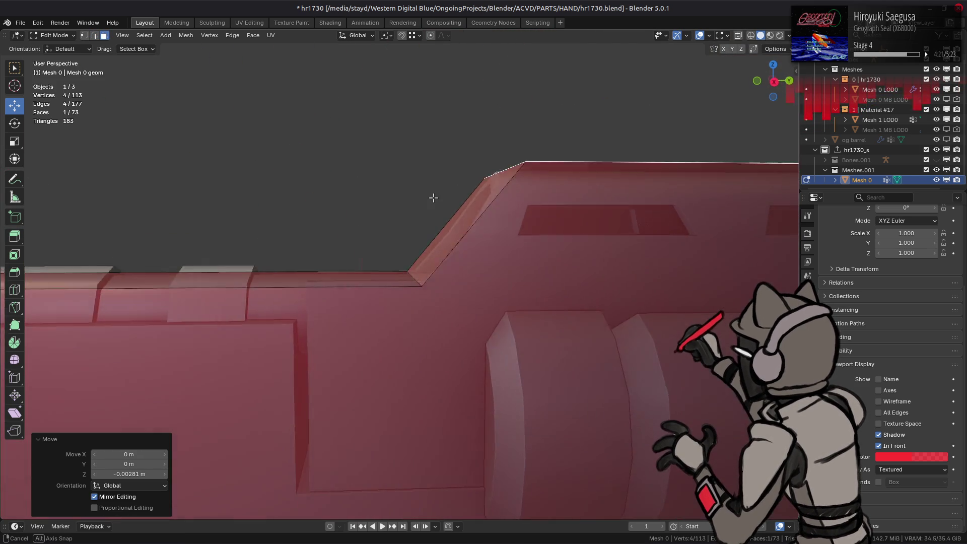
In edge mode, select the top step's corner edge and shift it along Y.
{"action": "mouse_move", "coordinate": [425, 201]}
{"action": "middle_mouse_down"}
{"action": "mouse_move", "coordinate": [496, 218]}
{"action": "mouse_move", "coordinate": [485, 237]}
{"action": "middle_mouse_up"}
{"action": "key", "text": "2"}
{"action": "left_click", "coordinate": [499, 218]}
{"action": "key", "text": "g"}
{"action": "key", "text": "y"}
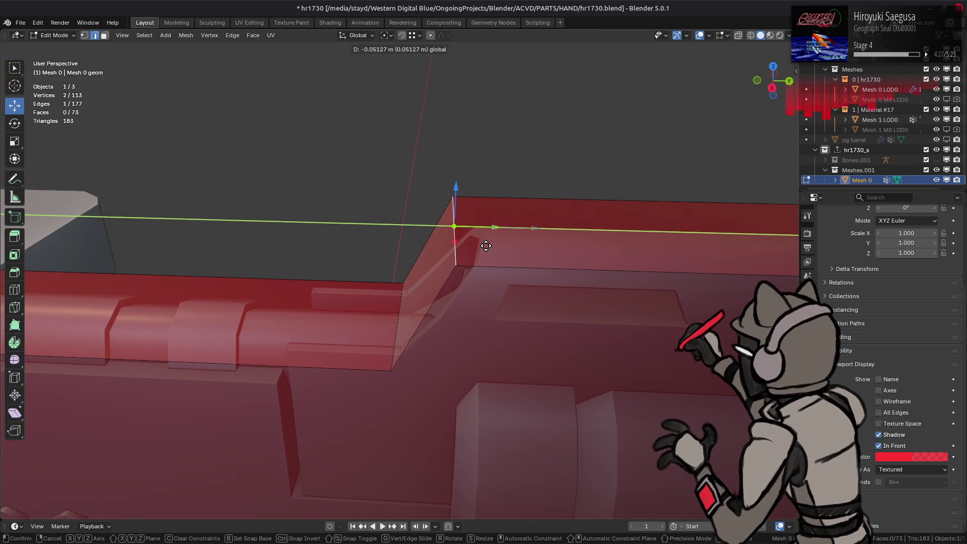
{"action": "left_click", "coordinate": [489, 234]}
{"action": "mouse_move", "coordinate": [489, 234]}
{"action": "middle_mouse_down"}
{"action": "mouse_move", "coordinate": [519, 224]}
{"action": "mouse_move", "coordinate": [438, 325]}
{"action": "mouse_move", "coordinate": [425, 299]}
{"action": "middle_mouse_up"}
{"action": "key", "text": "g"}
{"action": "key", "text": "y"}
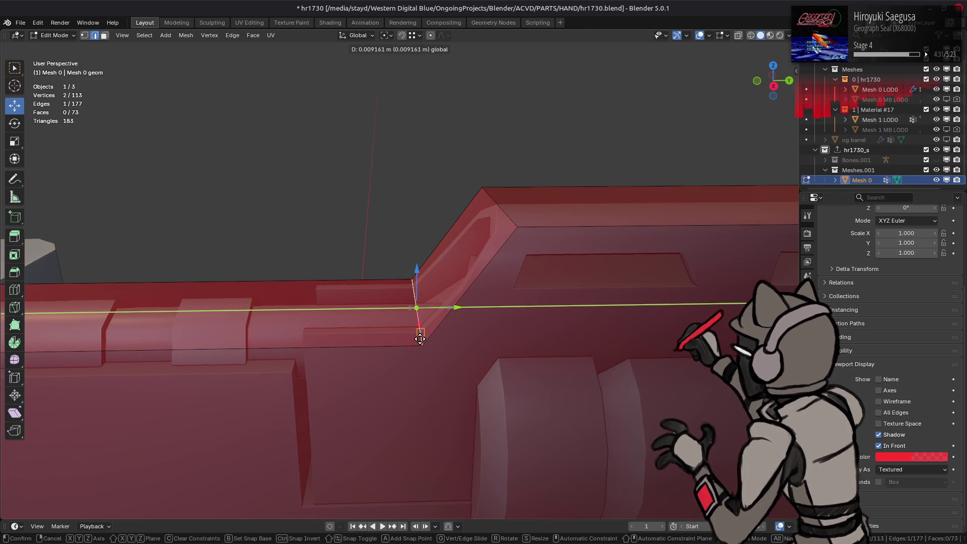
{"action": "left_click", "coordinate": [420, 339]}
Adjust the top step edges along Z and the Y/Z plane to follow the rifle's upper contour.
{"action": "mouse_move", "coordinate": [420, 338]}
{"action": "middle_mouse_down", "text": "alt"}
{"action": "mouse_move", "coordinate": [381, 288]}
{"action": "mouse_move", "coordinate": [434, 342]}
{"action": "mouse_move", "coordinate": [378, 244]}
{"action": "middle_mouse_up", "text": "alt"}
{"action": "key", "text": "g"}
{"action": "key", "text": "z"}
{"action": "left_click", "coordinate": [437, 349]}
{"action": "left_click", "coordinate": [378, 244]}
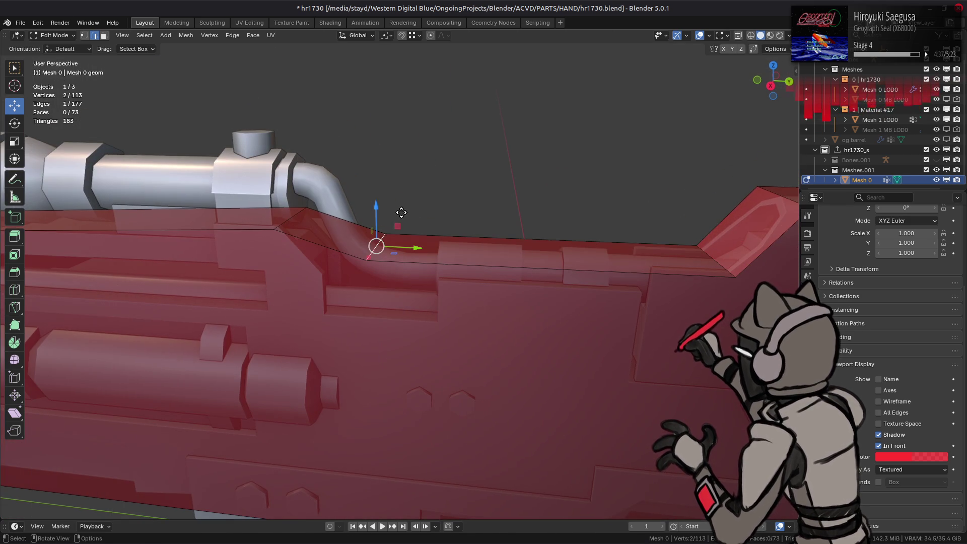
{"action": "key", "text": "g"}
{"action": "key", "text": "z"}
{"action": "left_click", "coordinate": [731, 281]}
{"action": "middle_click_drag", "start_coordinate": [463, 260], "coordinate": [488, 246]}
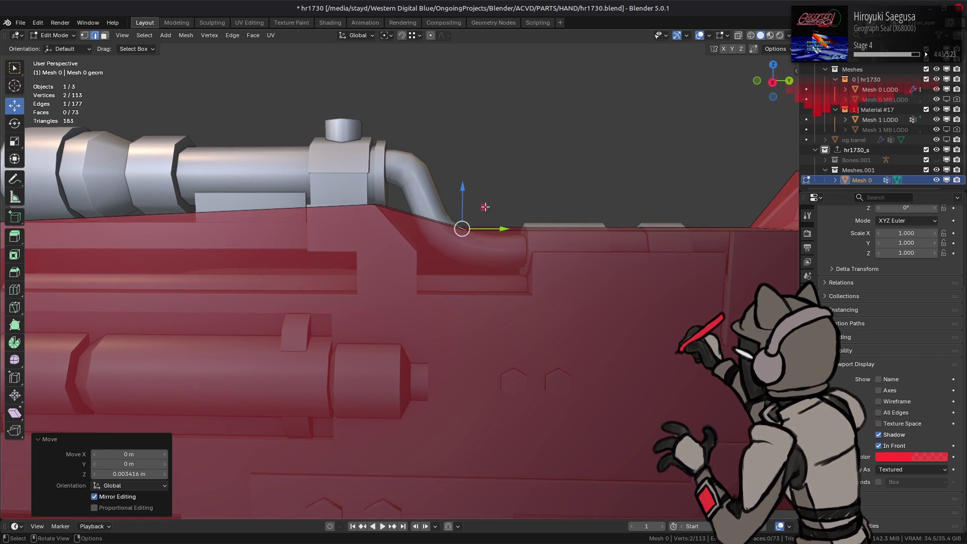
{"action": "key", "text": "g"}
{"action": "key", "text": "shift+x"}
{"action": "left_click", "coordinate": [441, 228]}
Inspect the fit along the rifle and undo the last edge move.
{"action": "mouse_move", "coordinate": [660, 265]}
{"action": "middle_mouse_down", "text": "shift"}
{"action": "mouse_move", "coordinate": [396, 264]}
{"action": "mouse_move", "coordinate": [479, 261]}
{"action": "middle_mouse_up", "text": "shift"}
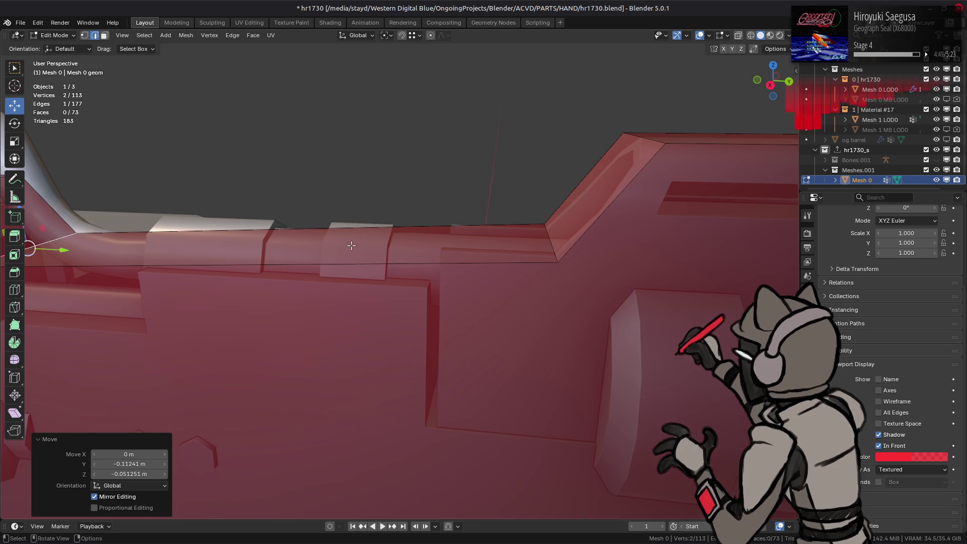
{"action": "scroll", "coordinate": [352, 246], "scroll_direction": "down", "scroll_amount": 4}
{"action": "mouse_move", "coordinate": [352, 246]}
{"action": "middle_mouse_down"}
{"action": "mouse_move", "coordinate": [311, 263]}
{"action": "mouse_move", "coordinate": [506, 270]}
{"action": "mouse_move", "coordinate": [499, 278]}
{"action": "middle_mouse_up"}
{"action": "key", "text": "ctrl+z"}
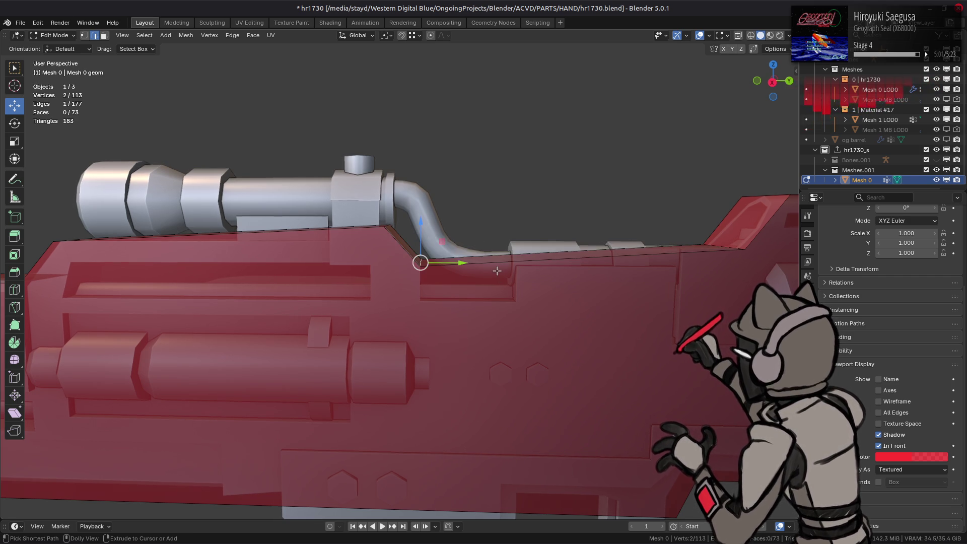
{"action": "scroll", "coordinate": [493, 254], "scroll_direction": "up", "scroll_amount": 2}
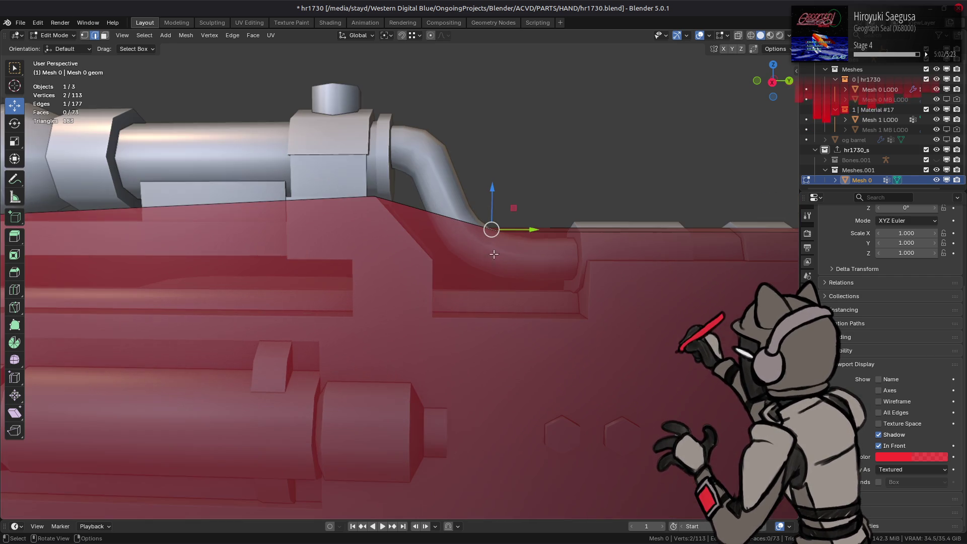
{"action": "left_click", "coordinate": [416, 35]}
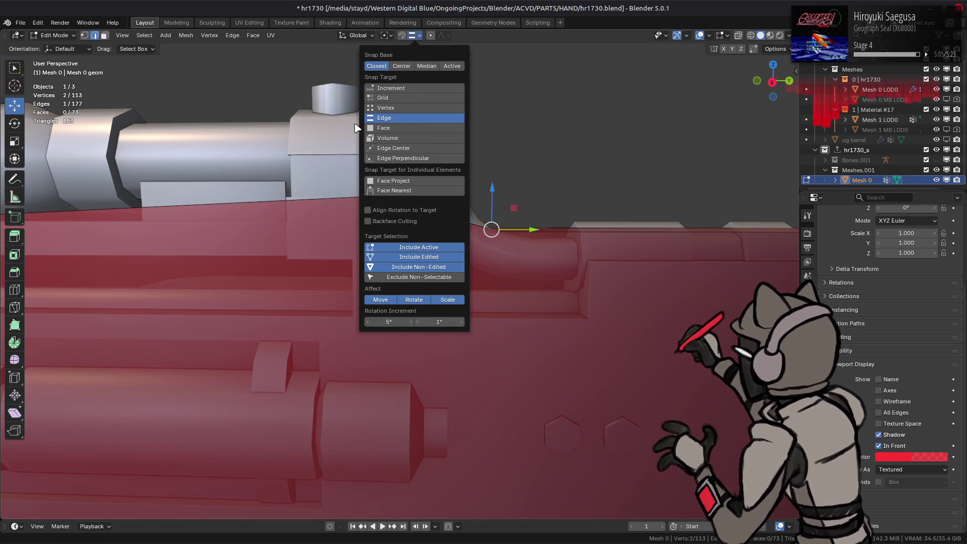
Slide the vertex along the rifle's top and adjust the snapping options.
{"action": "left_click_drag", "start_coordinate": [536, 227], "coordinate": [408, 229]}
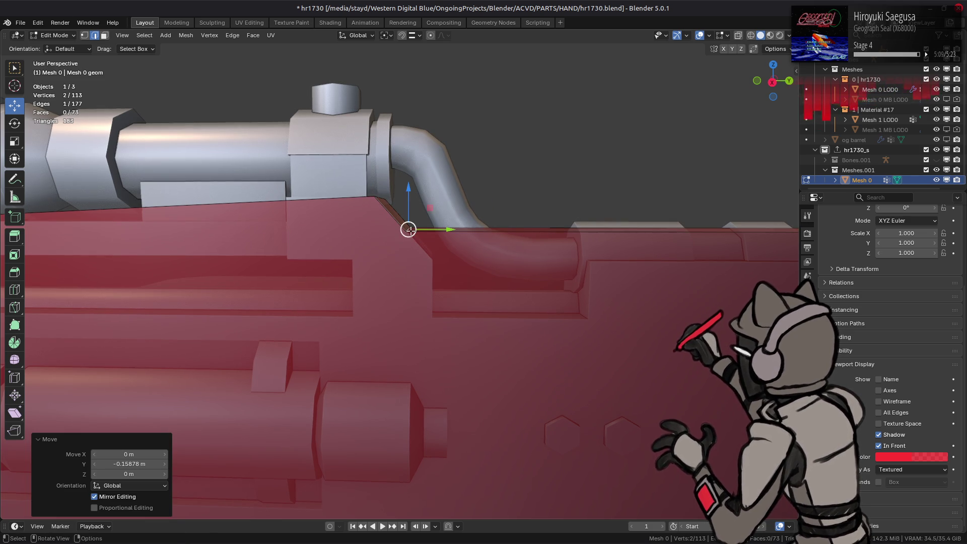
{"action": "left_click", "coordinate": [416, 35]}
{"action": "middle_click_drag", "start_coordinate": [403, 136], "coordinate": [412, 145]}
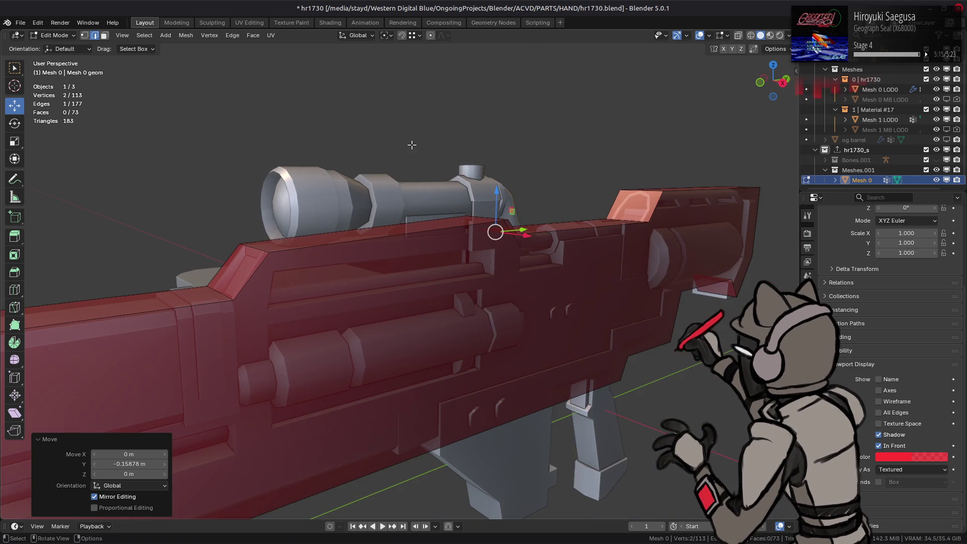
{"action": "mouse_move", "coordinate": [370, 211]}
{"action": "middle_mouse_down"}
{"action": "mouse_move", "coordinate": [410, 208]}
{"action": "mouse_move", "coordinate": [417, 225]}
{"action": "middle_mouse_up"}
Narrow two lower barrel-proxy edges along X, the first to 0.708.
{"action": "left_click", "coordinate": [439, 268]}
{"action": "mouse_move", "coordinate": [439, 269]}
{"action": "middle_mouse_down"}
{"action": "mouse_move", "coordinate": [474, 273]}
{"action": "mouse_move", "coordinate": [334, 252]}
{"action": "middle_mouse_up"}
{"action": "key", "text": "s"}
{"action": "key", "text": "x"}
{"action": "left_click", "coordinate": [492, 271]}
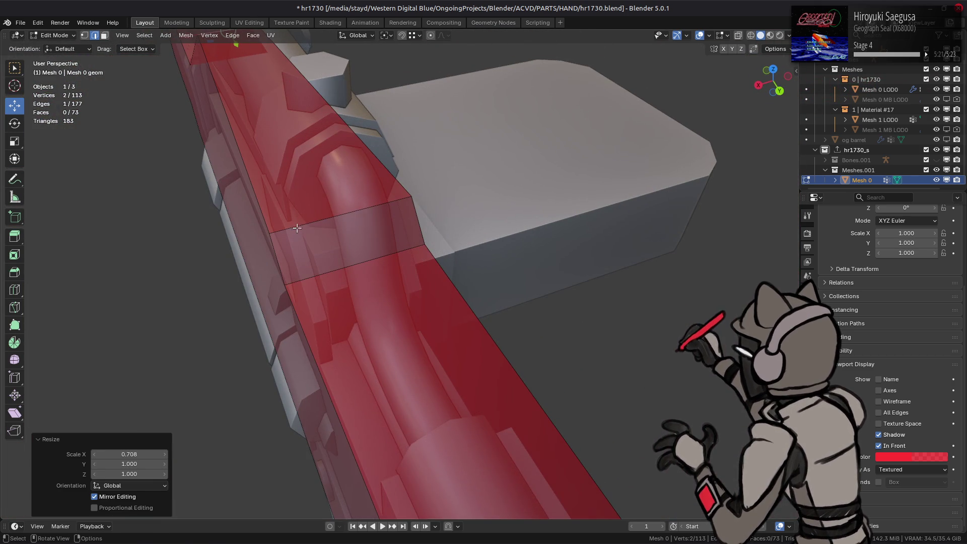
{"action": "middle_click_drag", "start_coordinate": [299, 226], "coordinate": [383, 222]}
{"action": "left_click", "coordinate": [453, 216]}
{"action": "middle_click_drag", "start_coordinate": [453, 217], "coordinate": [436, 224]}
{"action": "key", "text": "s"}
{"action": "key", "text": "x"}
{"action": "left_click", "coordinate": [488, 304]}
Connect two side vertices with a new edge, then nudge the selected vertices into place.
{"action": "mouse_move", "coordinate": [488, 304]}
{"action": "middle_mouse_down"}
{"action": "mouse_move", "coordinate": [413, 236]}
{"action": "mouse_move", "coordinate": [449, 207]}
{"action": "middle_mouse_up"}
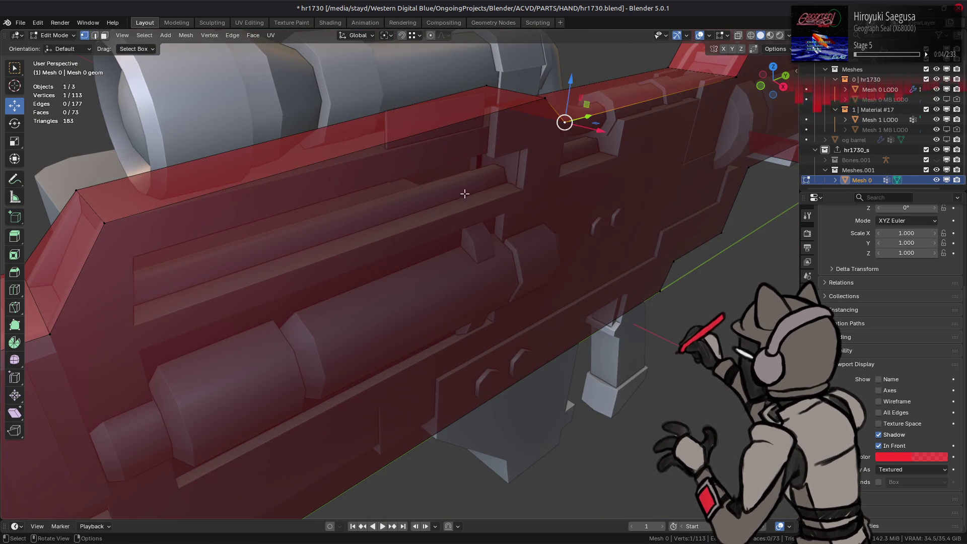
{"action": "left_click", "coordinate": [531, 151], "text": "shift"}
{"action": "scroll", "coordinate": [531, 151], "scroll_direction": "down", "scroll_amount": 2}
{"action": "key", "text": "j"}
{"action": "mouse_move", "coordinate": [391, 302]}
{"action": "middle_mouse_down"}
{"action": "mouse_move", "coordinate": [423, 312]}
{"action": "mouse_move", "coordinate": [458, 302]}
{"action": "mouse_move", "coordinate": [446, 326]}
{"action": "middle_mouse_up"}
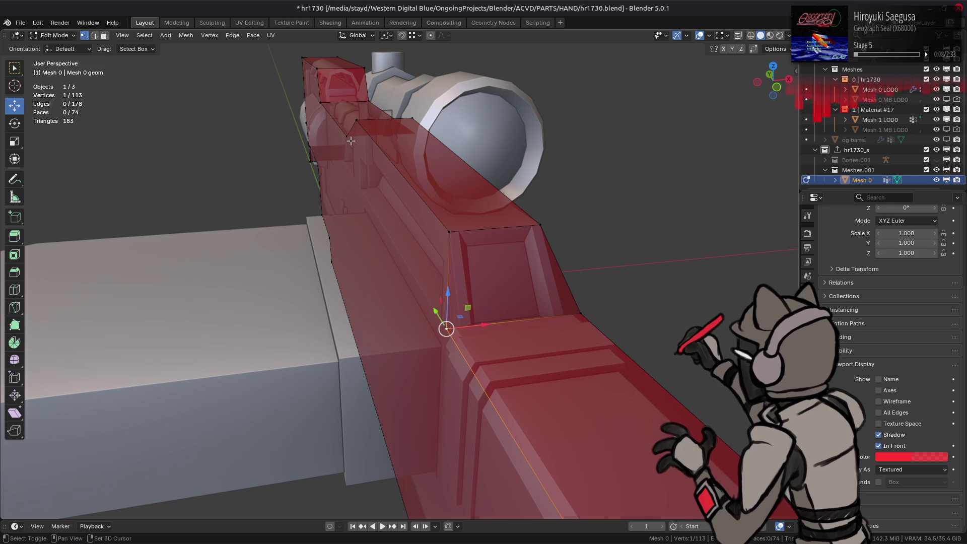
{"action": "mouse_move", "coordinate": [379, 164]}
{"action": "middle_mouse_down"}
{"action": "mouse_move", "coordinate": [367, 168]}
{"action": "mouse_move", "coordinate": [371, 156]}
{"action": "mouse_move", "coordinate": [378, 212]}
{"action": "mouse_move", "coordinate": [384, 91]}
{"action": "mouse_move", "coordinate": [378, 137]}
{"action": "mouse_move", "coordinate": [403, 191]}
{"action": "mouse_move", "coordinate": [587, 152]}
{"action": "middle_mouse_up"}
{"action": "key", "text": "alt+a"}
{"action": "left_click_drag", "start_coordinate": [609, 146], "coordinate": [597, 146]}
{"action": "mouse_move", "coordinate": [597, 146]}
{"action": "middle_mouse_down"}
{"action": "mouse_move", "coordinate": [565, 191]}
{"action": "mouse_move", "coordinate": [421, 242]}
{"action": "mouse_move", "coordinate": [606, 272]}
{"action": "mouse_move", "coordinate": [602, 173]}
{"action": "middle_mouse_up"}
Select the proxy's lower face and nudge it slightly upward.
{"action": "left_click", "coordinate": [607, 260]}
{"action": "key", "text": "3"}
{"action": "left_click", "coordinate": [568, 139]}
{"action": "middle_click_drag", "start_coordinate": [568, 139], "coordinate": [529, 199]}
{"action": "key", "text": "2"}
{"action": "left_click", "coordinate": [529, 207], "text": "ctrl"}
{"action": "left_click", "coordinate": [515, 204]}
{"action": "key", "text": "ctrl+z"}
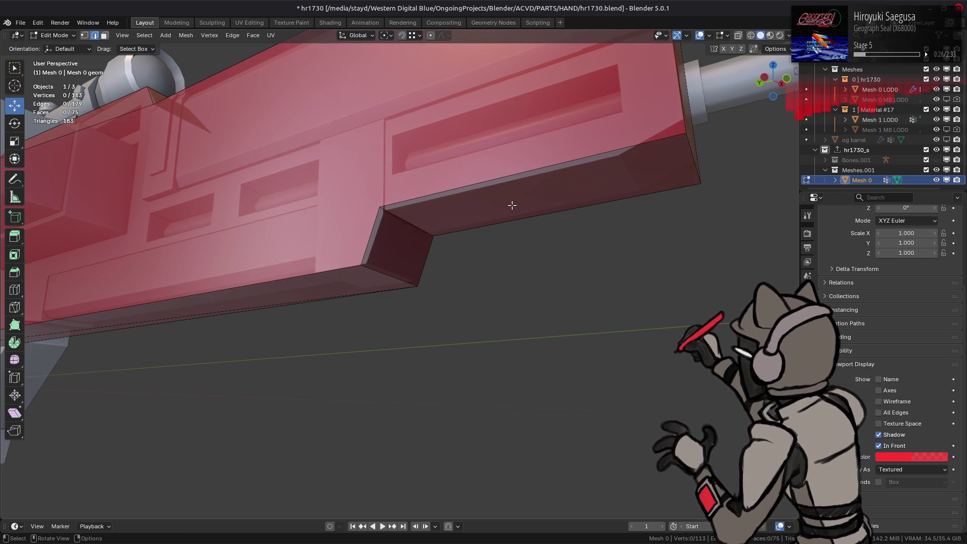
{"action": "key", "text": "3"}
{"action": "left_click", "coordinate": [520, 195]}
{"action": "left_click_drag", "start_coordinate": [533, 155], "coordinate": [614, 162]}
Move the step-corner edge slightly along Y.
{"action": "mouse_move", "coordinate": [613, 161]}
{"action": "middle_mouse_down"}
{"action": "mouse_move", "coordinate": [576, 225]}
{"action": "mouse_move", "coordinate": [417, 217]}
{"action": "mouse_move", "coordinate": [375, 196]}
{"action": "middle_mouse_up"}
{"action": "key", "text": "2"}
{"action": "left_click", "coordinate": [378, 198]}
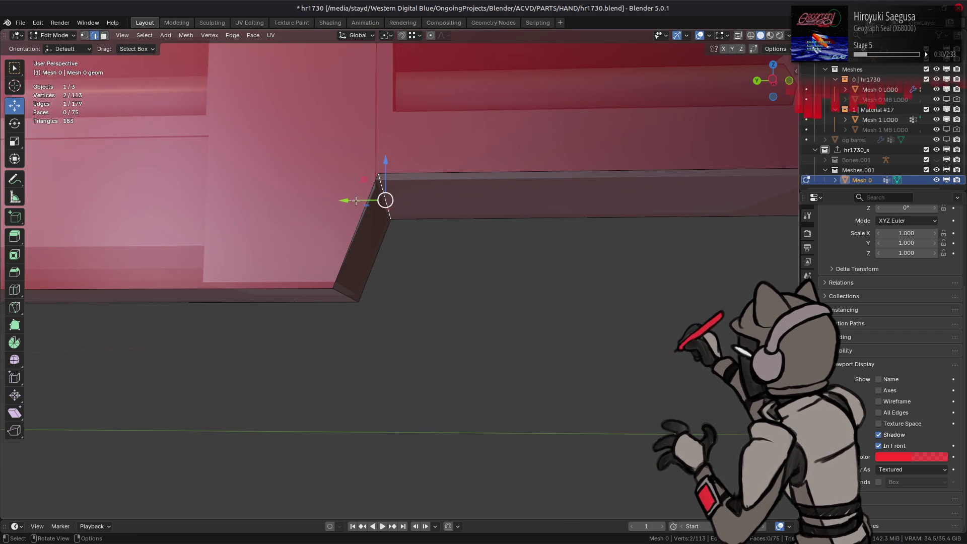
{"action": "key", "text": "g"}
{"action": "key", "text": "y"}
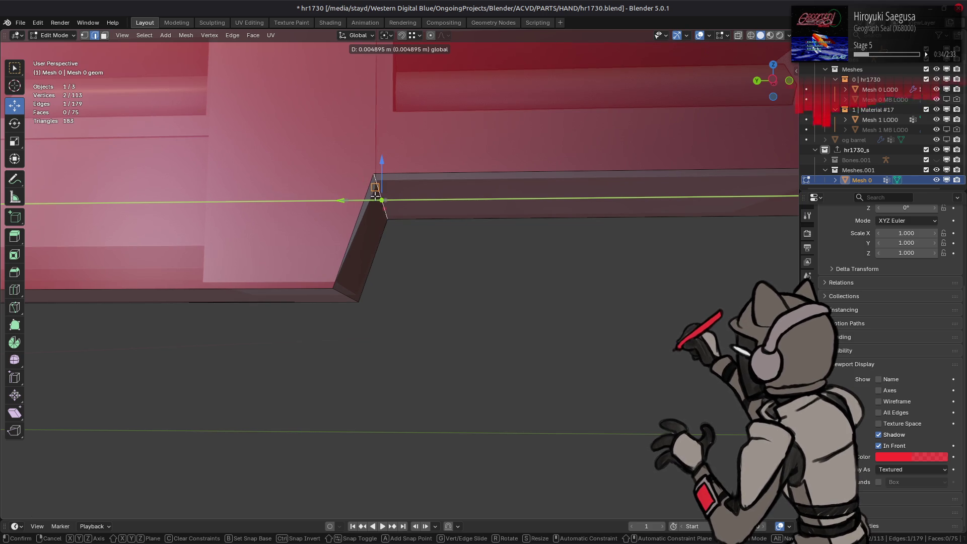
{"action": "left_click", "coordinate": [375, 195]}
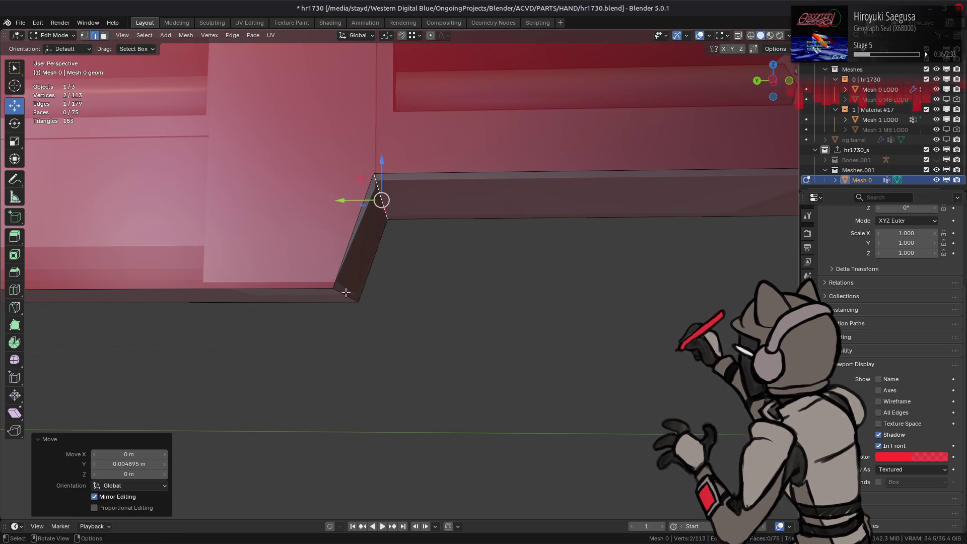
Flatten the bottom strip face with S Z 0 and raise it slightly along Z.
{"action": "key", "text": "3"}
{"action": "left_click", "coordinate": [296, 292]}
{"action": "mouse_move", "coordinate": [297, 292]}
{"action": "middle_mouse_down"}
{"action": "mouse_move", "coordinate": [528, 222]}
{"action": "mouse_move", "coordinate": [145, 241]}
{"action": "middle_mouse_up"}
{"action": "type", "text": "sz0"}
{"action": "key", "text": "Return"}
{"action": "key", "text": "g"}
{"action": "key", "text": "z"}
{"action": "left_click", "coordinate": [620, 236]}
Shift the short front-end edge along Y and narrow it to 0.828 along X.
{"action": "key", "text": "2"}
{"action": "left_click", "coordinate": [620, 236]}
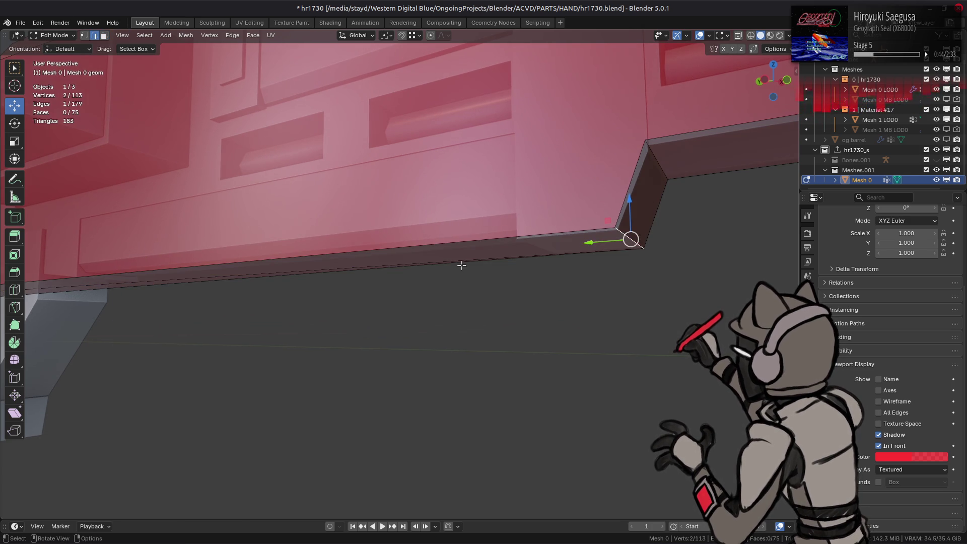
{"action": "key", "text": "g"}
{"action": "key", "text": "y"}
{"action": "left_click", "coordinate": [610, 228]}
{"action": "key", "text": "s"}
{"action": "key", "text": "x"}
{"action": "left_click", "coordinate": [615, 231]}
Narrow the front end's top edge to 0.737 along X.
{"action": "scroll", "coordinate": [529, 227], "scroll_direction": "down", "scroll_amount": 3}
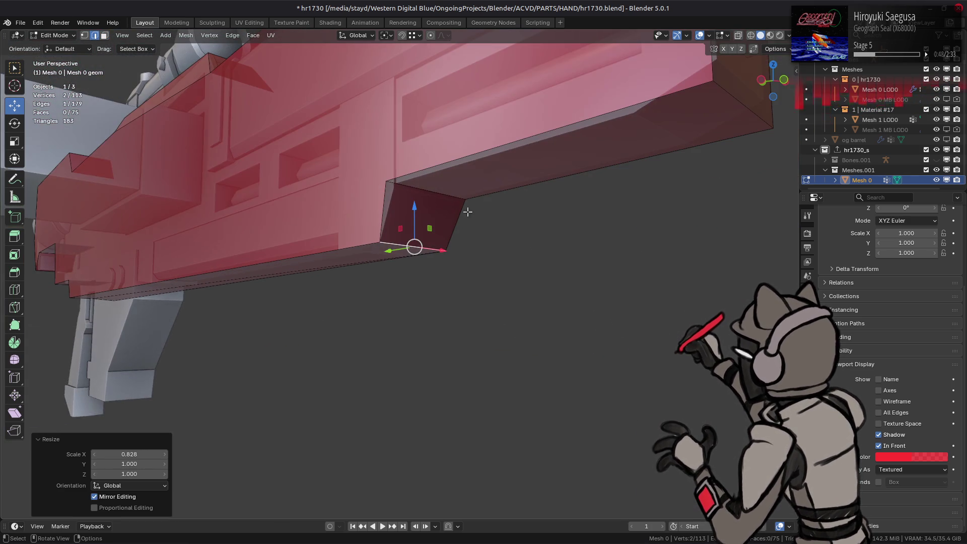
{"action": "left_click", "coordinate": [406, 188]}
{"action": "middle_click_drag", "start_coordinate": [442, 204], "coordinate": [421, 218]}
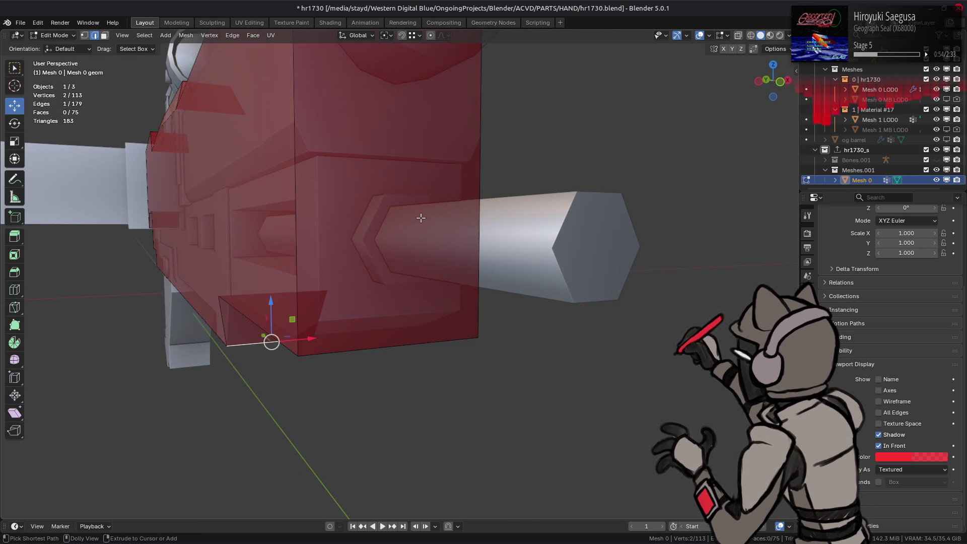
{"action": "middle_click_drag", "start_coordinate": [421, 218], "coordinate": [559, 217]}
{"action": "mouse_move", "coordinate": [539, 242]}
{"action": "middle_mouse_down"}
{"action": "mouse_move", "coordinate": [475, 242]}
{"action": "mouse_move", "coordinate": [499, 359]}
{"action": "mouse_move", "coordinate": [453, 312]}
{"action": "mouse_move", "coordinate": [283, 205]}
{"action": "mouse_move", "coordinate": [406, 265]}
{"action": "middle_mouse_up"}
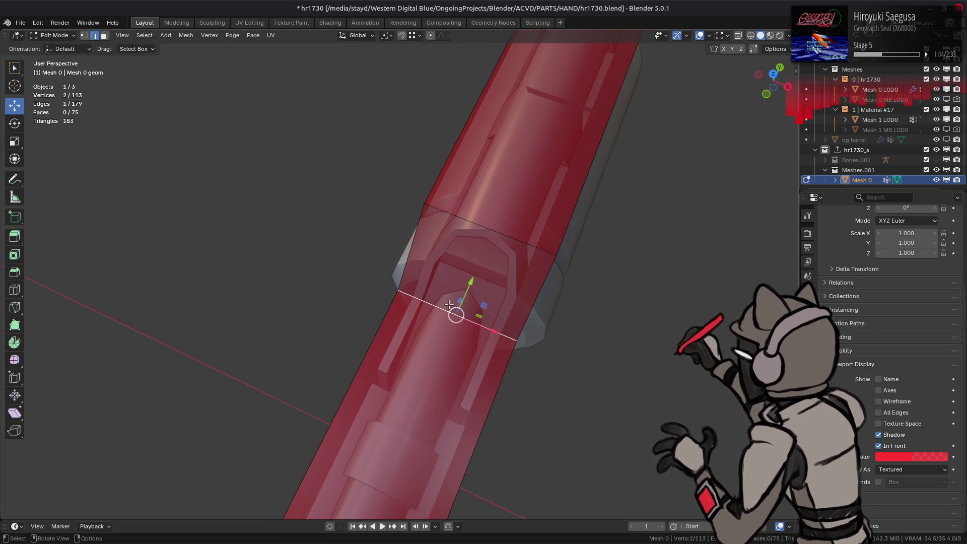
{"action": "scroll", "coordinate": [447, 306], "scroll_direction": "up", "scroll_amount": 5}
{"action": "key", "text": "s"}
{"action": "key", "text": "x"}
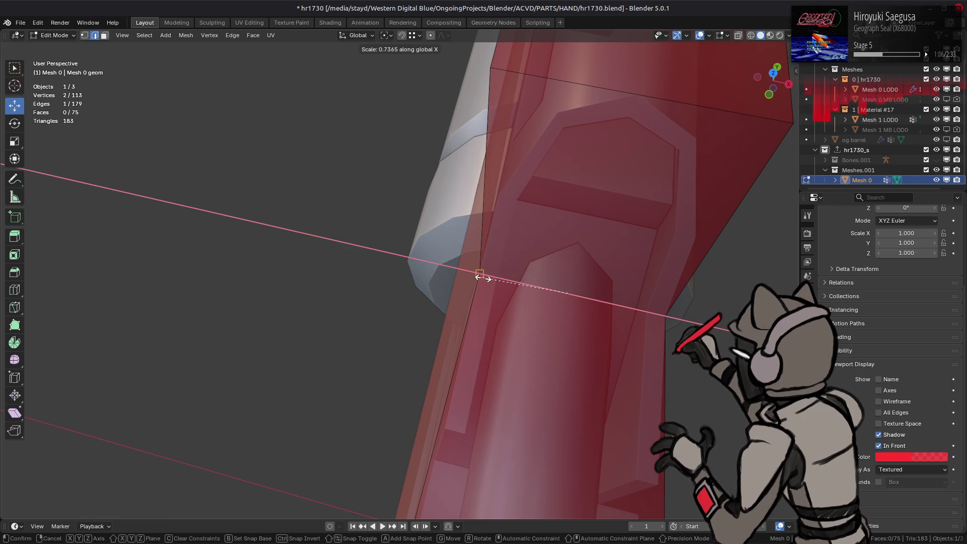
{"action": "left_click", "coordinate": [479, 277]}
Narrow the front section's top face to 0.474 along X.
{"action": "mouse_move", "coordinate": [479, 276]}
{"action": "middle_mouse_down"}
{"action": "mouse_move", "coordinate": [463, 232]}
{"action": "mouse_move", "coordinate": [370, 147]}
{"action": "mouse_move", "coordinate": [333, 176]}
{"action": "mouse_move", "coordinate": [350, 196]}
{"action": "mouse_move", "coordinate": [375, 176]}
{"action": "mouse_move", "coordinate": [372, 188]}
{"action": "mouse_move", "coordinate": [423, 190]}
{"action": "mouse_move", "coordinate": [456, 169]}
{"action": "mouse_move", "coordinate": [397, 181]}
{"action": "mouse_move", "coordinate": [386, 173]}
{"action": "middle_mouse_up"}
{"action": "key", "text": "3"}
{"action": "left_click", "coordinate": [366, 184]}
{"action": "key", "text": "s"}
{"action": "key", "text": "x"}
{"action": "left_click", "coordinate": [406, 200]}
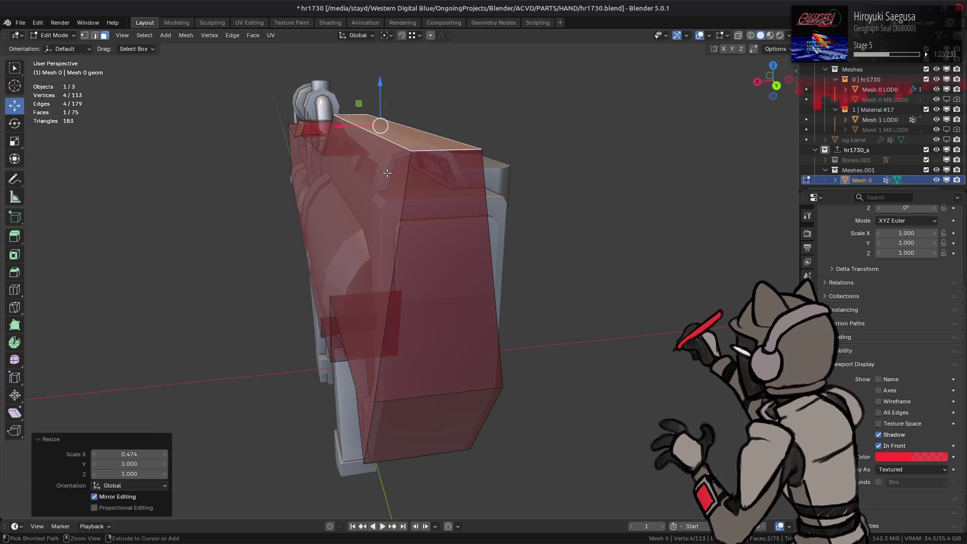
Move a front-end edge along X and narrow the front bottom edge to 0.874.
{"action": "mouse_move", "coordinate": [388, 172]}
{"action": "middle_mouse_down"}
{"action": "mouse_move", "coordinate": [416, 179]}
{"action": "mouse_move", "coordinate": [373, 238]}
{"action": "mouse_move", "coordinate": [404, 318]}
{"action": "middle_mouse_up"}
{"action": "key", "text": "2"}
{"action": "left_click", "coordinate": [373, 239]}
{"action": "key", "text": "g"}
{"action": "key", "text": "x"}
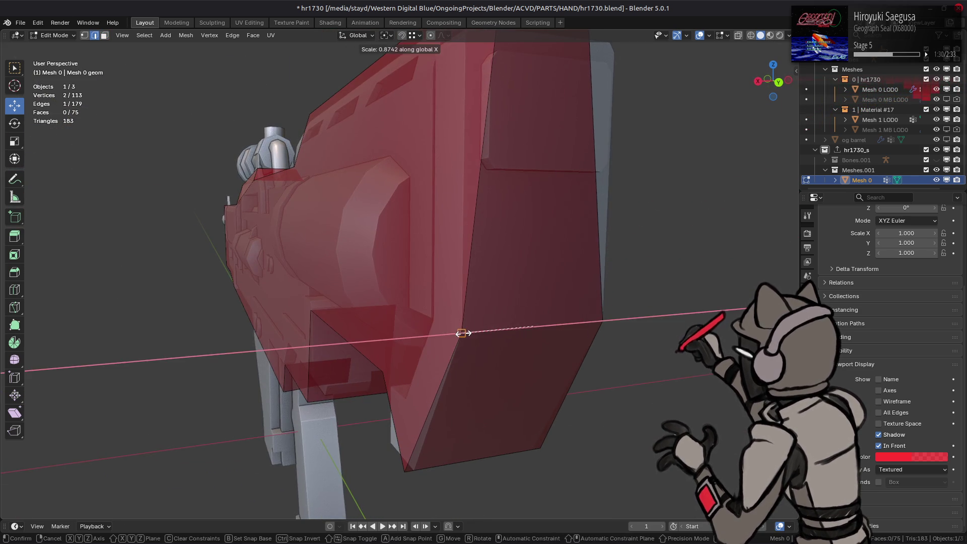
{"action": "left_click", "coordinate": [461, 333]}
{"action": "left_click", "coordinate": [410, 467]}
{"action": "key", "text": "s"}
{"action": "key", "text": "x"}
{"action": "left_click", "coordinate": [419, 465]}
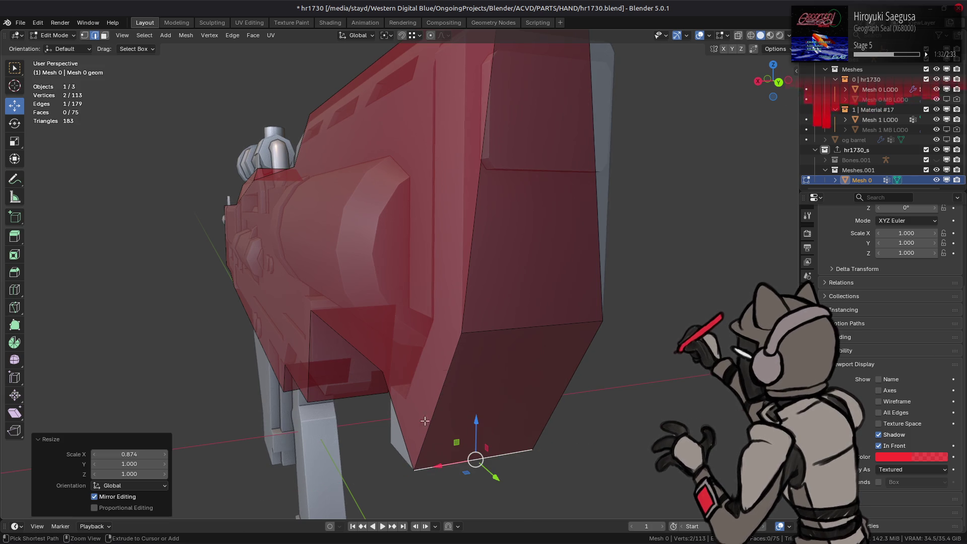
Pull the top front edge back 0.1477 m along Y and subdivide the two vertical front edges.
{"action": "mouse_move", "coordinate": [518, 146]}
{"action": "middle_mouse_down"}
{"action": "mouse_move", "coordinate": [511, 173]}
{"action": "mouse_move", "coordinate": [463, 184]}
{"action": "mouse_move", "coordinate": [736, 214]}
{"action": "middle_mouse_up"}
{"action": "left_click", "coordinate": [463, 182]}
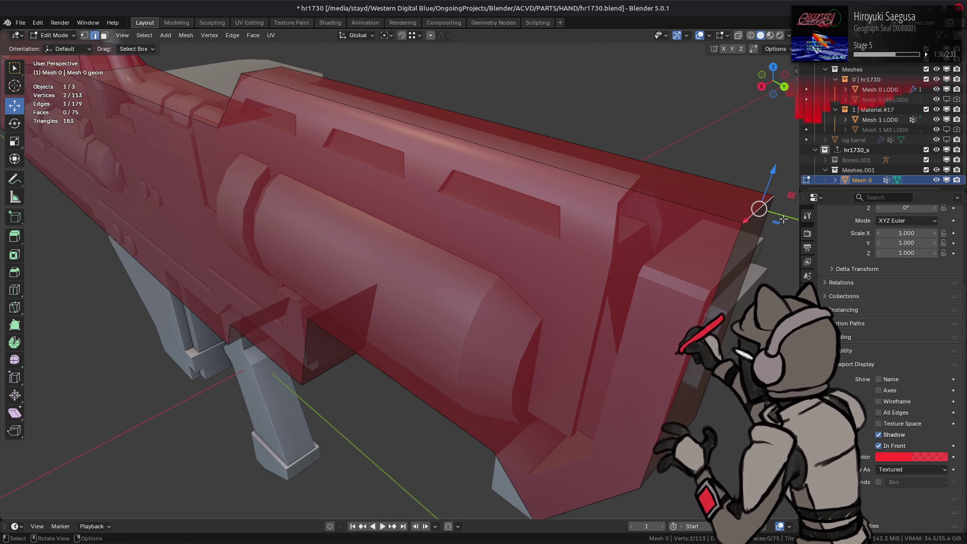
{"action": "key", "text": "g"}
{"action": "key", "text": "y"}
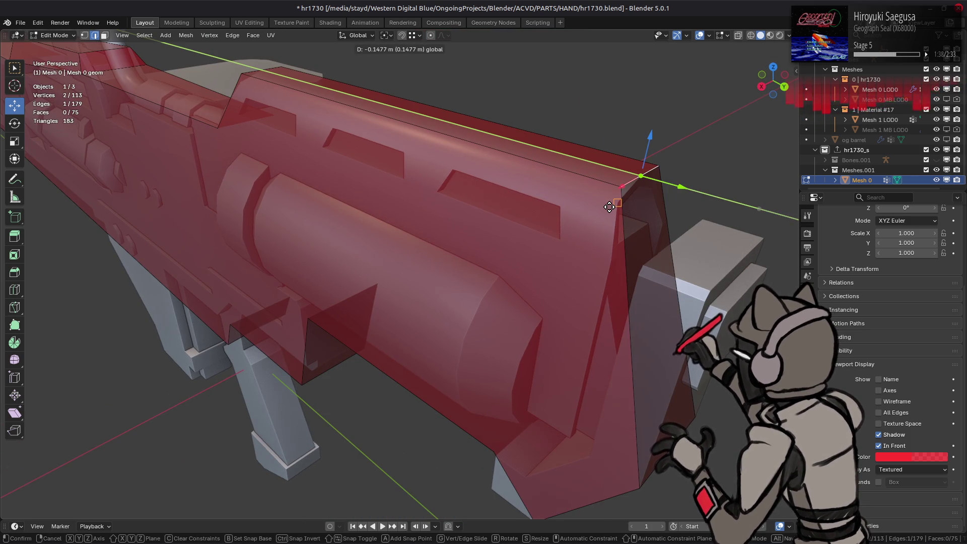
{"action": "left_click", "coordinate": [609, 207]}
{"action": "middle_click_drag", "start_coordinate": [609, 207], "coordinate": [590, 227]}
{"action": "left_click", "coordinate": [573, 263], "text": "ctrl+alt"}
{"action": "right_click", "coordinate": [363, 209]}
{"action": "left_click", "coordinate": [343, 194]}
{"action": "key", "text": "alt+a"}
Move the new cross edge on the YZ plane and widen it to 1.296 along X.
{"action": "left_click", "coordinate": [615, 318]}
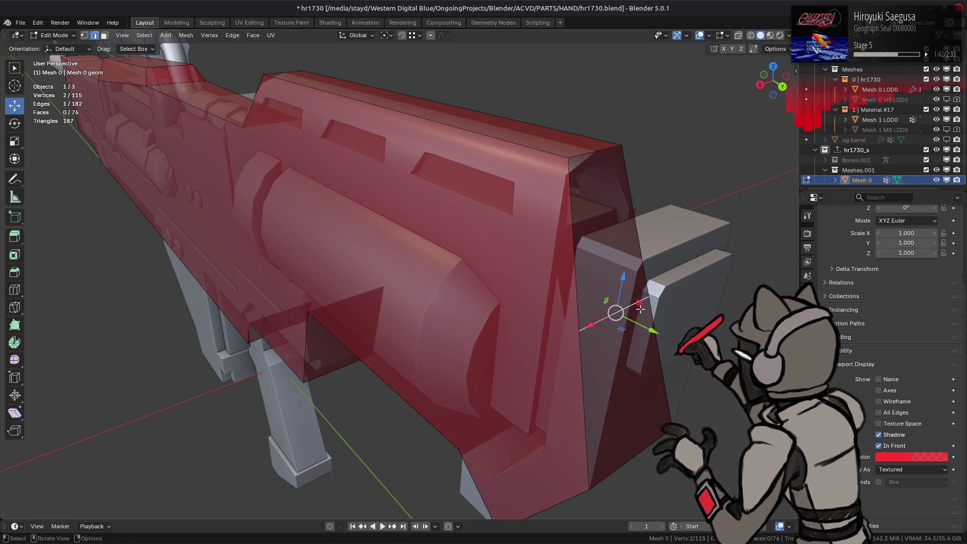
{"action": "key", "text": "g"}
{"action": "key", "text": "shift+x"}
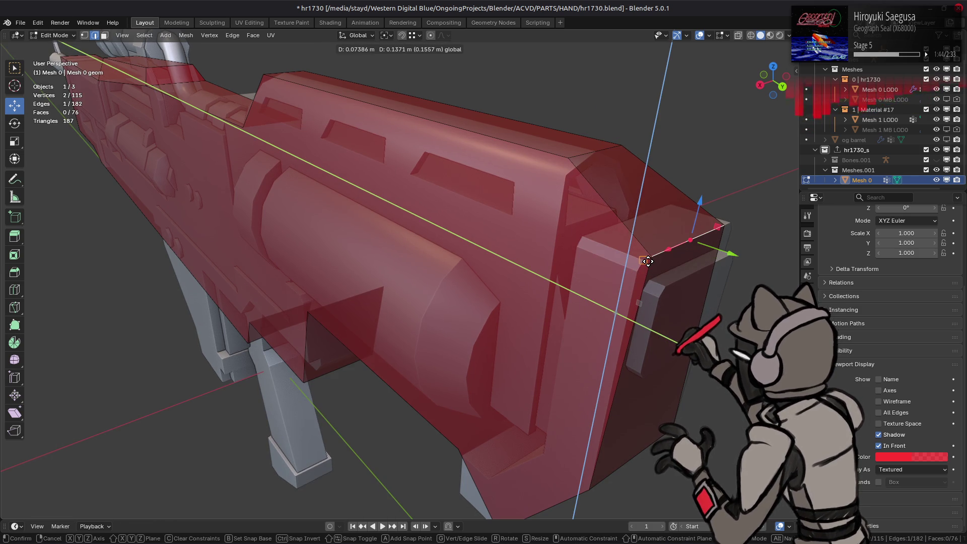
{"action": "left_click", "coordinate": [649, 260]}
{"action": "key", "text": "s"}
{"action": "key", "text": "x"}
{"action": "left_click", "coordinate": [452, 278]}
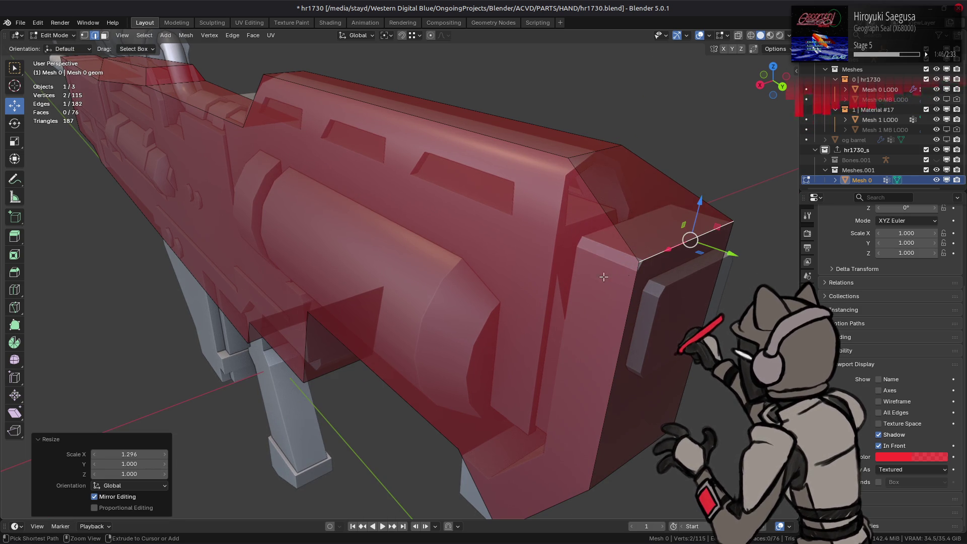
{"action": "left_click", "coordinate": [452, 279]}
{"action": "scroll", "coordinate": [452, 279], "scroll_direction": "up", "scroll_amount": 5}
{"action": "mouse_move", "coordinate": [452, 278]}
{"action": "middle_mouse_down"}
{"action": "mouse_move", "coordinate": [509, 328]}
{"action": "mouse_move", "coordinate": [544, 330]}
{"action": "mouse_move", "coordinate": [560, 314]}
{"action": "middle_mouse_up"}
Lower the front underside edge 0.1237 m along Z using the gizmo's YZ-plane handle.
{"action": "left_click", "coordinate": [599, 302]}
{"action": "left_click_drag", "start_coordinate": [622, 274], "coordinate": [619, 349]}
{"action": "middle_click_drag", "start_coordinate": [618, 348], "coordinate": [501, 347]}
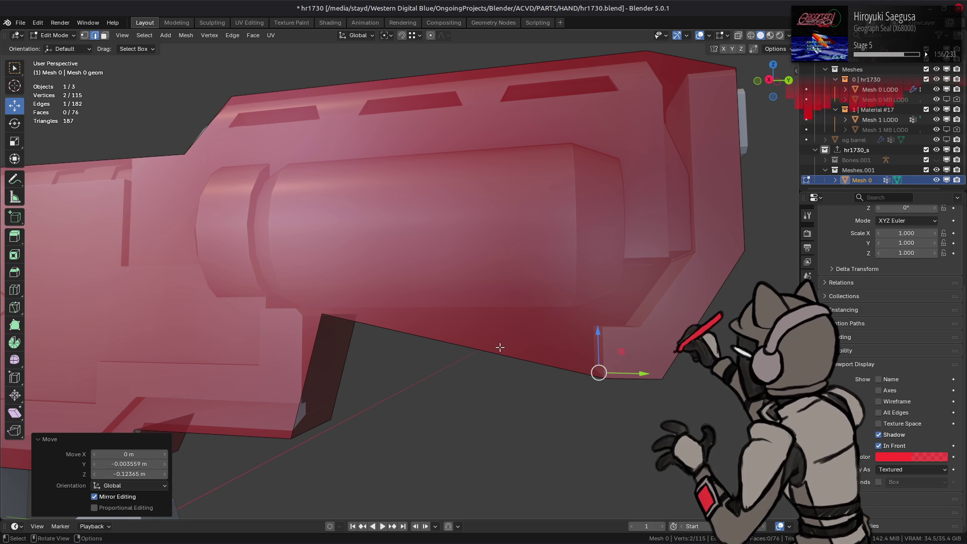
{"action": "middle_click_drag", "start_coordinate": [500, 347], "coordinate": [494, 326]}
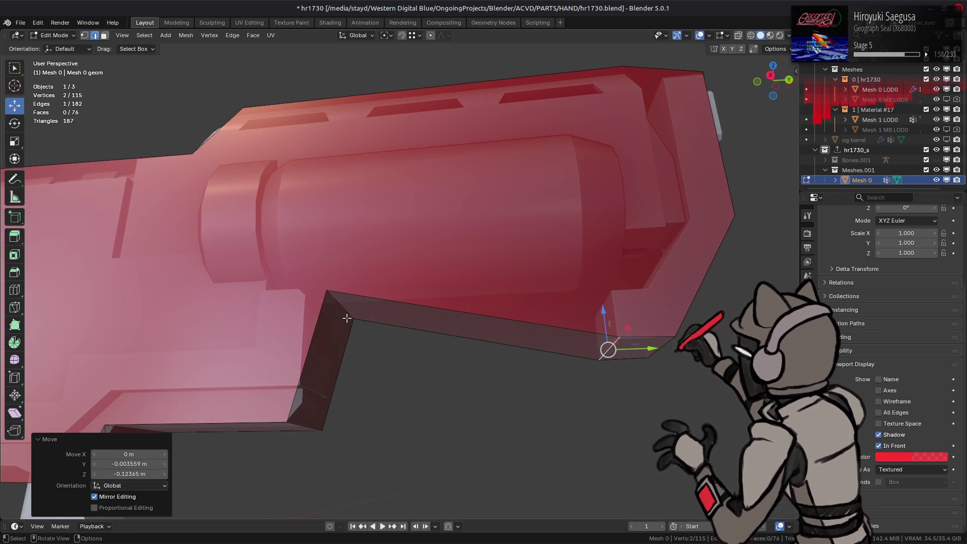
{"action": "scroll", "coordinate": [347, 318], "scroll_direction": "up", "scroll_amount": 5}
{"action": "mouse_move", "coordinate": [527, 216]}
{"action": "middle_mouse_down", "text": "shift"}
{"action": "mouse_move", "coordinate": [509, 304]}
{"action": "mouse_move", "coordinate": [471, 259]}
{"action": "mouse_move", "coordinate": [376, 259]}
{"action": "mouse_move", "coordinate": [393, 283]}
{"action": "mouse_move", "coordinate": [258, 294]}
{"action": "mouse_move", "coordinate": [402, 260]}
{"action": "middle_mouse_up", "text": "shift"}
{"action": "left_click", "coordinate": [393, 283]}
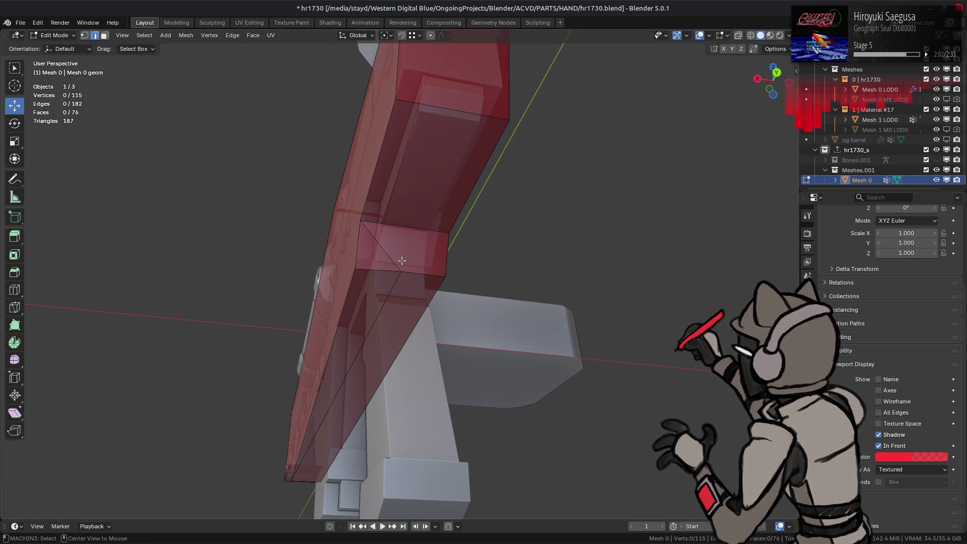
Dissolve the stray vertex at the grip joint, trying Face Split on and off.
{"action": "scroll", "coordinate": [384, 260], "scroll_direction": "up", "scroll_amount": 5}
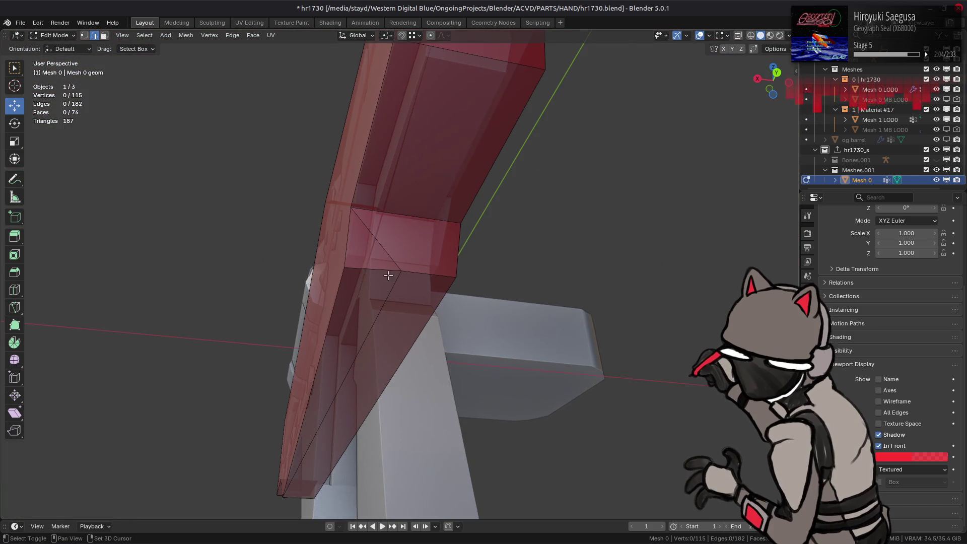
{"action": "left_click", "coordinate": [446, 257]}
{"action": "scroll", "coordinate": [460, 287], "scroll_direction": "down", "scroll_amount": 3}
{"action": "right_click", "coordinate": [282, 483]}
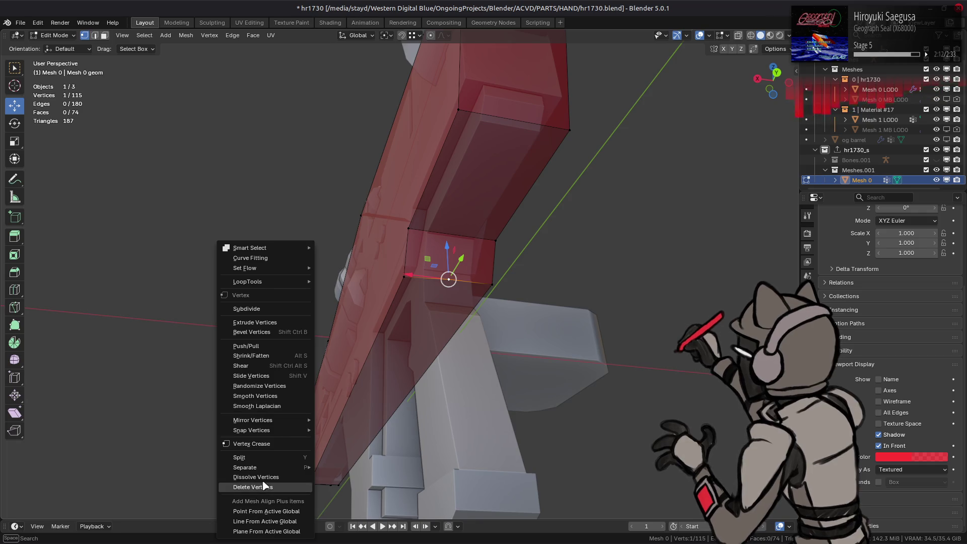
{"action": "left_click", "coordinate": [282, 484]}
{"action": "left_click", "coordinate": [94, 497]}
{"action": "left_click", "coordinate": [94, 496]}
{"action": "left_click", "coordinate": [94, 496]}
{"action": "middle_click_drag", "start_coordinate": [320, 408], "coordinate": [267, 421]}
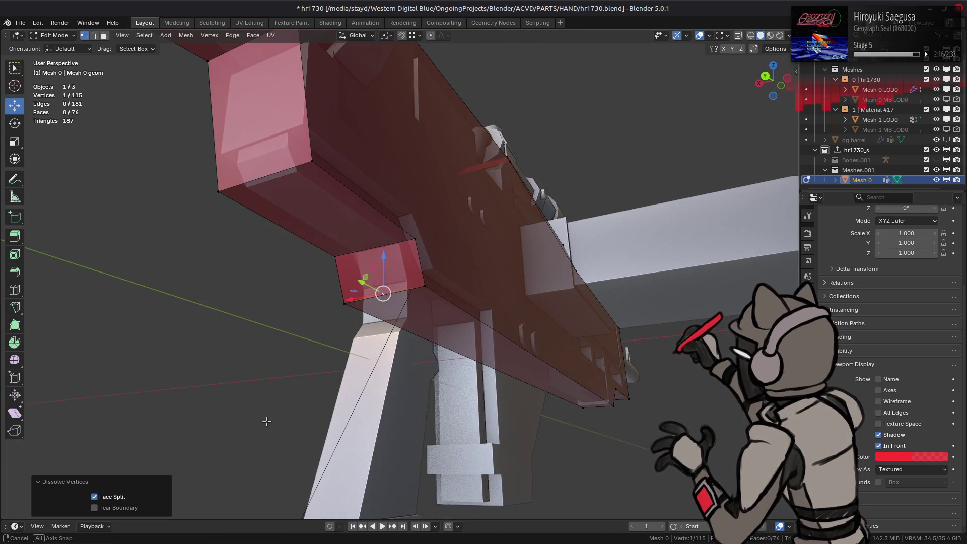
{"action": "middle_click_drag", "start_coordinate": [384, 361], "coordinate": [333, 423]}
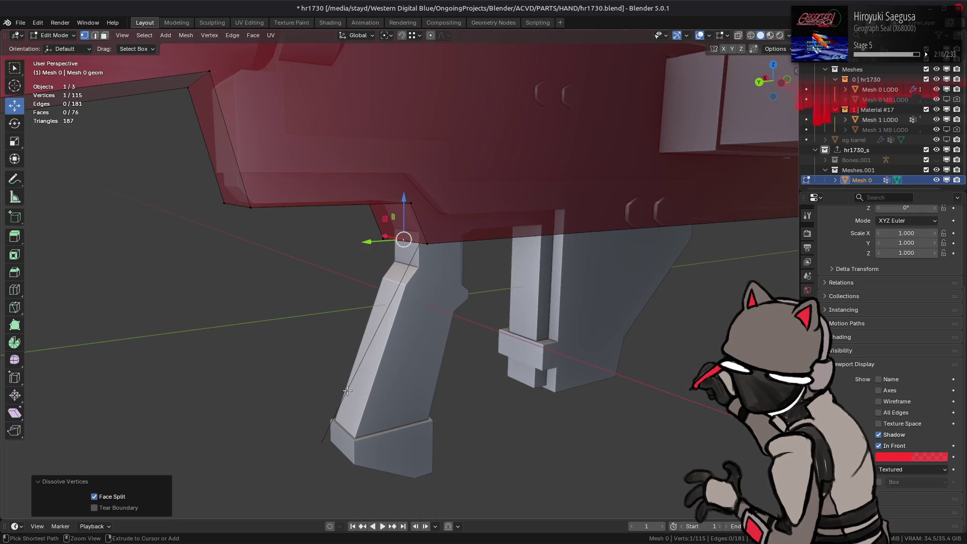
Merge the overlapping vertices near the grip by distance, bringing the proxy to 114 vertices.
{"action": "key", "text": "ctrl+z"}
{"action": "key", "text": "a"}
{"action": "key", "text": "alt+a"}
{"action": "middle_click_drag", "start_coordinate": [414, 273], "coordinate": [424, 229]}
{"action": "left_click", "coordinate": [424, 229]}
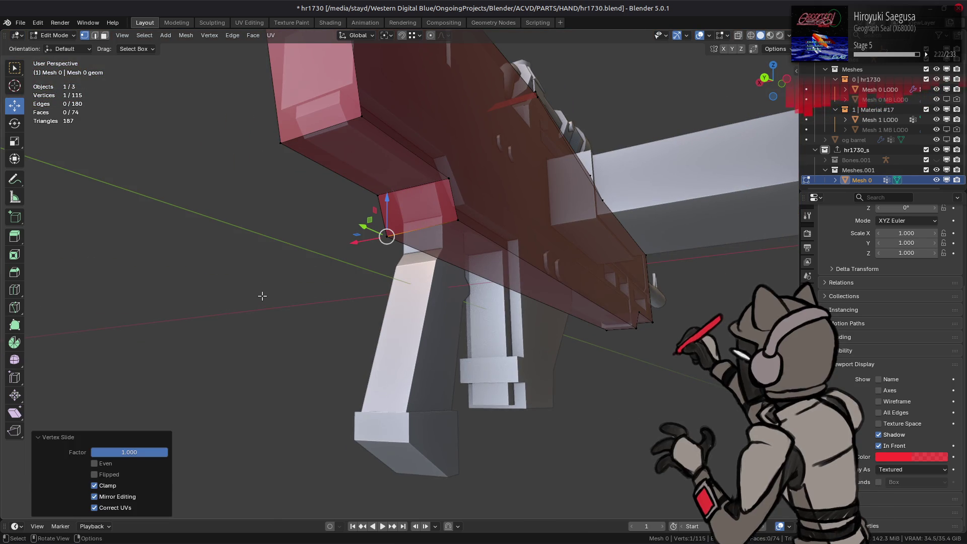
{"action": "key", "text": "ctrl+KP_Add"}
{"action": "right_click", "coordinate": [263, 285]}
{"action": "mouse_move", "coordinate": [242, 272]}
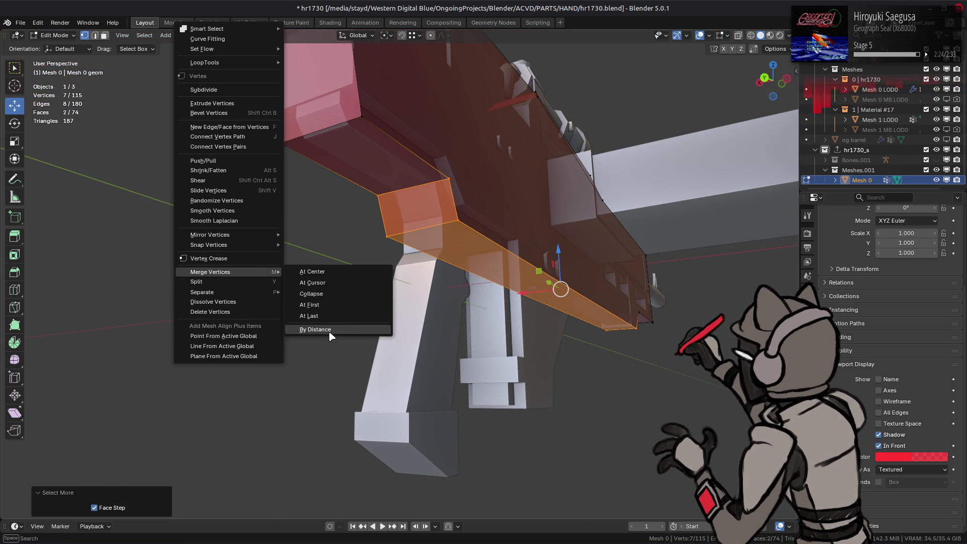
{"action": "left_click", "coordinate": [328, 342]}
{"action": "mouse_move", "coordinate": [327, 342]}
{"action": "middle_mouse_down"}
{"action": "mouse_move", "coordinate": [551, 294]}
{"action": "mouse_move", "coordinate": [562, 282]}
{"action": "mouse_move", "coordinate": [401, 272]}
{"action": "mouse_move", "coordinate": [477, 272]}
{"action": "mouse_move", "coordinate": [395, 291]}
{"action": "mouse_move", "coordinate": [442, 281]}
{"action": "mouse_move", "coordinate": [450, 263]}
{"action": "middle_mouse_up"}
Narrow the front underside edge along X, first to 0.828 and then to 0.783.
{"action": "key", "text": "2"}
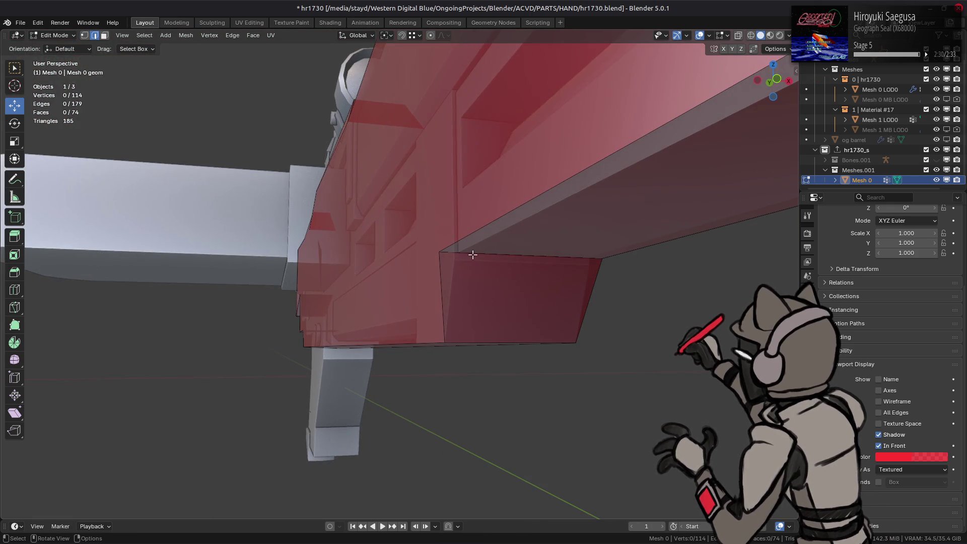
{"action": "left_click", "coordinate": [451, 262]}
{"action": "key", "text": "s"}
{"action": "key", "text": "x"}
{"action": "left_click", "coordinate": [453, 269]}
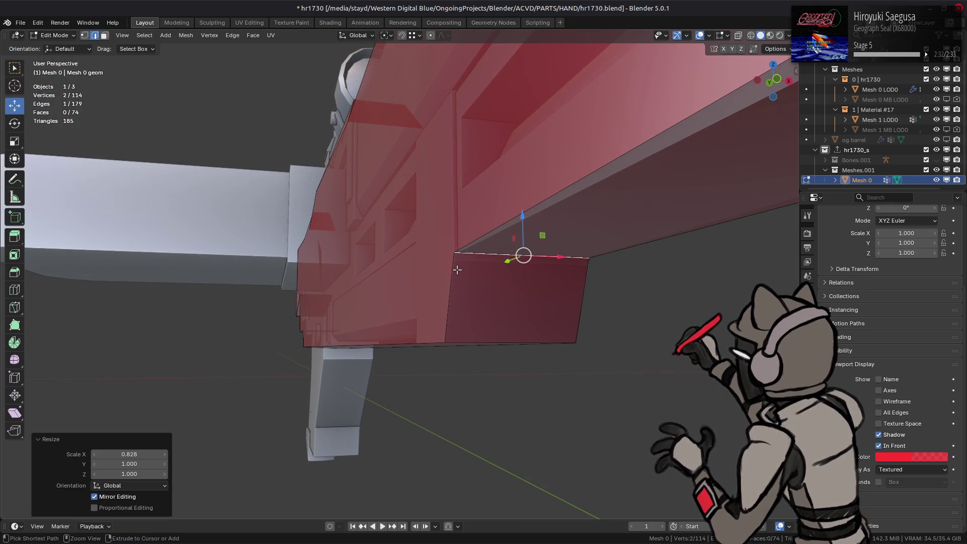
{"action": "mouse_move", "coordinate": [520, 236]}
{"action": "middle_mouse_down"}
{"action": "mouse_move", "coordinate": [258, 224]}
{"action": "mouse_move", "coordinate": [330, 277]}
{"action": "mouse_move", "coordinate": [423, 267]}
{"action": "middle_mouse_up"}
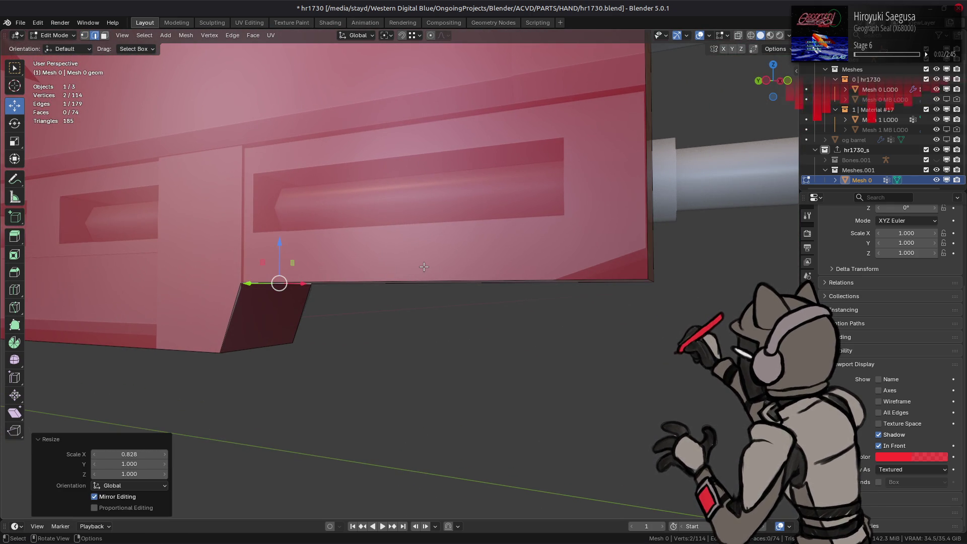
{"action": "mouse_move", "coordinate": [424, 267]}
{"action": "middle_mouse_down"}
{"action": "mouse_move", "coordinate": [334, 274]}
{"action": "mouse_move", "coordinate": [514, 259]}
{"action": "mouse_move", "coordinate": [363, 187]}
{"action": "mouse_move", "coordinate": [398, 244]}
{"action": "mouse_move", "coordinate": [591, 255]}
{"action": "middle_mouse_up"}
{"action": "key", "text": "s"}
{"action": "key", "text": "x"}
{"action": "left_click", "coordinate": [383, 201]}
Deselect and reveal the hidden grip and magazine proxy blocks with Alt+H.
{"action": "key", "text": "alt+a"}
{"action": "scroll", "coordinate": [590, 255], "scroll_direction": "up", "scroll_amount": 10}
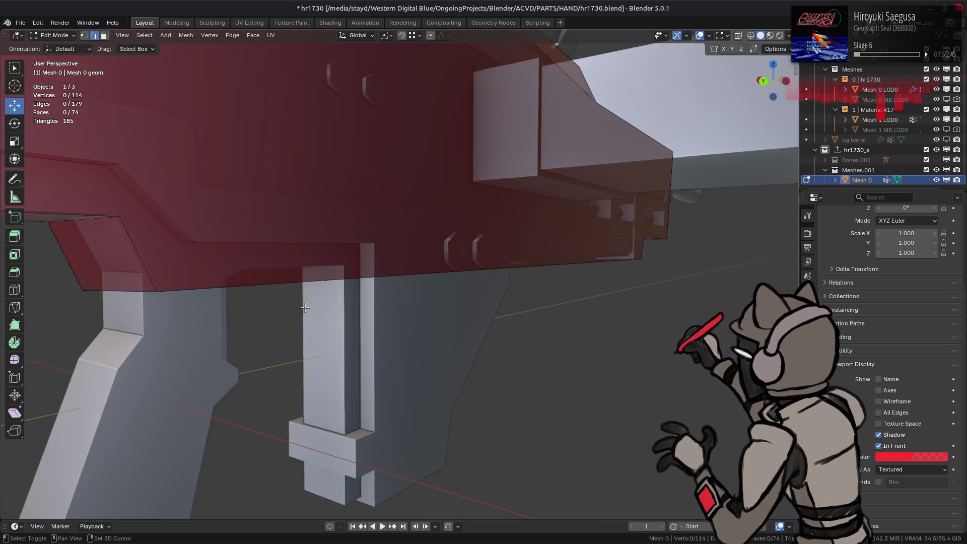
{"action": "mouse_move", "coordinate": [305, 307]}
{"action": "middle_mouse_down"}
{"action": "mouse_move", "coordinate": [490, 293]}
{"action": "mouse_move", "coordinate": [421, 280]}
{"action": "middle_mouse_up"}
{"action": "key", "text": "alt+h"}
Isolate the front pillar block so only it is visible.
{"action": "key", "text": "3"}
{"action": "left_click", "coordinate": [396, 244]}
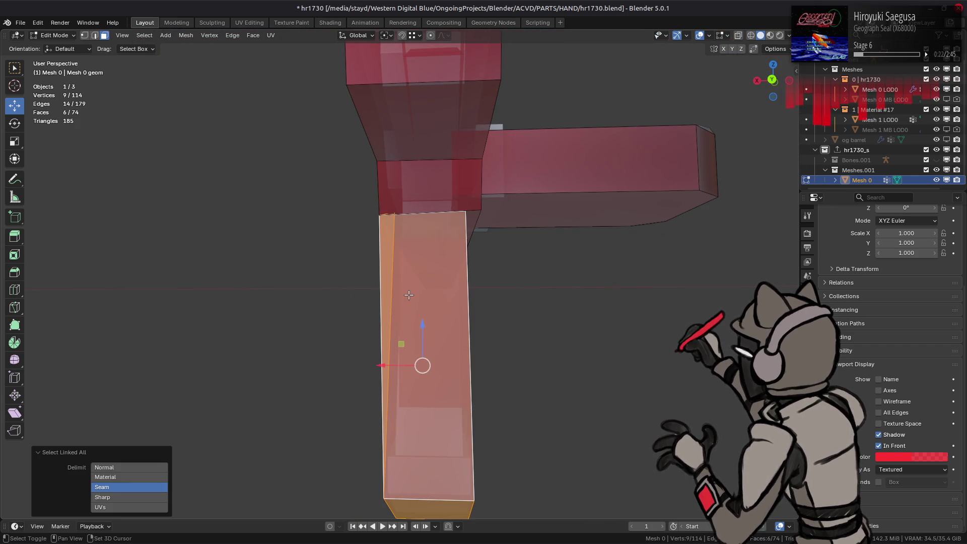
{"action": "key", "text": "shift+h"}
{"action": "key", "text": "alt+h"}
{"action": "mouse_move", "coordinate": [396, 244]}
{"action": "middle_mouse_down"}
{"action": "mouse_move", "coordinate": [406, 258]}
{"action": "mouse_move", "coordinate": [460, 205]}
{"action": "mouse_move", "coordinate": [428, 254]}
{"action": "middle_mouse_up"}
Move the pillar's stray top vertex, merge it by distance, and save the file.
{"action": "key", "text": "1"}
{"action": "left_click", "coordinate": [407, 260]}
{"action": "key", "text": "g"}
{"action": "left_click", "coordinate": [441, 250]}
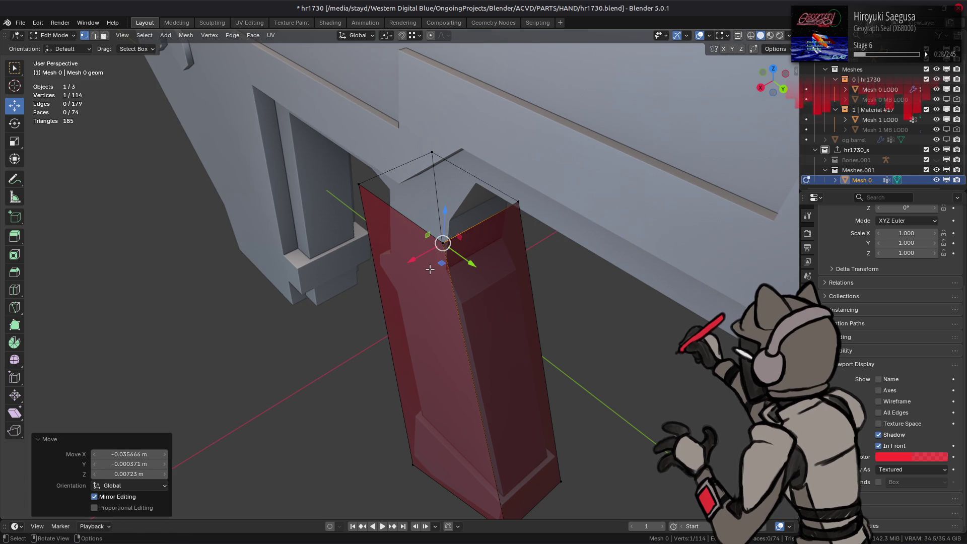
{"action": "key", "text": "ctrl+KP_Add"}
{"action": "right_click", "coordinate": [430, 268]}
{"action": "mouse_move", "coordinate": [431, 272]}
{"action": "left_click", "coordinate": [499, 329]}
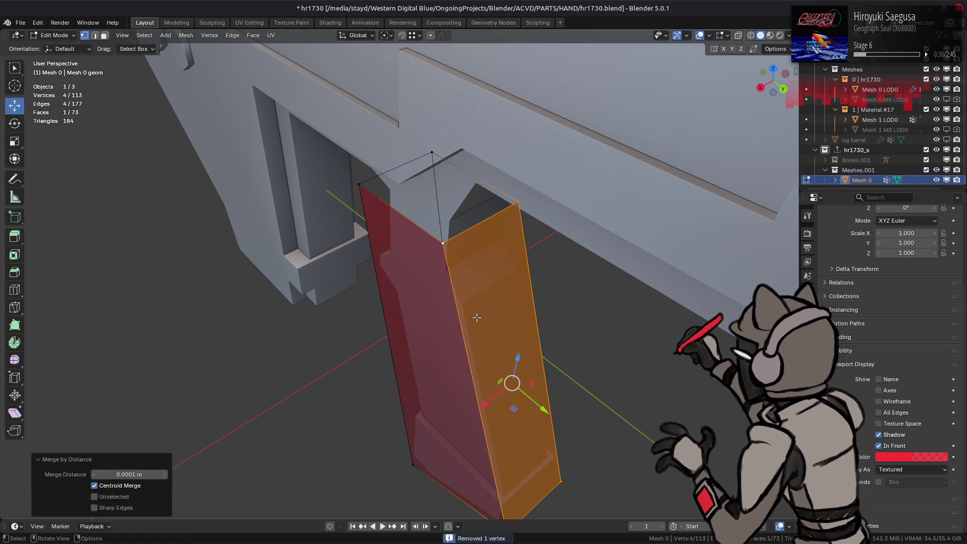
{"action": "key", "text": "alt+a"}
{"action": "key", "text": "ctrl+s"}
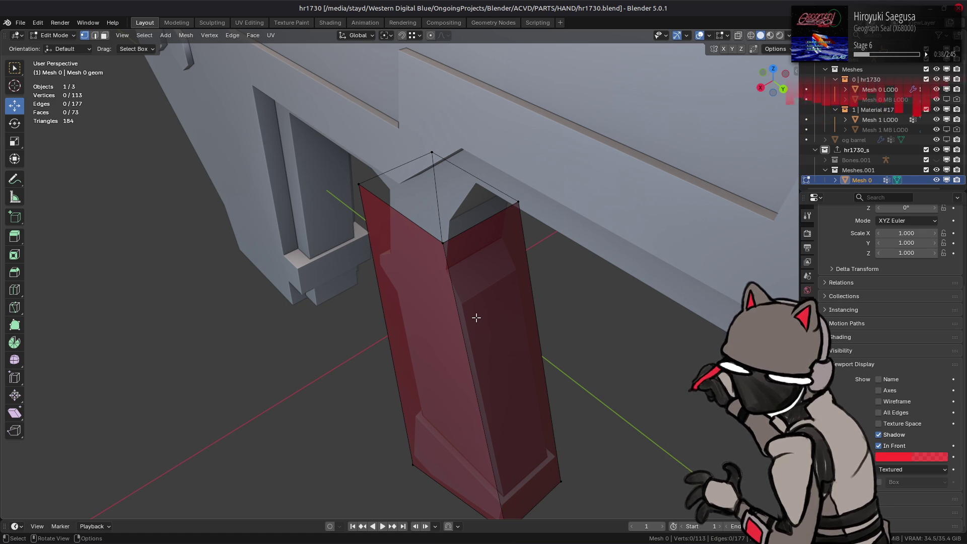
Slide the prism's left face along X to fit the rifle's side.
{"action": "key", "text": "3"}
{"action": "left_click", "coordinate": [426, 315]}
{"action": "middle_click_drag", "start_coordinate": [427, 315], "coordinate": [512, 364]}
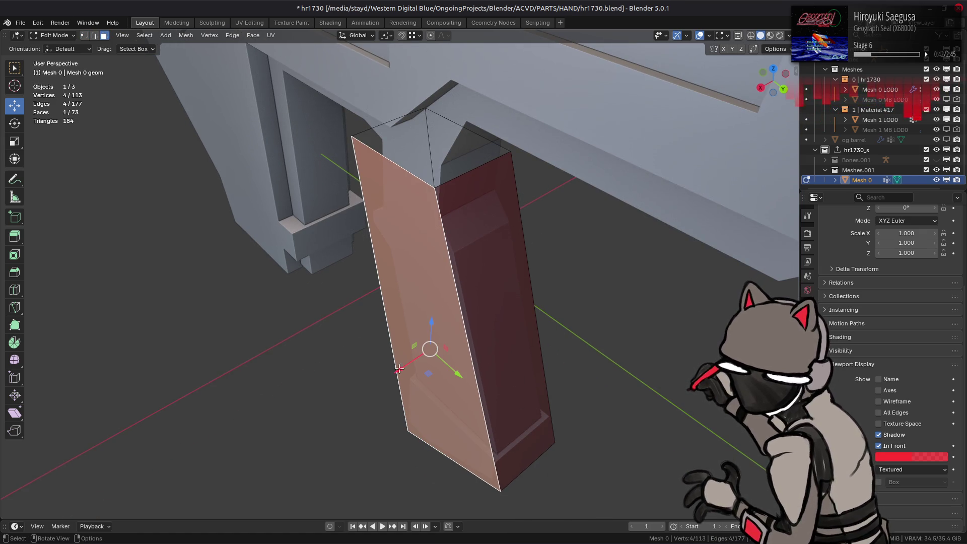
{"action": "left_click_drag", "start_coordinate": [394, 374], "coordinate": [464, 266]}
{"action": "mouse_move", "coordinate": [463, 267]}
{"action": "middle_mouse_down"}
{"action": "mouse_move", "coordinate": [474, 327]}
{"action": "mouse_move", "coordinate": [464, 315]}
{"action": "middle_mouse_up"}
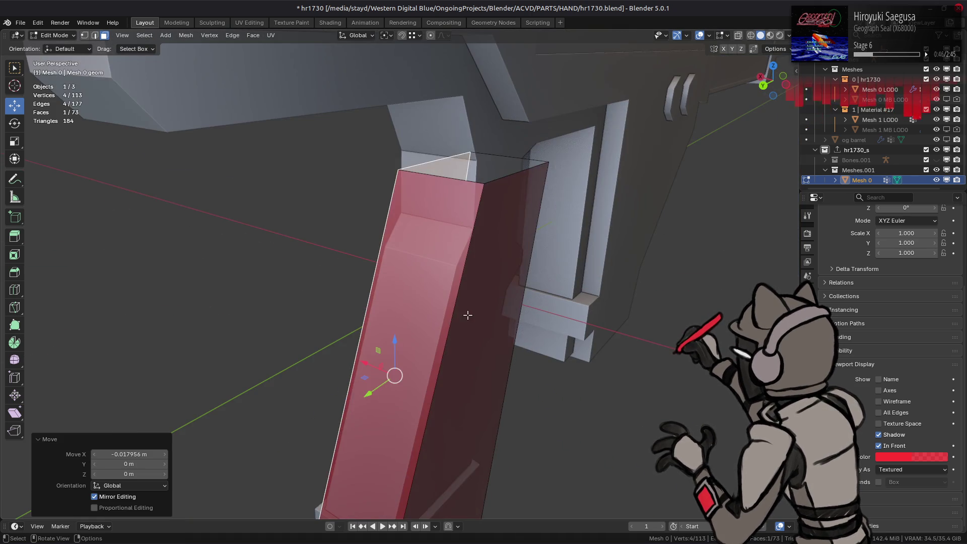
{"action": "left_click_drag", "start_coordinate": [430, 390], "coordinate": [450, 267]}
{"action": "mouse_move", "coordinate": [451, 267]}
{"action": "middle_mouse_down"}
{"action": "mouse_move", "coordinate": [397, 267]}
{"action": "mouse_move", "coordinate": [501, 228]}
{"action": "mouse_move", "coordinate": [406, 274]}
{"action": "mouse_move", "coordinate": [377, 258]}
{"action": "mouse_move", "coordinate": [295, 302]}
{"action": "mouse_move", "coordinate": [255, 289]}
{"action": "mouse_move", "coordinate": [468, 281]}
{"action": "mouse_move", "coordinate": [456, 293]}
{"action": "mouse_move", "coordinate": [398, 282]}
{"action": "mouse_move", "coordinate": [404, 198]}
{"action": "mouse_move", "coordinate": [305, 204]}
{"action": "middle_mouse_up"}
{"action": "key", "text": "a"}
{"action": "key", "text": "alt+a"}
{"action": "scroll", "coordinate": [456, 293], "scroll_direction": "up", "scroll_amount": 3}
Raise the edge under the rifle body along Z.
{"action": "key", "text": "2"}
{"action": "left_click", "coordinate": [433, 209]}
{"action": "mouse_move", "coordinate": [249, 200]}
{"action": "left_mouse_down"}
{"action": "mouse_move", "coordinate": [392, 200]}
{"action": "mouse_move", "coordinate": [396, 211]}
{"action": "left_mouse_up"}
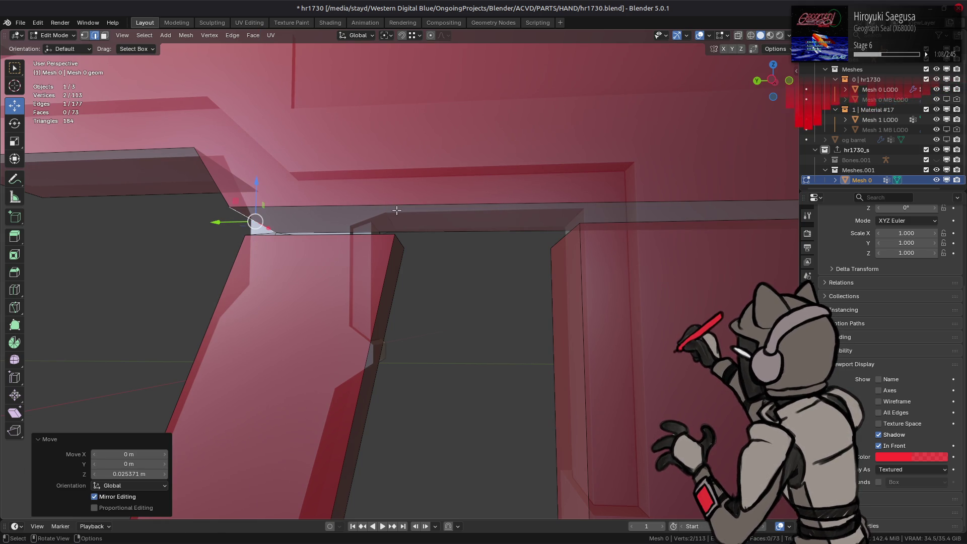
{"action": "mouse_move", "coordinate": [396, 210]}
{"action": "middle_mouse_down"}
{"action": "mouse_move", "coordinate": [494, 211]}
{"action": "mouse_move", "coordinate": [438, 222]}
{"action": "mouse_move", "coordinate": [455, 230]}
{"action": "mouse_move", "coordinate": [398, 244]}
{"action": "middle_mouse_up"}
{"action": "scroll", "coordinate": [423, 256], "scroll_direction": "down", "scroll_amount": 5}
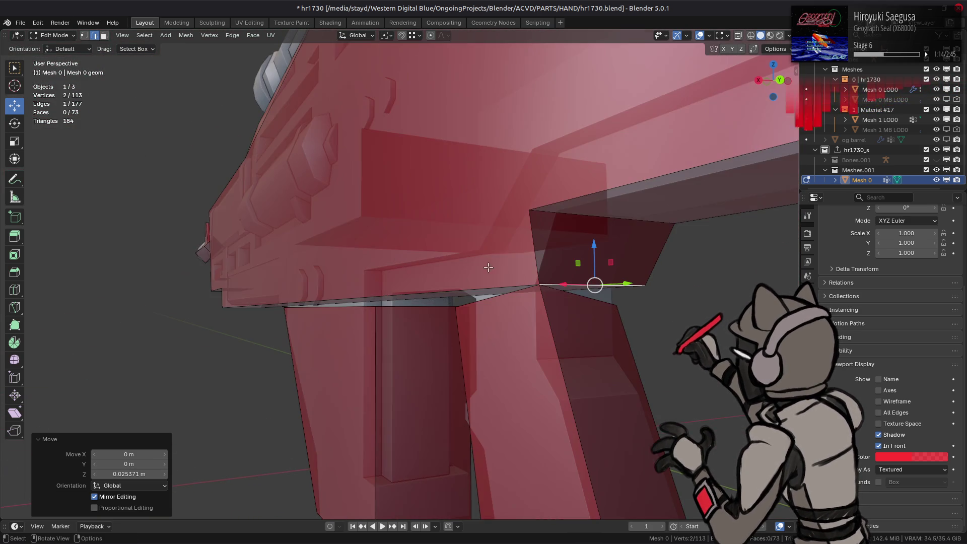
Select the whole linked grip block and split it off the mesh.
{"action": "key", "text": "3"}
{"action": "scroll", "coordinate": [539, 339], "scroll_direction": "up", "scroll_amount": 2}
{"action": "left_click", "coordinate": [541, 341]}
{"action": "key", "text": "ctrl+l"}
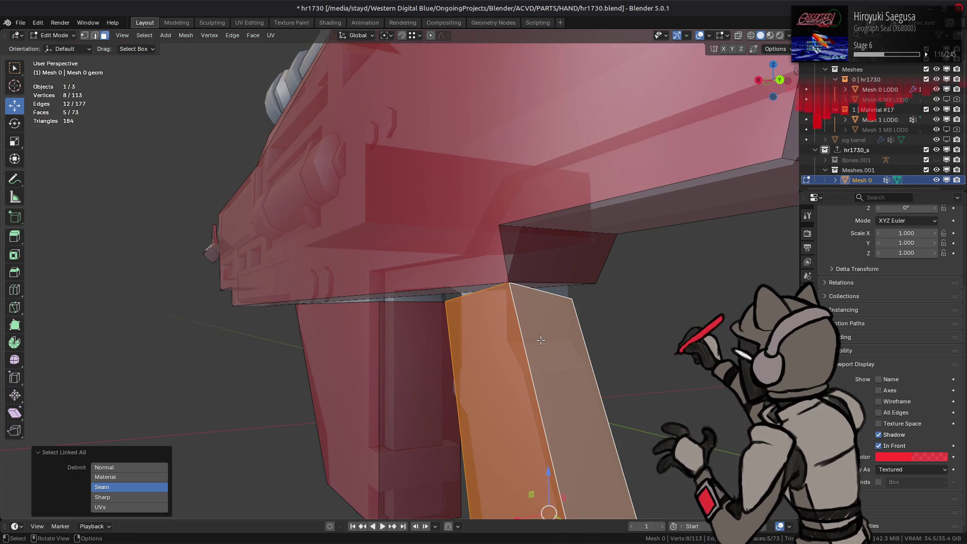
{"action": "key", "text": "alt+a"}
{"action": "key", "text": "l"}
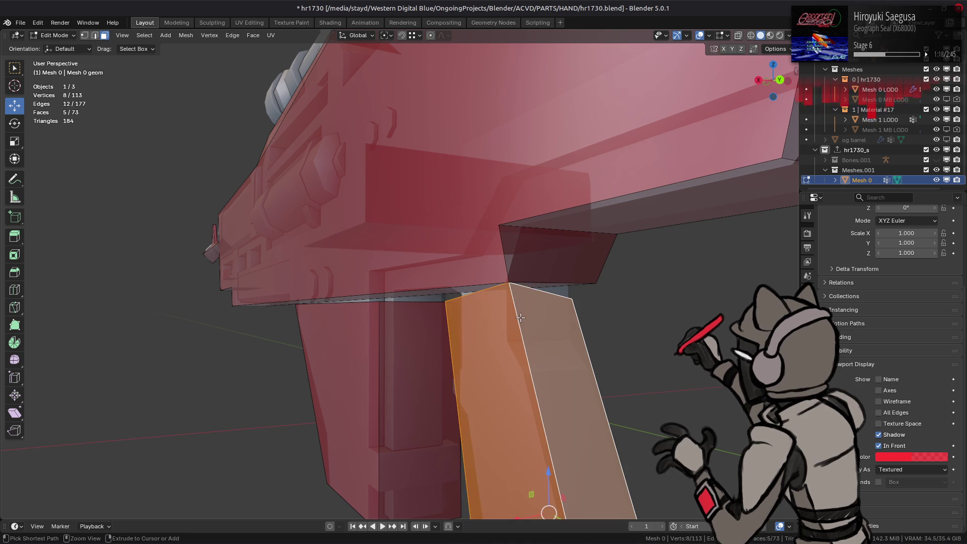
{"action": "right_click", "coordinate": [509, 322]}
{"action": "left_click", "coordinate": [490, 459]}
Hide the selected grip block faces to expose the grey grip beneath.
{"action": "key", "text": "h"}
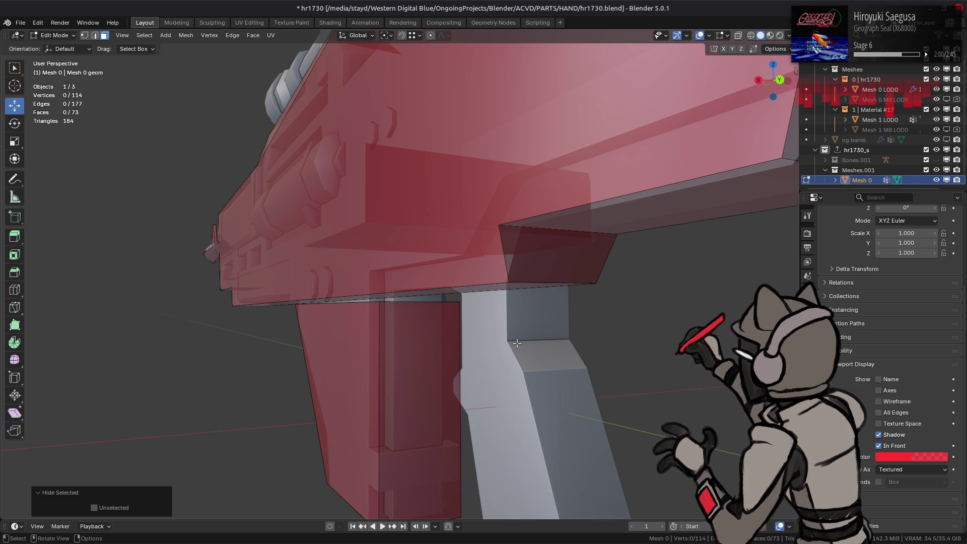
Reposition a vertex on the body's underside next to the grip.
{"action": "middle_click_drag", "start_coordinate": [466, 274], "coordinate": [423, 267]}
{"action": "scroll", "coordinate": [422, 266], "scroll_direction": "down", "scroll_amount": 2}
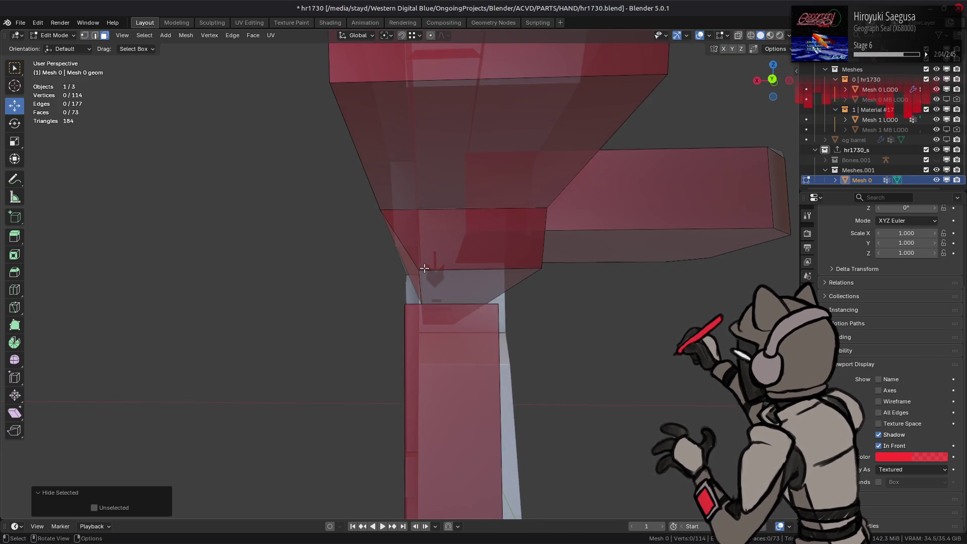
{"action": "key", "text": "1"}
{"action": "left_click", "coordinate": [421, 271]}
{"action": "scroll", "coordinate": [425, 275], "scroll_direction": "up", "scroll_amount": 5}
{"action": "middle_click_drag", "start_coordinate": [425, 280], "coordinate": [557, 312]}
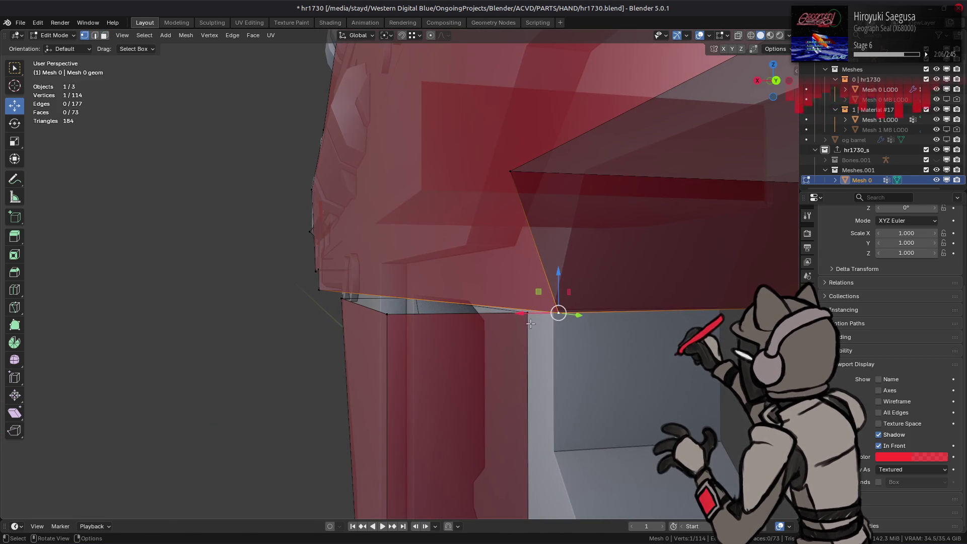
{"action": "key", "text": "g"}
{"action": "key", "text": "x"}
{"action": "left_click", "coordinate": [558, 312]}
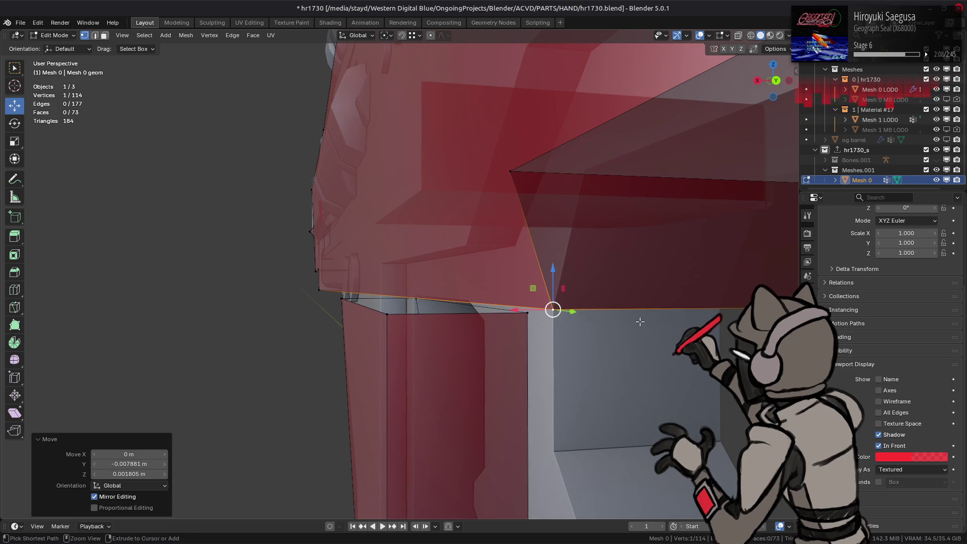
{"action": "key", "text": "g"}
{"action": "left_click", "coordinate": [720, 308]}
{"action": "mouse_move", "coordinate": [715, 312]}
{"action": "middle_mouse_down"}
{"action": "mouse_move", "coordinate": [626, 292]}
{"action": "mouse_move", "coordinate": [492, 281]}
{"action": "mouse_move", "coordinate": [580, 277]}
{"action": "mouse_move", "coordinate": [425, 274]}
{"action": "mouse_move", "coordinate": [421, 302]}
{"action": "mouse_move", "coordinate": [421, 265]}
{"action": "mouse_move", "coordinate": [639, 254]}
{"action": "mouse_move", "coordinate": [590, 242]}
{"action": "mouse_move", "coordinate": [518, 282]}
{"action": "mouse_move", "coordinate": [620, 292]}
{"action": "mouse_move", "coordinate": [705, 257]}
{"action": "middle_mouse_up"}
{"action": "key", "text": "alt+a"}
Shrink the body's bottom edge along X to 0.544.
{"action": "left_click", "coordinate": [421, 303]}
{"action": "scroll", "coordinate": [591, 242], "scroll_direction": "down", "scroll_amount": 5}
{"action": "scroll", "coordinate": [590, 242], "scroll_direction": "up", "scroll_amount": 5}
{"action": "key", "text": "s"}
{"action": "key", "text": "x"}
{"action": "left_click", "coordinate": [503, 296]}
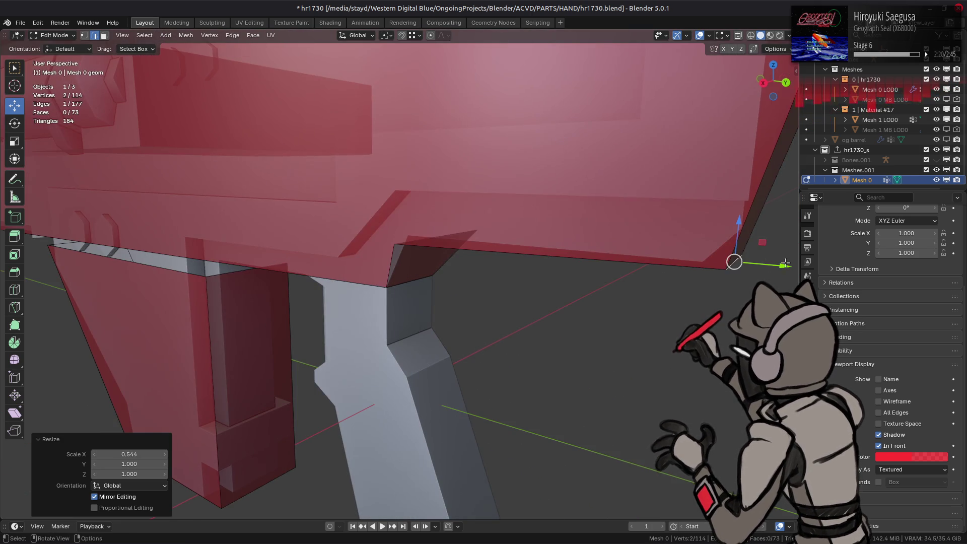
Move the bottom edge along Y and then along Z.
{"action": "key", "text": "g"}
{"action": "key", "text": "y"}
{"action": "left_click", "coordinate": [700, 259]}
{"action": "key", "text": "g"}
{"action": "key", "text": "z"}
{"action": "left_click", "coordinate": [700, 259]}
Fit the bottom edge snugly into the stepped corner of the underside.
{"action": "middle_click_drag", "start_coordinate": [471, 259], "coordinate": [501, 180]}
{"action": "scroll", "coordinate": [501, 179], "scroll_direction": "up", "scroll_amount": 3}
{"action": "key", "text": "s"}
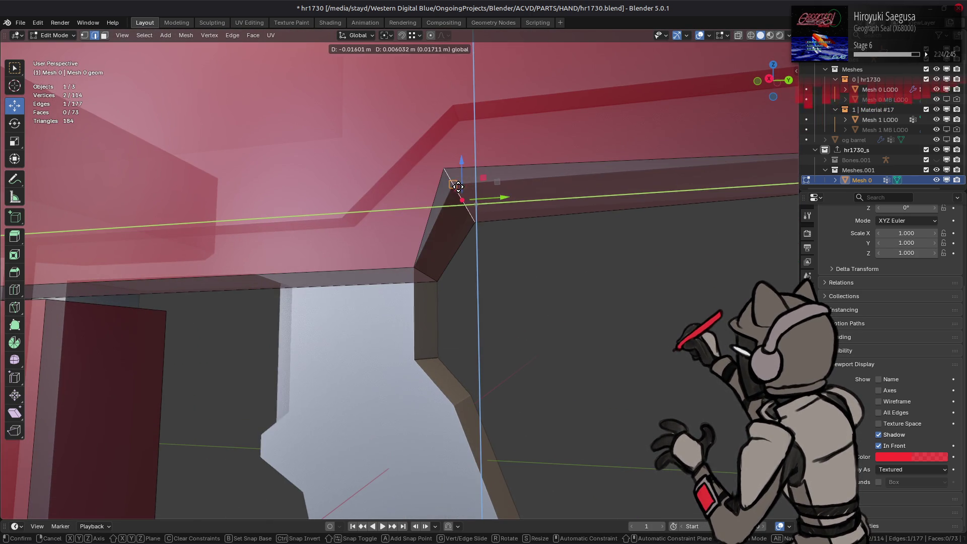
{"action": "left_click", "coordinate": [454, 189]}
{"action": "key", "text": "s"}
{"action": "key", "text": "x"}
{"action": "left_click", "coordinate": [451, 185]}
{"action": "key", "text": "alt+a"}
Move the view to the magazine area and pick a face of the front barrel tube.
{"action": "middle_click_drag", "start_coordinate": [451, 185], "coordinate": [285, 232]}
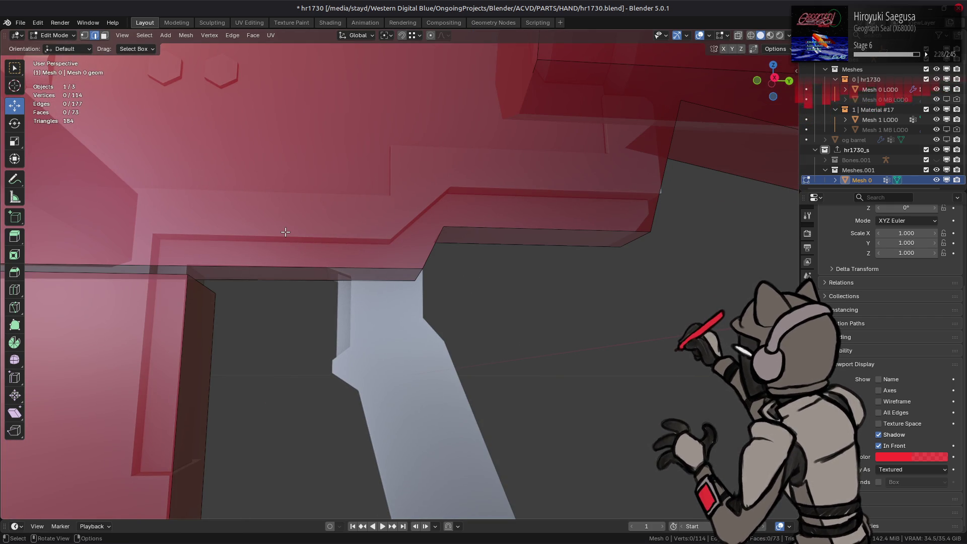
{"action": "scroll", "coordinate": [333, 244], "scroll_direction": "down", "scroll_amount": 5}
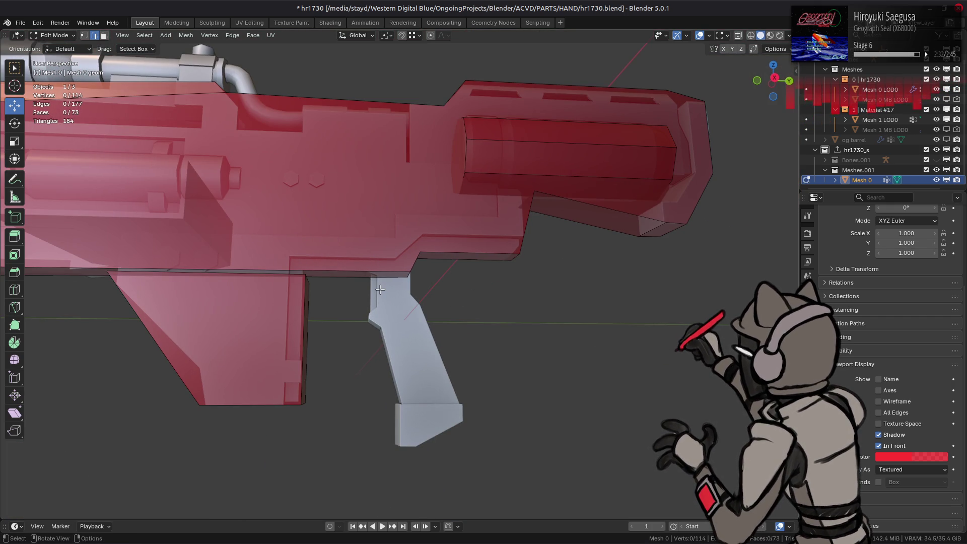
{"action": "scroll", "coordinate": [380, 290], "scroll_direction": "up", "scroll_amount": 4}
{"action": "mouse_move", "coordinate": [379, 289]}
{"action": "middle_mouse_down", "text": "shift"}
{"action": "mouse_move", "coordinate": [583, 264]}
{"action": "mouse_move", "coordinate": [383, 275]}
{"action": "mouse_move", "coordinate": [383, 254]}
{"action": "mouse_move", "coordinate": [350, 250]}
{"action": "middle_mouse_up", "text": "shift"}
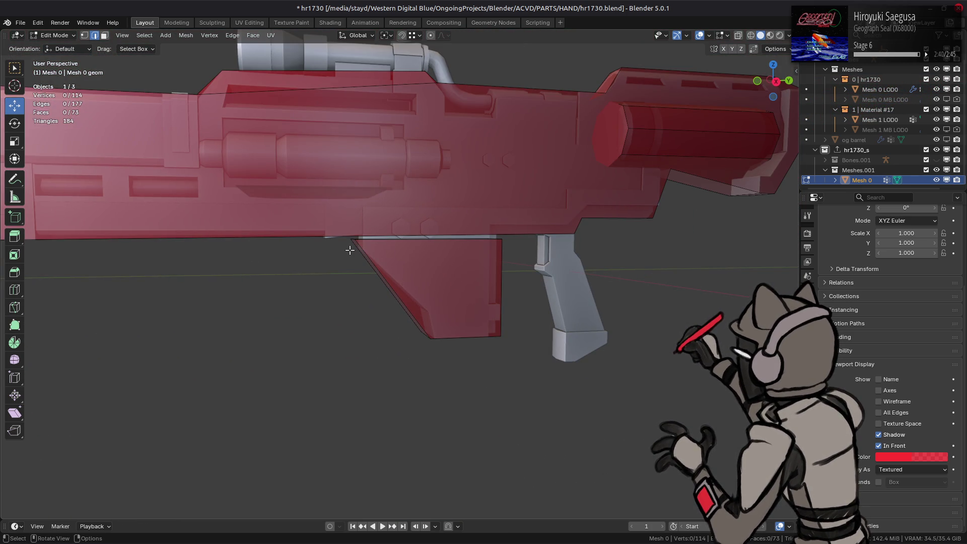
{"action": "middle_click_drag", "start_coordinate": [350, 250], "coordinate": [337, 248]}
{"action": "mouse_move", "coordinate": [409, 257]}
{"action": "middle_mouse_down"}
{"action": "mouse_move", "coordinate": [413, 222]}
{"action": "mouse_move", "coordinate": [407, 277]}
{"action": "mouse_move", "coordinate": [332, 262]}
{"action": "mouse_move", "coordinate": [364, 252]}
{"action": "middle_mouse_up"}
{"action": "key", "text": "l"}
{"action": "key", "text": "alt+a"}
{"action": "scroll", "coordinate": [414, 217], "scroll_direction": "up", "scroll_amount": 2}
{"action": "key", "text": "3"}
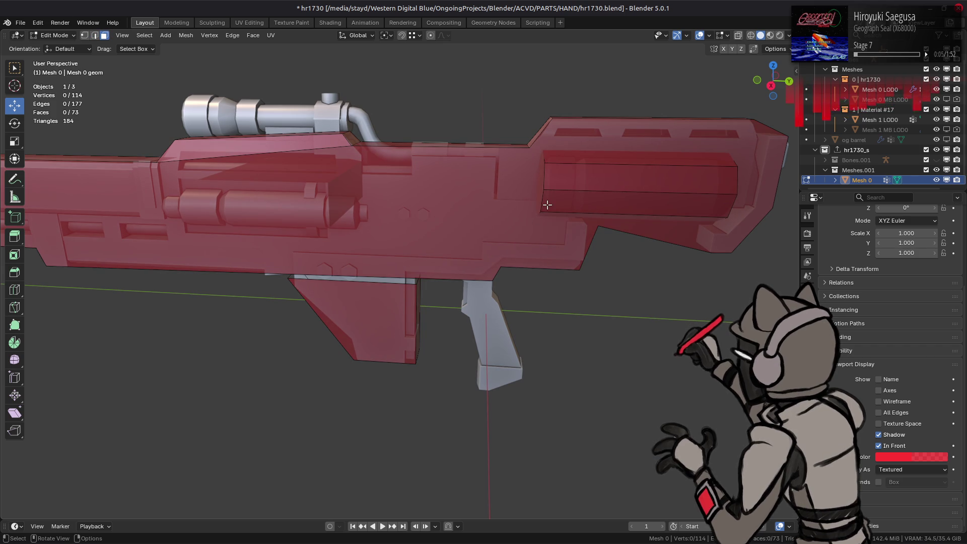
{"action": "left_click", "coordinate": [588, 190]}
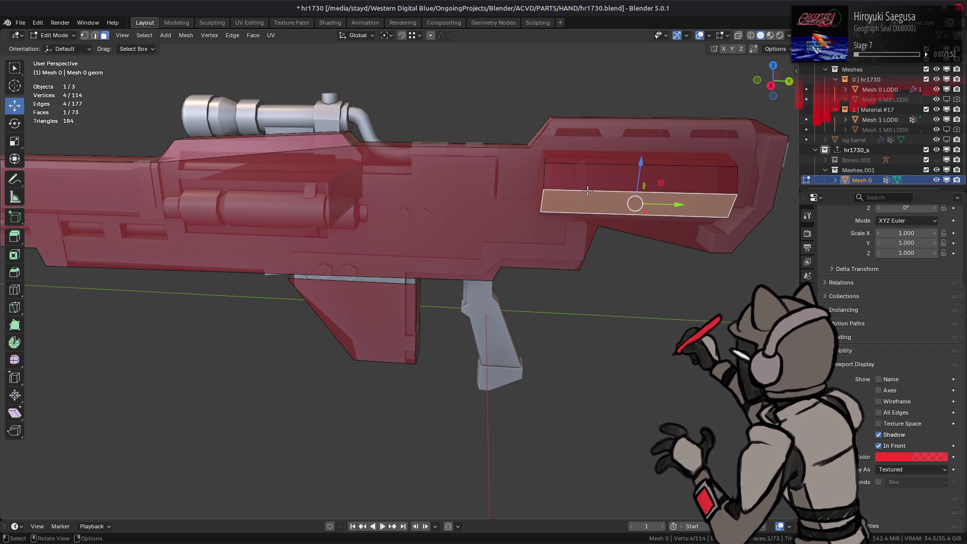
Duplicate the octagonal barrel tube and shift the copy back along Y.
{"action": "key", "text": "ctrl+l"}
{"action": "key", "text": "shift+d"}
{"action": "right_click", "coordinate": [466, 153]}
{"action": "key", "text": "g"}
{"action": "key", "text": "y"}
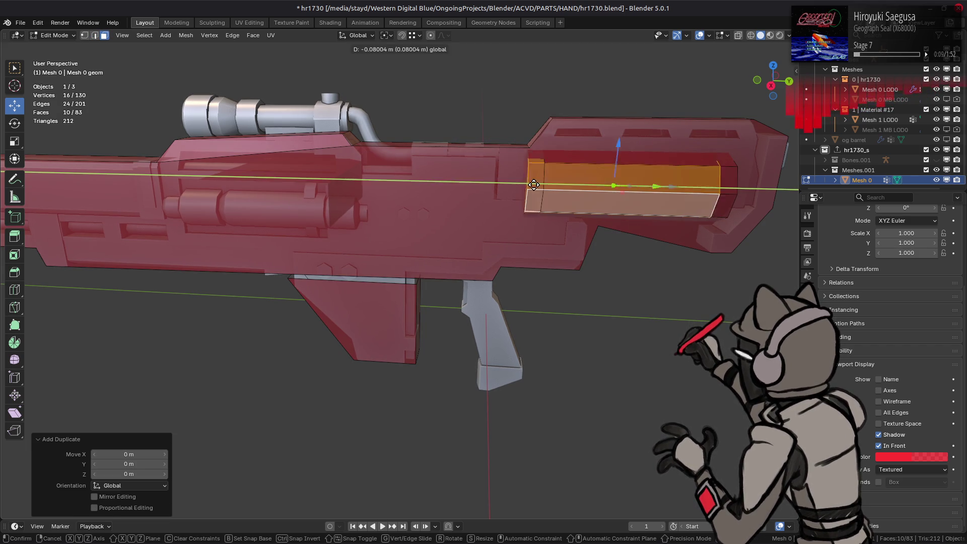
{"action": "left_click", "coordinate": [279, 161]}
{"action": "mouse_move", "coordinate": [279, 160]}
{"action": "middle_mouse_down"}
{"action": "mouse_move", "coordinate": [438, 189]}
{"action": "mouse_move", "coordinate": [469, 134]}
{"action": "mouse_move", "coordinate": [401, 272]}
{"action": "middle_mouse_up"}
Set the snap base to Center and raise the copied tube along Z onto the scope.
{"action": "left_click", "coordinate": [416, 36]}
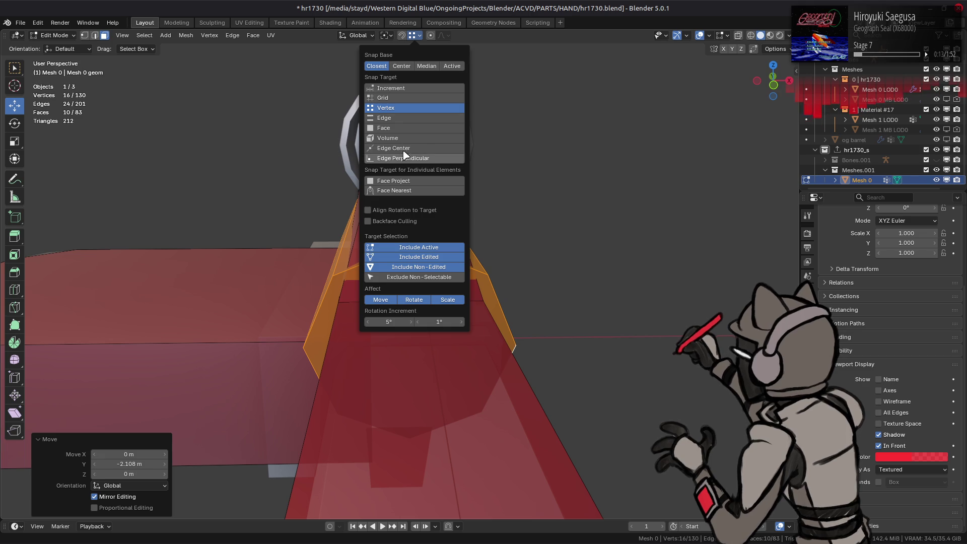
{"action": "left_click", "coordinate": [401, 69]}
{"action": "middle_click_drag", "start_coordinate": [401, 231], "coordinate": [494, 214]}
{"action": "left_click_drag", "start_coordinate": [486, 207], "coordinate": [552, 99]}
{"action": "left_click", "coordinate": [417, 35]}
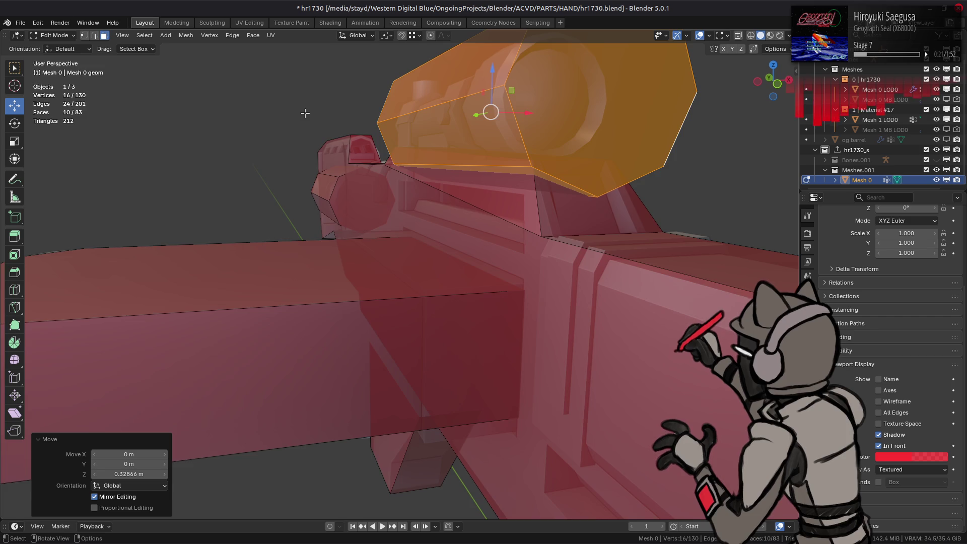
{"action": "key", "text": "KP_Decimal"}
Slide the copied tube along Y so it fits around the scope.
{"action": "mouse_move", "coordinate": [304, 112]}
{"action": "middle_mouse_down"}
{"action": "mouse_move", "coordinate": [567, 324]}
{"action": "mouse_move", "coordinate": [605, 295]}
{"action": "middle_mouse_up"}
{"action": "left_click_drag", "start_coordinate": [624, 279], "coordinate": [531, 277]}
{"action": "mouse_move", "coordinate": [531, 277]}
{"action": "middle_mouse_down"}
{"action": "mouse_move", "coordinate": [344, 296]}
{"action": "mouse_move", "coordinate": [511, 252]}
{"action": "mouse_move", "coordinate": [384, 283]}
{"action": "middle_mouse_up"}
{"action": "mouse_move", "coordinate": [400, 271]}
{"action": "left_mouse_down"}
{"action": "mouse_move", "coordinate": [357, 273]}
{"action": "mouse_move", "coordinate": [352, 253]}
{"action": "left_mouse_up"}
{"action": "left_click_drag", "start_coordinate": [328, 220], "coordinate": [327, 221]}
{"action": "mouse_move", "coordinate": [328, 221]}
{"action": "middle_mouse_down"}
{"action": "mouse_move", "coordinate": [333, 262]}
{"action": "mouse_move", "coordinate": [353, 267]}
{"action": "mouse_move", "coordinate": [529, 249]}
{"action": "mouse_move", "coordinate": [468, 250]}
{"action": "middle_mouse_up"}
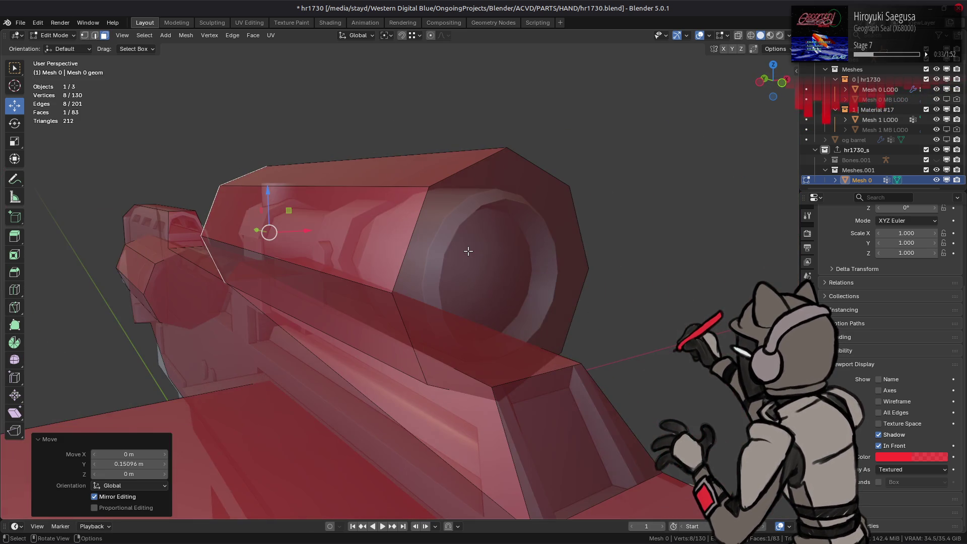
{"action": "scroll", "coordinate": [468, 251], "scroll_direction": "up", "scroll_amount": 2}
Narrow the tube's octagonal end face along X and Z.
{"action": "left_click", "coordinate": [470, 251]}
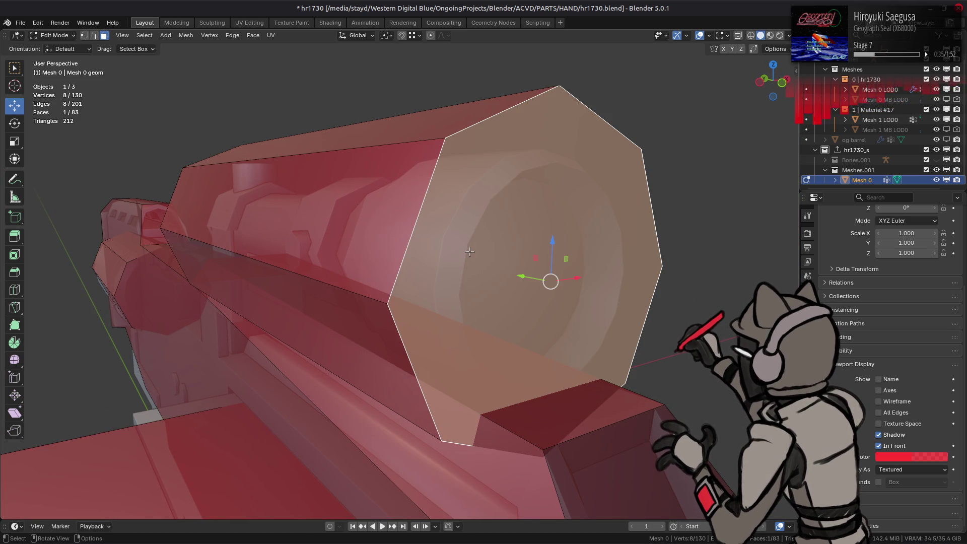
{"action": "key", "text": "s"}
{"action": "key", "text": "x"}
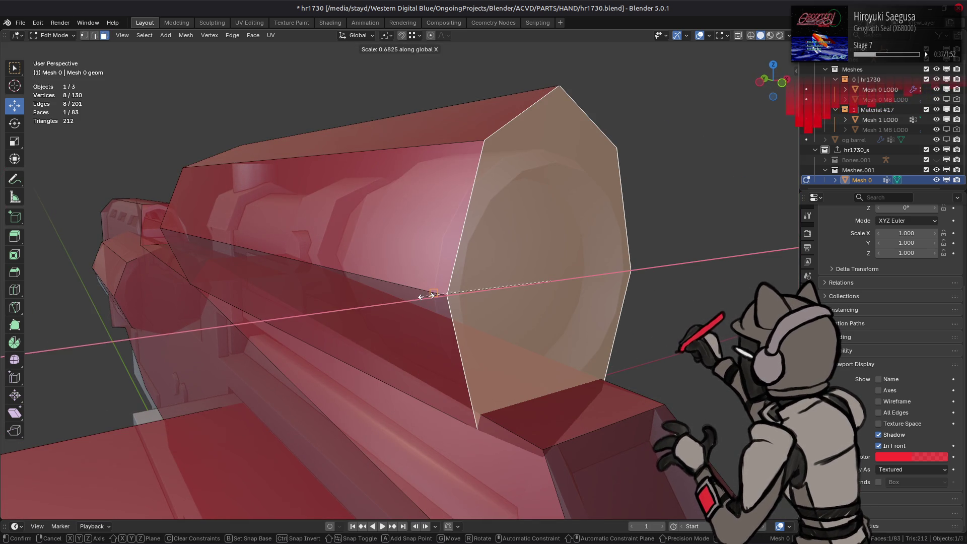
{"action": "left_click", "coordinate": [431, 296]}
{"action": "key", "text": "s"}
{"action": "key", "text": "z"}
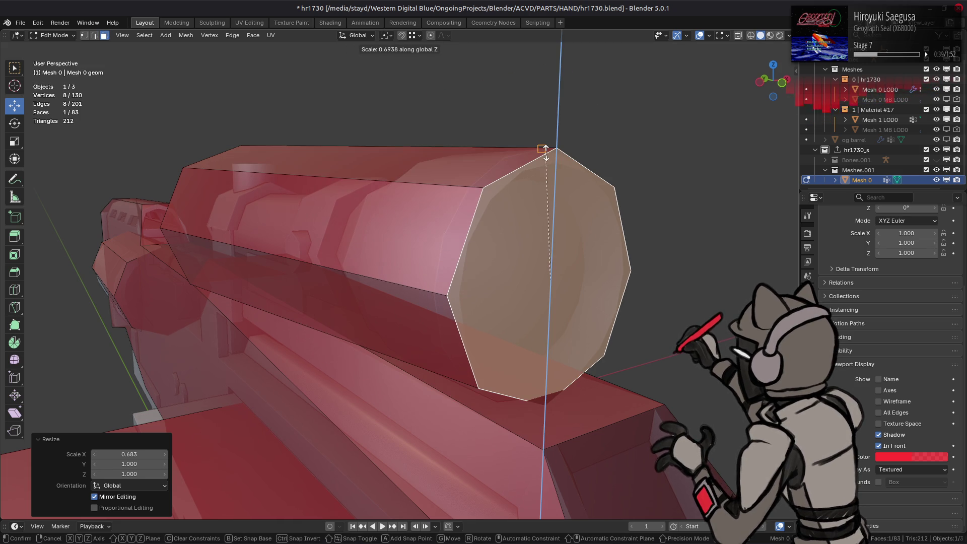
{"action": "left_click", "coordinate": [546, 151]}
Refine the end-face taper to 0.485 height and 0.468 width, then deselect.
{"action": "mouse_move", "coordinate": [545, 151]}
{"action": "middle_mouse_down"}
{"action": "mouse_move", "coordinate": [555, 192]}
{"action": "mouse_move", "coordinate": [465, 243]}
{"action": "mouse_move", "coordinate": [476, 260]}
{"action": "mouse_move", "coordinate": [442, 266]}
{"action": "mouse_move", "coordinate": [439, 256]}
{"action": "mouse_move", "coordinate": [468, 261]}
{"action": "mouse_move", "coordinate": [454, 248]}
{"action": "mouse_move", "coordinate": [497, 244]}
{"action": "mouse_move", "coordinate": [517, 252]}
{"action": "mouse_move", "coordinate": [394, 252]}
{"action": "mouse_move", "coordinate": [384, 278]}
{"action": "mouse_move", "coordinate": [514, 267]}
{"action": "middle_mouse_up"}
{"action": "key", "text": "s"}
{"action": "key", "text": "z"}
{"action": "left_click", "coordinate": [438, 270]}
{"action": "key", "text": "s"}
{"action": "key", "text": "x"}
{"action": "left_click", "coordinate": [461, 260]}
{"action": "key", "text": "alt+a"}
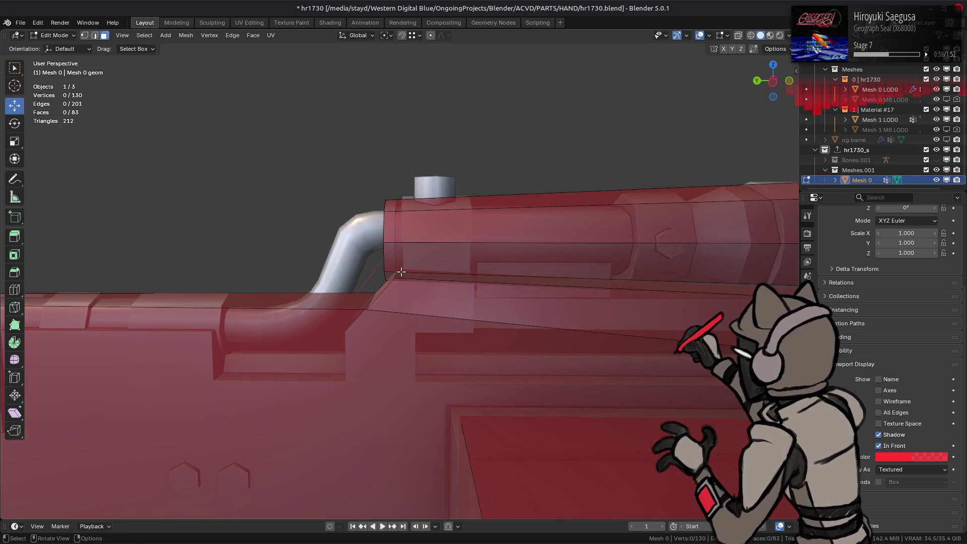
Duplicate the barrel's octagonal end face and extrude it about 0.332 m forward.
{"action": "scroll", "coordinate": [401, 272], "scroll_direction": "down", "scroll_amount": 2}
{"action": "mouse_move", "coordinate": [401, 272]}
{"action": "middle_mouse_down"}
{"action": "mouse_move", "coordinate": [431, 284]}
{"action": "mouse_move", "coordinate": [280, 301]}
{"action": "mouse_move", "coordinate": [319, 277]}
{"action": "mouse_move", "coordinate": [401, 304]}
{"action": "middle_mouse_up"}
{"action": "scroll", "coordinate": [297, 288], "scroll_direction": "up", "scroll_amount": 1}
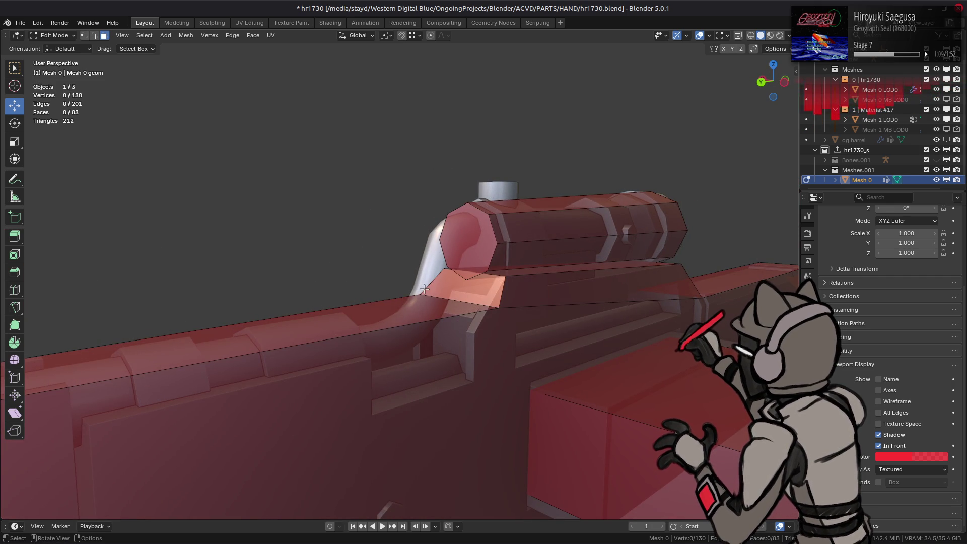
{"action": "left_click", "coordinate": [459, 246]}
{"action": "key", "text": "shift+d"}
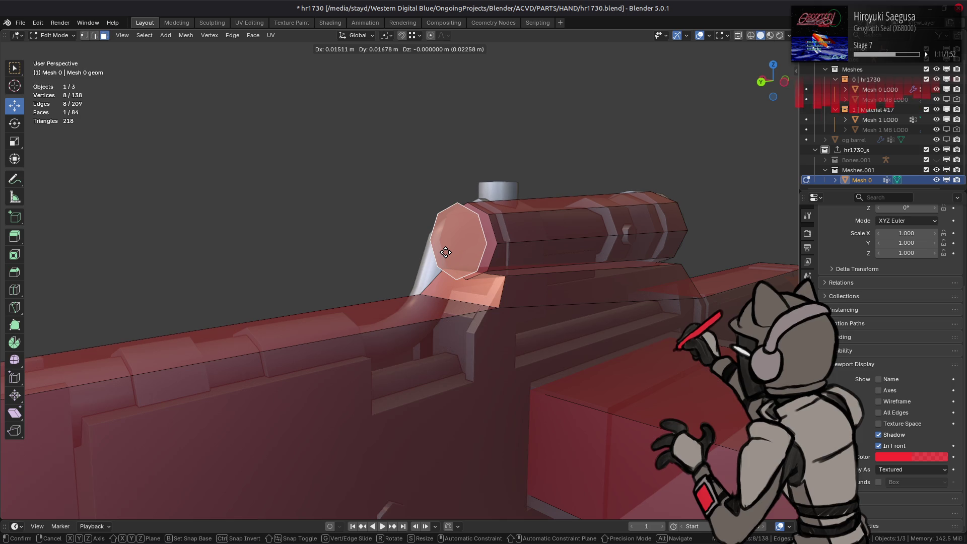
{"action": "right_click", "coordinate": [445, 253]}
{"action": "middle_click_drag", "start_coordinate": [446, 252], "coordinate": [431, 274]}
{"action": "key", "text": "ctrl+z"}
{"action": "key", "text": "shift+d"}
{"action": "right_click", "coordinate": [418, 273]}
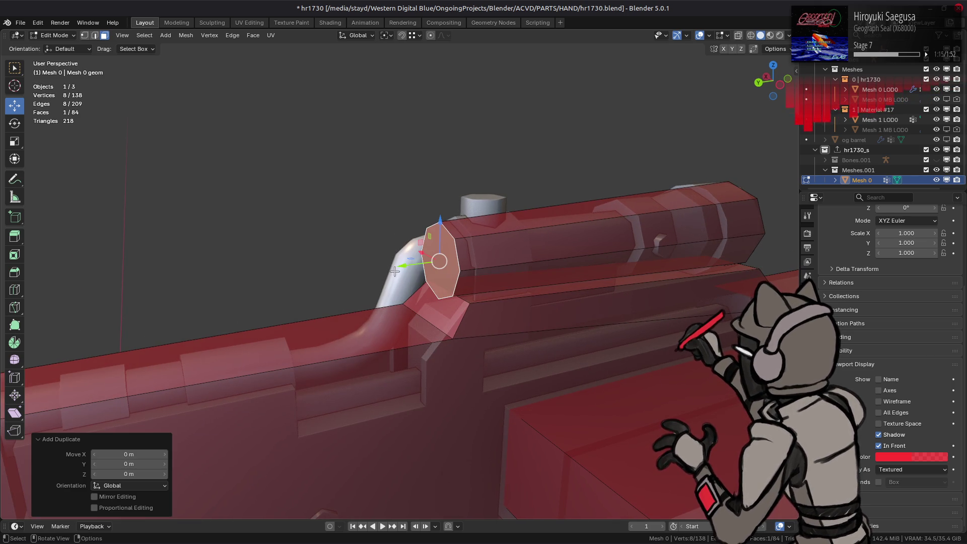
{"action": "key", "text": "g"}
{"action": "key", "text": "z"}
{"action": "key", "text": "z"}
{"action": "left_click", "coordinate": [258, 278]}
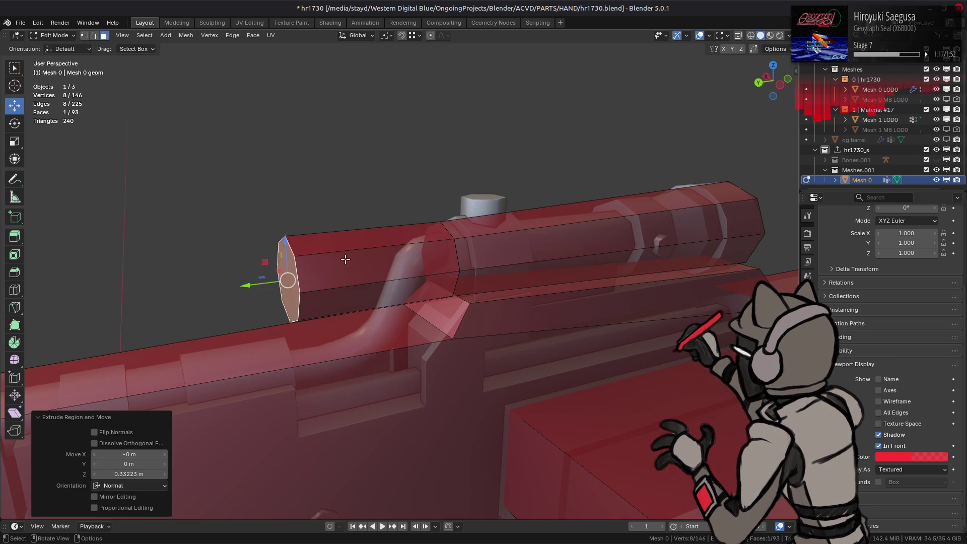
Dissolve four edges of the new section so it becomes a simple box.
{"action": "key", "text": "2"}
{"action": "left_click", "coordinate": [335, 255]}
{"action": "mouse_move", "coordinate": [335, 255]}
{"action": "middle_mouse_down"}
{"action": "mouse_move", "coordinate": [394, 270]}
{"action": "mouse_move", "coordinate": [433, 211]}
{"action": "mouse_move", "coordinate": [501, 258]}
{"action": "mouse_move", "coordinate": [503, 229]}
{"action": "middle_mouse_up"}
{"action": "left_click", "coordinate": [433, 212], "text": "shift"}
{"action": "left_click", "coordinate": [501, 258], "text": "shift"}
{"action": "left_click", "coordinate": [504, 229], "text": "shift"}
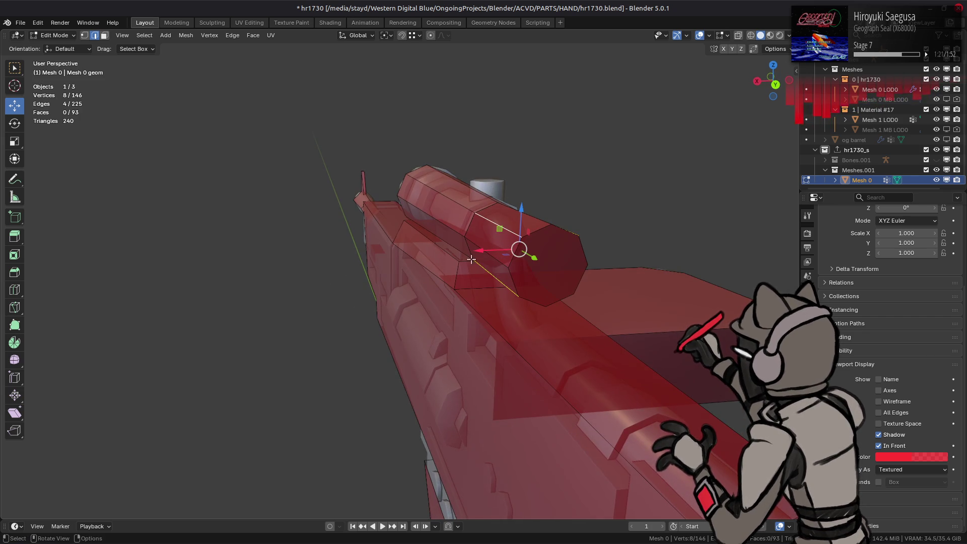
{"action": "right_click", "coordinate": [443, 328]}
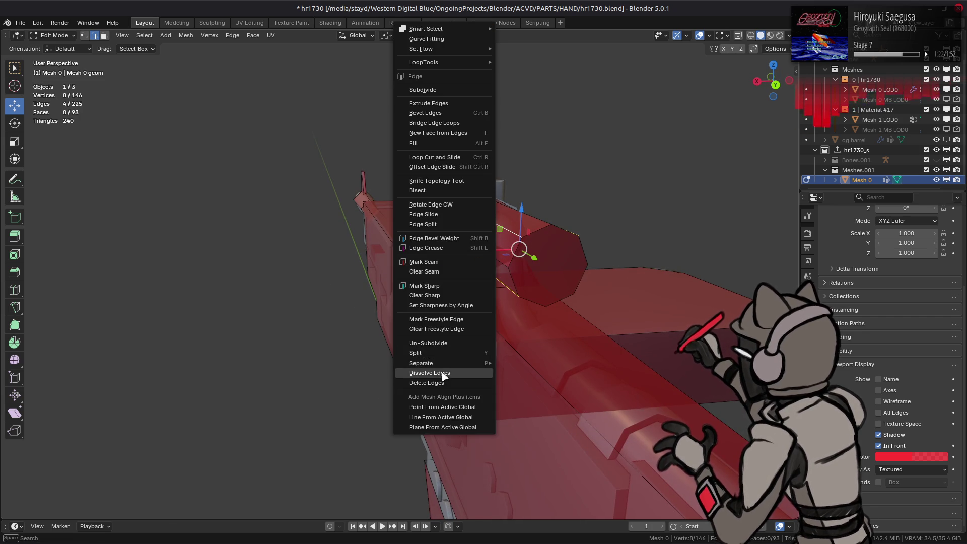
{"action": "left_click", "coordinate": [443, 375]}
{"action": "mouse_move", "coordinate": [512, 283]}
{"action": "middle_mouse_down"}
{"action": "mouse_move", "coordinate": [441, 275]}
{"action": "mouse_move", "coordinate": [574, 241]}
{"action": "mouse_move", "coordinate": [398, 234]}
{"action": "mouse_move", "coordinate": [489, 269]}
{"action": "middle_mouse_up"}
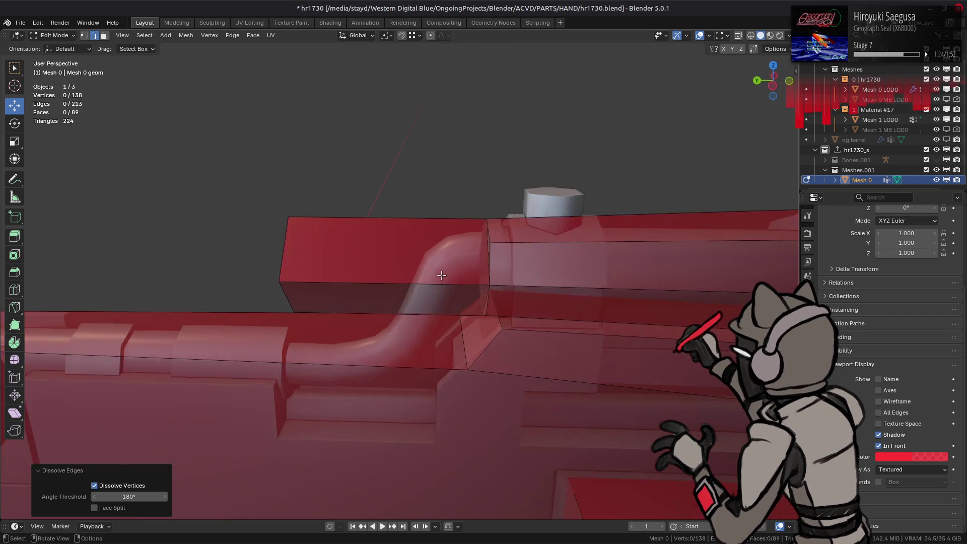
{"action": "key", "text": "3"}
{"action": "left_click", "coordinate": [441, 275]}
Scale the connected box to 0.757 thickness, keeping its length, and slide it along the barrel.
{"action": "key", "text": "ctrl+l"}
{"action": "scroll", "coordinate": [488, 270], "scroll_direction": "down", "scroll_amount": 5}
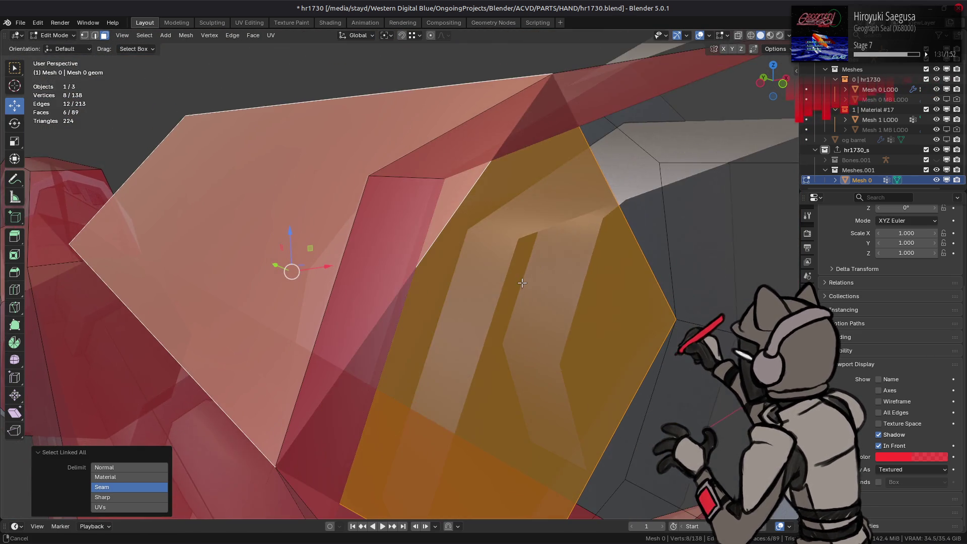
{"action": "key", "text": "s"}
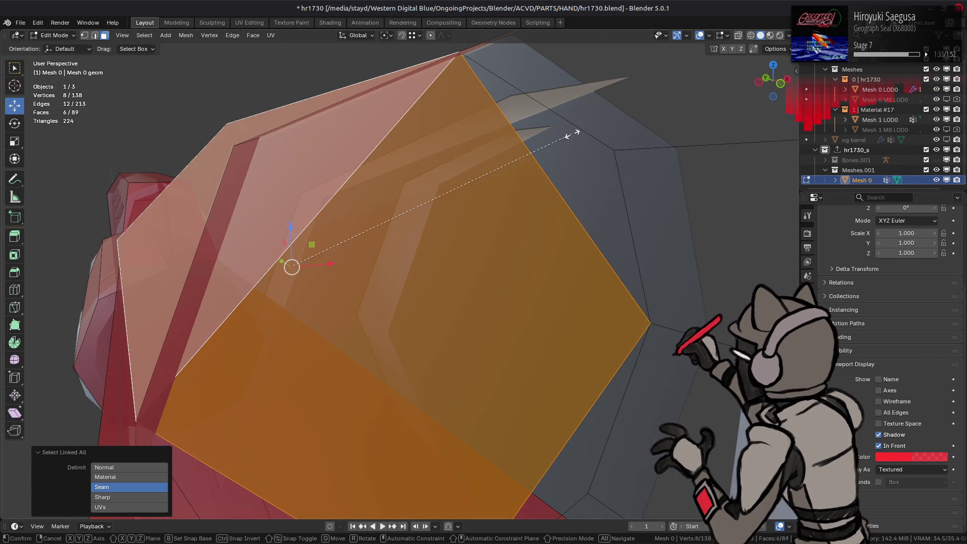
{"action": "key", "text": "shift+y"}
{"action": "left_click", "coordinate": [557, 130]}
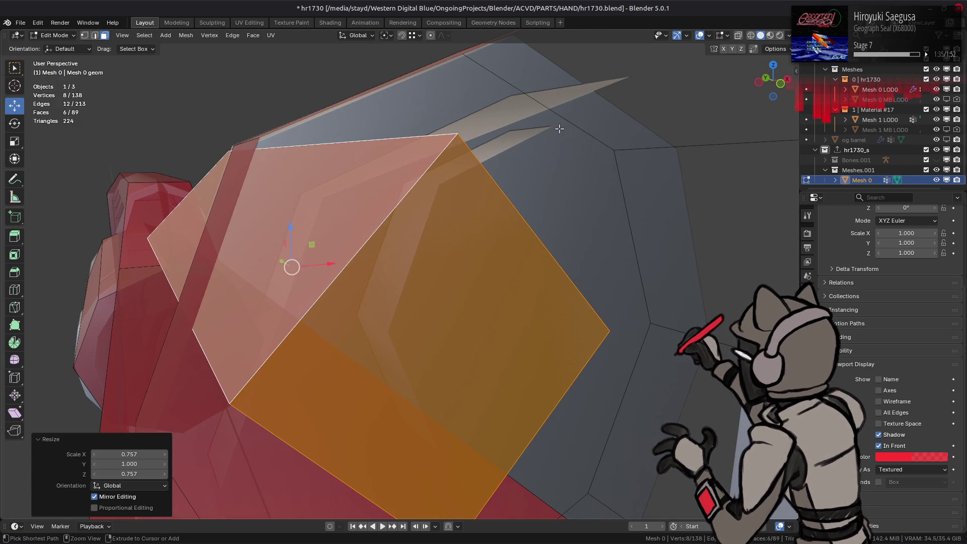
{"action": "mouse_move", "coordinate": [433, 202]}
{"action": "middle_mouse_down"}
{"action": "mouse_move", "coordinate": [452, 199]}
{"action": "mouse_move", "coordinate": [443, 195]}
{"action": "middle_mouse_up"}
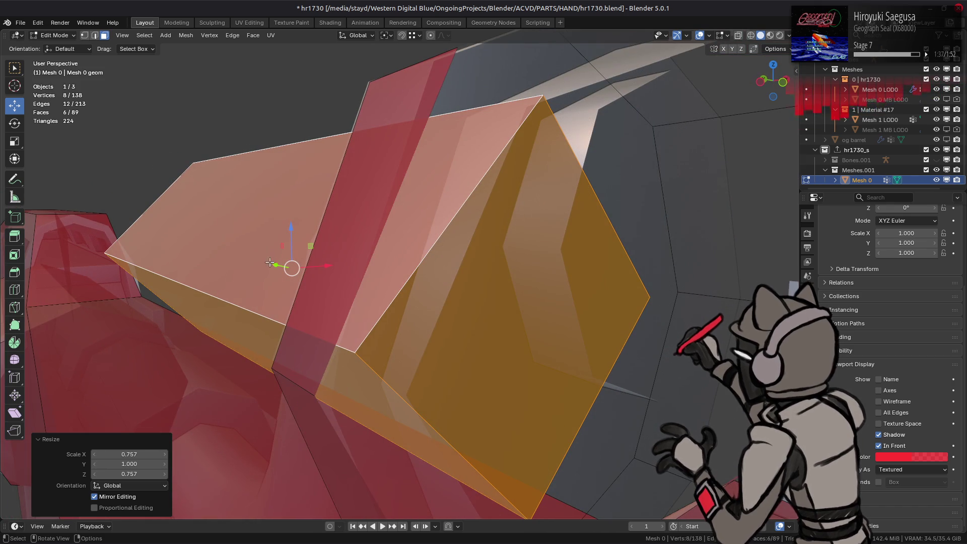
{"action": "mouse_move", "coordinate": [276, 265]}
{"action": "left_mouse_down"}
{"action": "mouse_move", "coordinate": [765, 81]}
{"action": "mouse_move", "coordinate": [669, 74]}
{"action": "left_mouse_up"}
Delete one face of the front box.
{"action": "left_click", "coordinate": [563, 277]}
{"action": "right_click", "coordinate": [567, 290]}
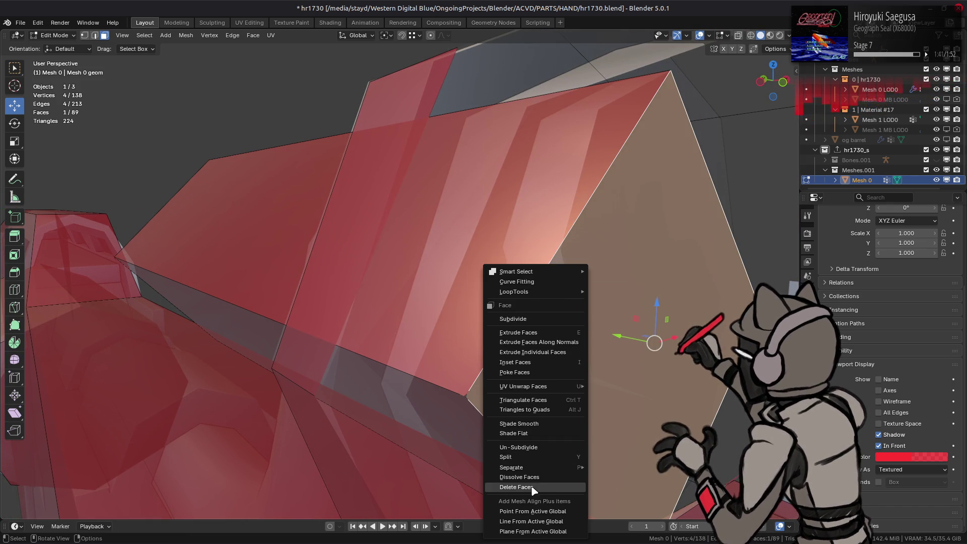
{"action": "left_click", "coordinate": [517, 487]}
{"action": "mouse_move", "coordinate": [352, 362]}
{"action": "middle_mouse_down"}
{"action": "mouse_move", "coordinate": [338, 358]}
{"action": "mouse_move", "coordinate": [468, 350]}
{"action": "mouse_move", "coordinate": [429, 333]}
{"action": "mouse_move", "coordinate": [440, 309]}
{"action": "middle_mouse_up"}
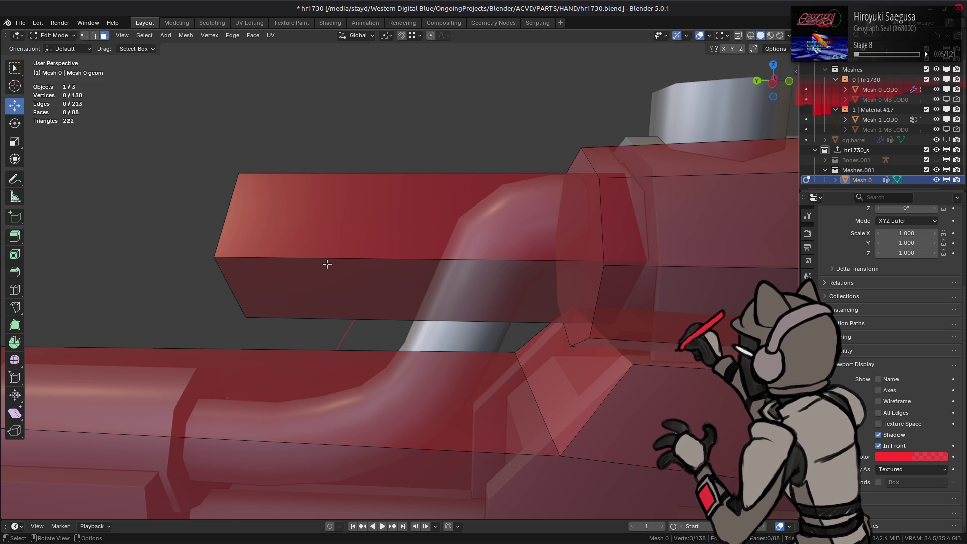
Select the whole front box and hide the rest of the mesh.
{"action": "scroll", "coordinate": [327, 264], "scroll_direction": "down", "scroll_amount": 4}
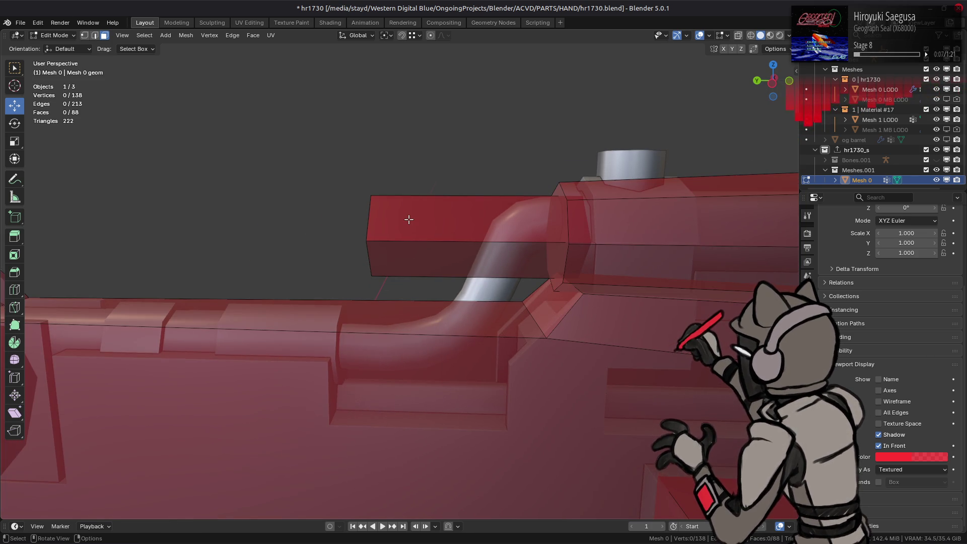
{"action": "key", "text": "ctrl+KP_3"}
{"action": "mouse_move", "coordinate": [408, 212]}
{"action": "middle_mouse_down"}
{"action": "mouse_move", "coordinate": [442, 230]}
{"action": "mouse_move", "coordinate": [356, 230]}
{"action": "mouse_move", "coordinate": [455, 207]}
{"action": "mouse_move", "coordinate": [409, 47]}
{"action": "middle_mouse_up"}
{"action": "left_click", "coordinate": [396, 240]}
{"action": "key", "text": "ctrl+l"}
{"action": "key", "text": "shift+h"}
{"action": "scroll", "coordinate": [403, 227], "scroll_direction": "up", "scroll_amount": 6}
Raise the box along Z by about 0.025 to line up with the edge.
{"action": "left_click", "coordinate": [419, 36]}
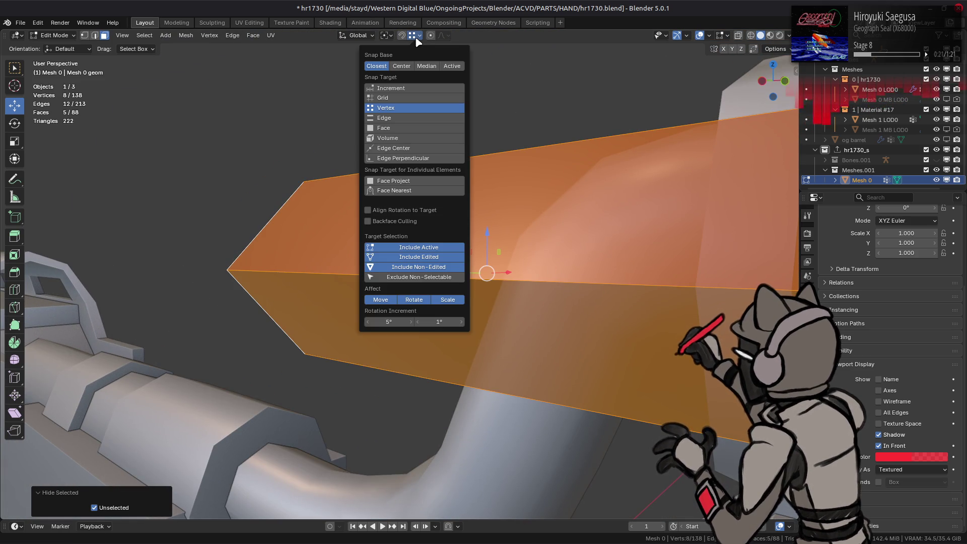
{"action": "middle_click_drag", "start_coordinate": [546, 141], "coordinate": [372, 250]}
{"action": "key", "text": "g"}
{"action": "key", "text": "z"}
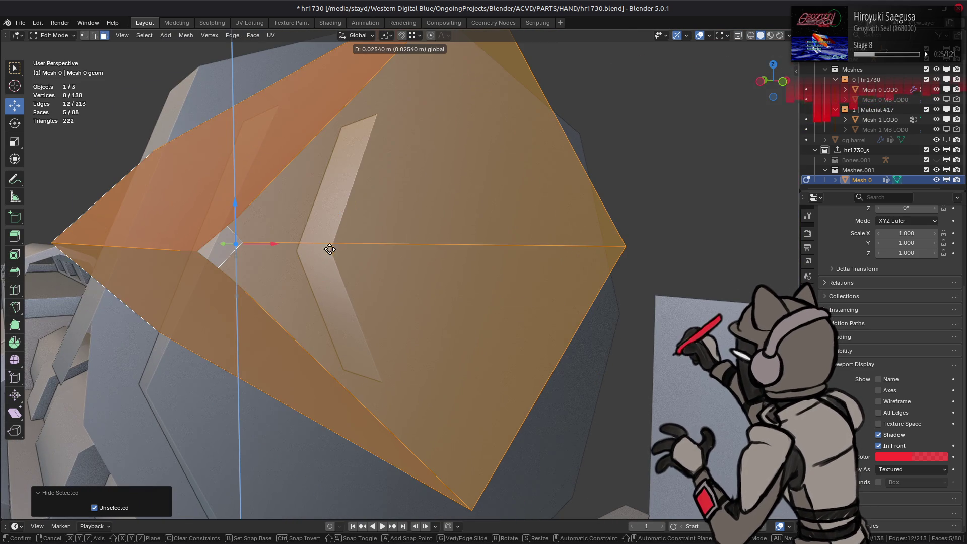
{"action": "left_click", "coordinate": [337, 251]}
{"action": "left_click", "coordinate": [415, 38]}
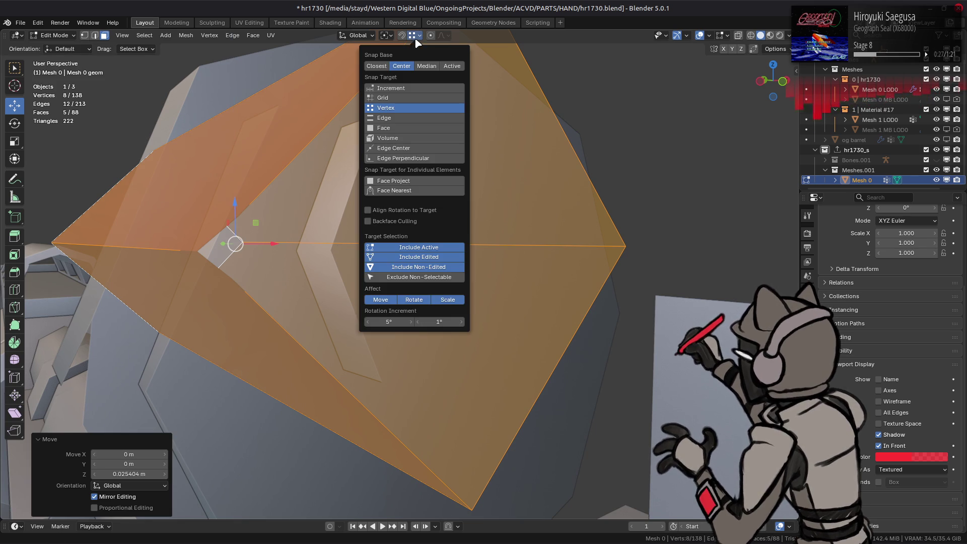
Scale the box to 0.62 thickness while keeping its length.
{"action": "key", "text": "s"}
{"action": "key", "text": "shift+y"}
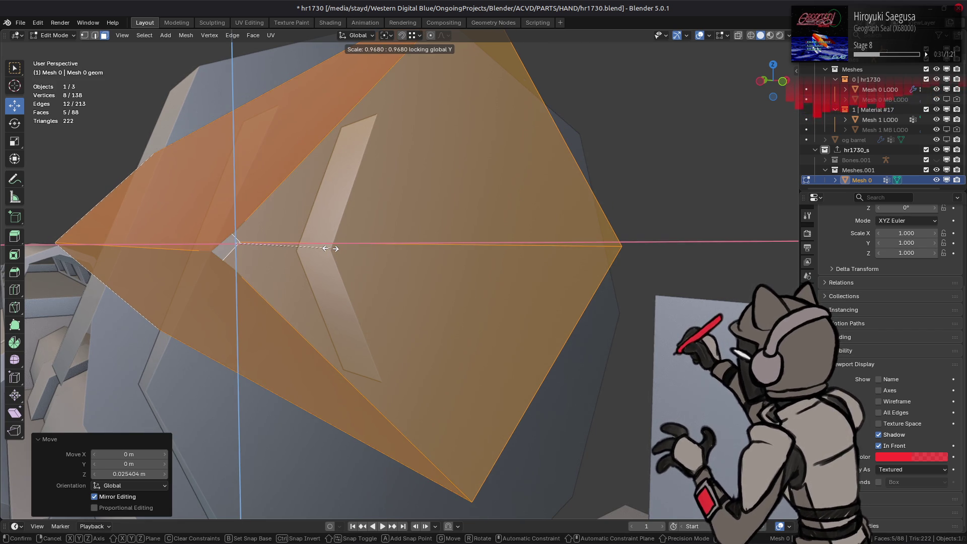
{"action": "type", "text": ".62"}
{"action": "key", "text": "Return"}
{"action": "middle_click_drag", "start_coordinate": [403, 245], "coordinate": [395, 245]}
{"action": "scroll", "coordinate": [395, 246], "scroll_direction": "down", "scroll_amount": 6}
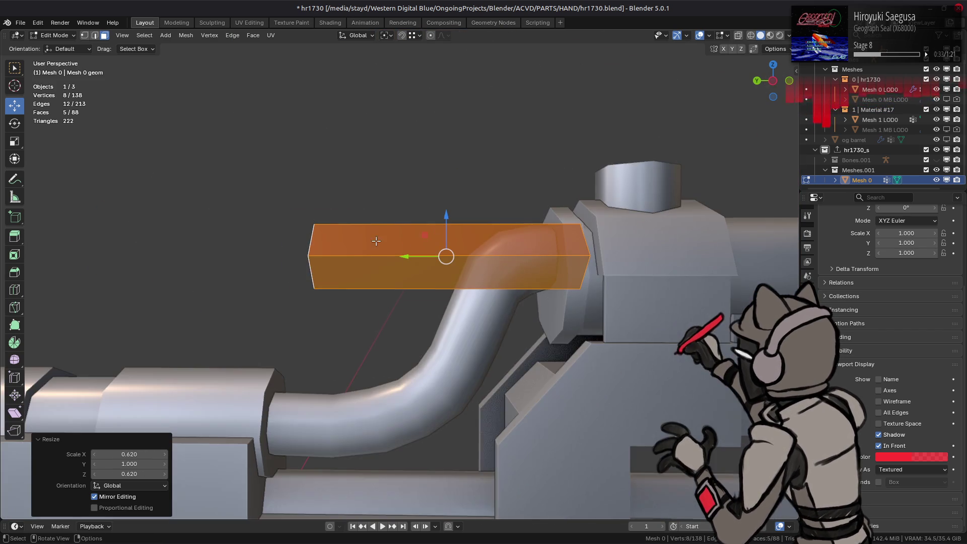
{"action": "scroll", "coordinate": [361, 234], "scroll_direction": "down", "scroll_amount": 2}
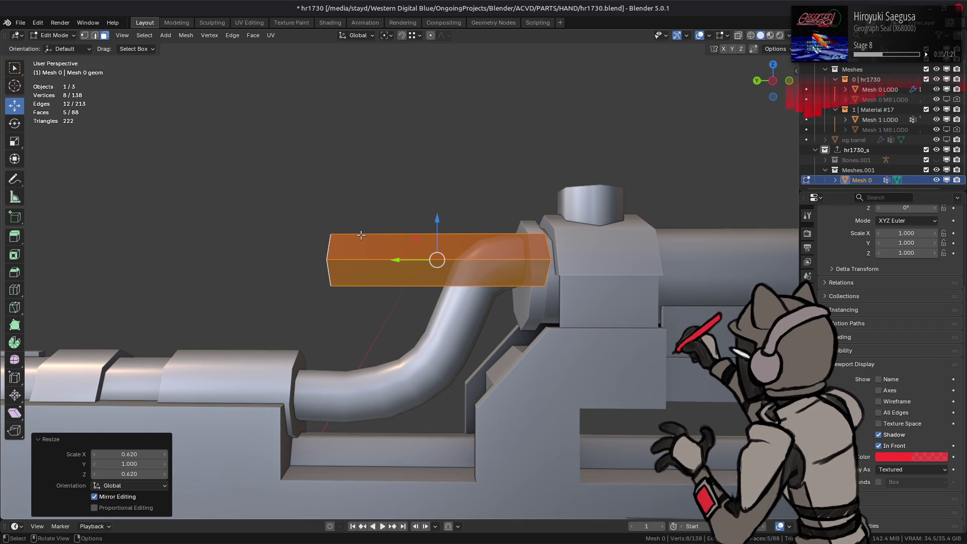
Drop the box's far end face about -0.21 along Z onto the tube with vertex snapping.
{"action": "mouse_move", "coordinate": [360, 235]}
{"action": "middle_mouse_down"}
{"action": "mouse_move", "coordinate": [411, 255]}
{"action": "mouse_move", "coordinate": [431, 203]}
{"action": "mouse_move", "coordinate": [403, 205]}
{"action": "mouse_move", "coordinate": [389, 186]}
{"action": "middle_mouse_up"}
{"action": "left_click", "coordinate": [410, 254]}
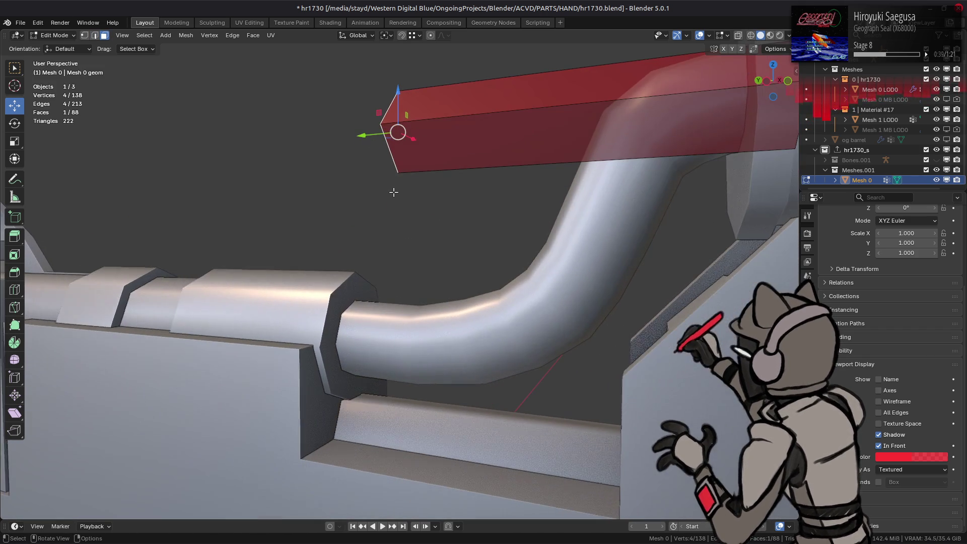
{"action": "left_click", "coordinate": [413, 36]}
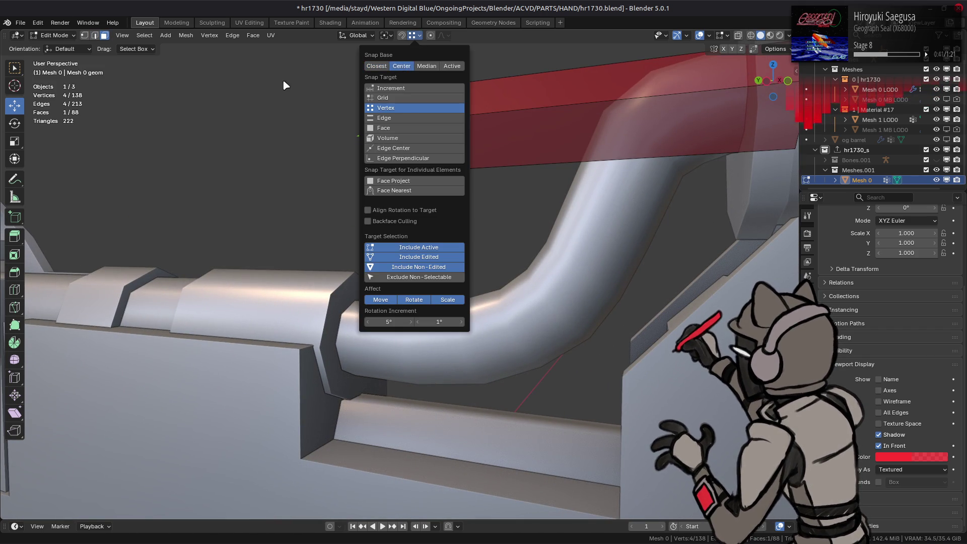
{"action": "key", "text": "g"}
{"action": "key", "text": "z"}
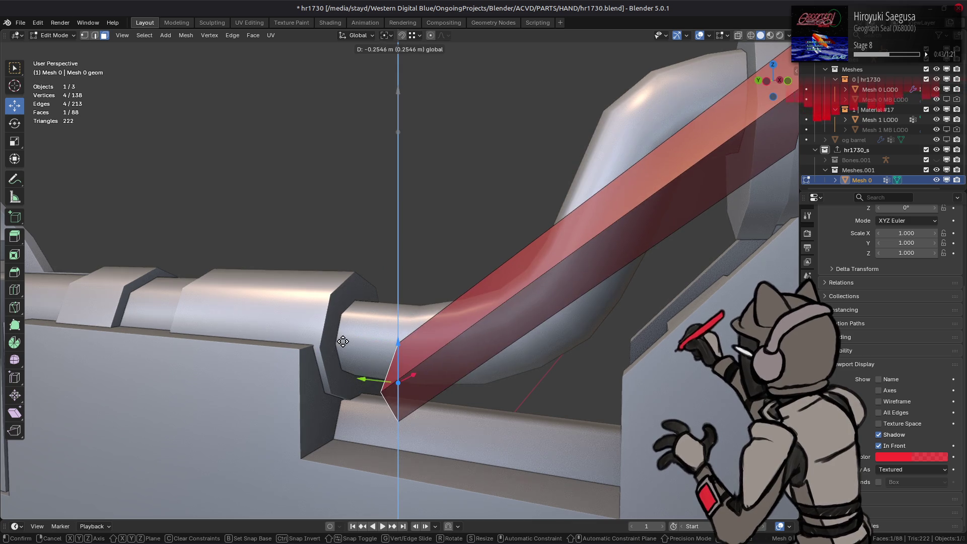
{"action": "left_click", "coordinate": [315, 345]}
{"action": "left_click_drag", "start_coordinate": [358, 339], "coordinate": [314, 335]}
{"action": "middle_click_drag", "start_coordinate": [315, 335], "coordinate": [367, 292]}
Unhide the rest of the mesh and nudge the end face along the barrel.
{"action": "key", "text": "alt+h"}
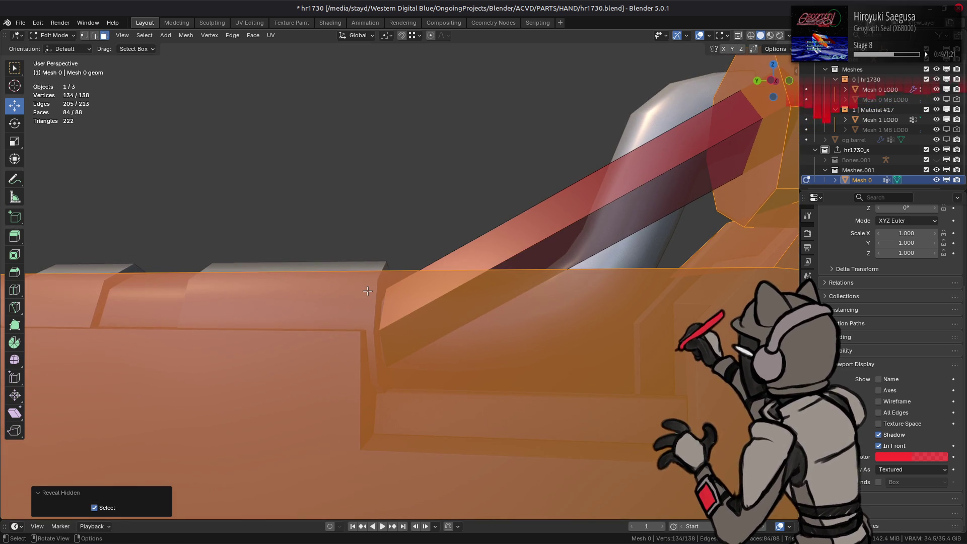
{"action": "key", "text": "ctrl+z"}
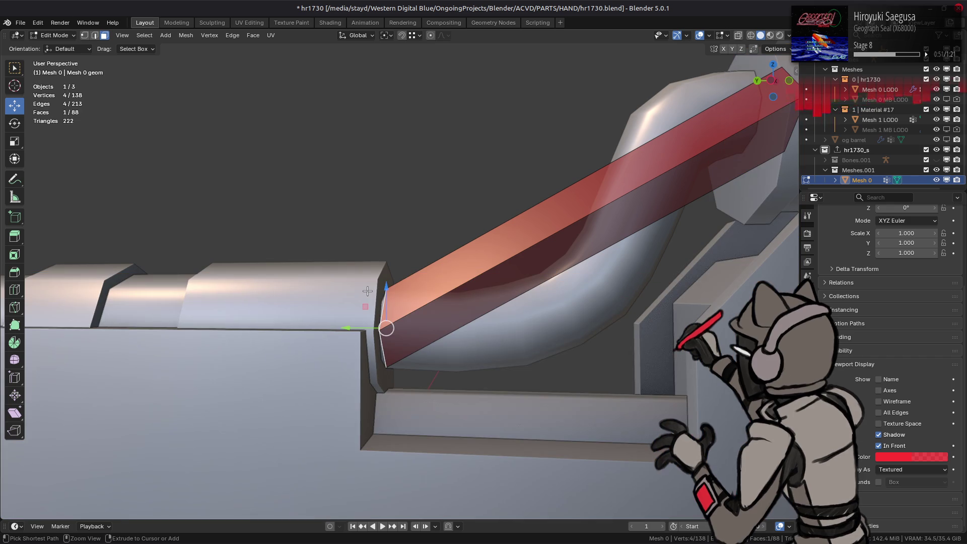
{"action": "left_click_drag", "start_coordinate": [349, 331], "coordinate": [345, 330]}
{"action": "mouse_move", "coordinate": [345, 331]}
{"action": "middle_mouse_down"}
{"action": "mouse_move", "coordinate": [536, 267]}
{"action": "mouse_move", "coordinate": [617, 218]}
{"action": "mouse_move", "coordinate": [558, 195]}
{"action": "mouse_move", "coordinate": [637, 204]}
{"action": "middle_mouse_up"}
{"action": "left_click", "coordinate": [637, 198]}
Move the beam's end edge loop -0.01 m along Y.
{"action": "key", "text": "2"}
{"action": "left_click", "coordinate": [540, 196], "text": "alt"}
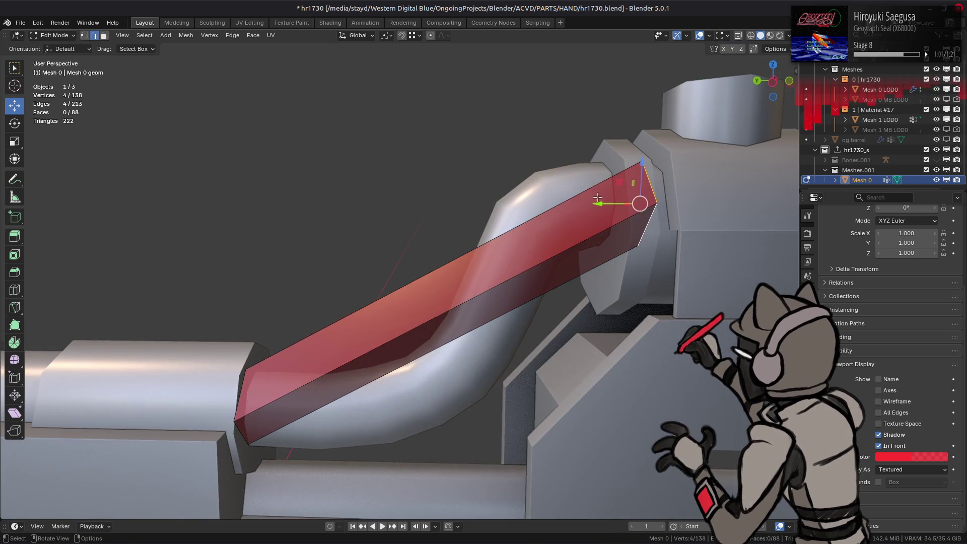
{"action": "left_click_drag", "start_coordinate": [624, 206], "coordinate": [626, 165]}
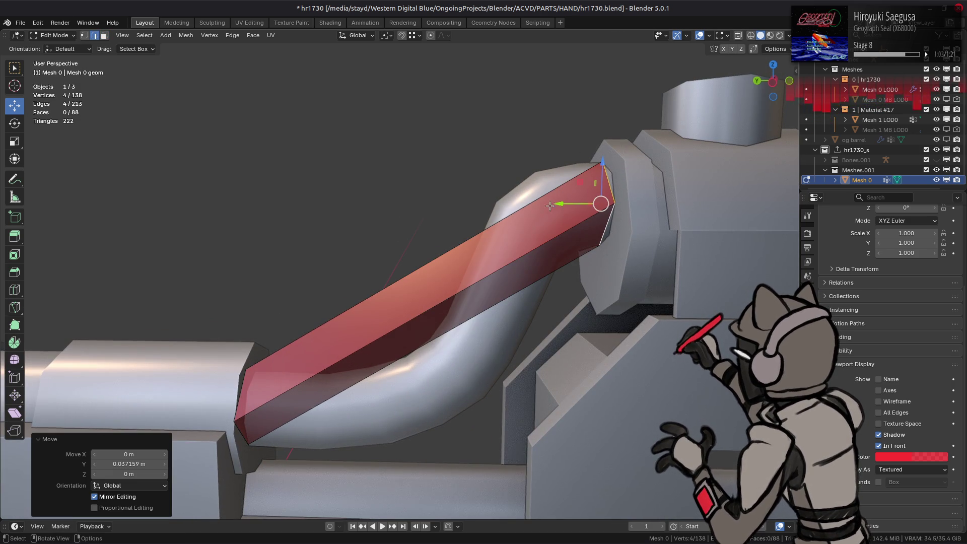
{"action": "left_click_drag", "start_coordinate": [559, 205], "coordinate": [567, 206]}
{"action": "key", "text": "equal"}
{"action": "type", "text": "-0.01"}
{"action": "key", "text": "Return"}
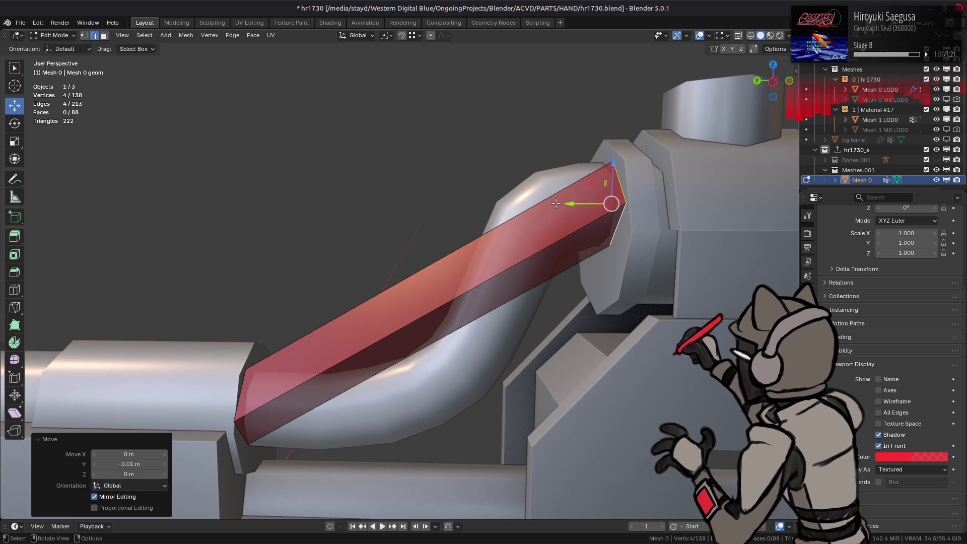
{"action": "middle_click_drag", "start_coordinate": [426, 252], "coordinate": [469, 201]}
{"action": "left_click", "coordinate": [469, 199]}
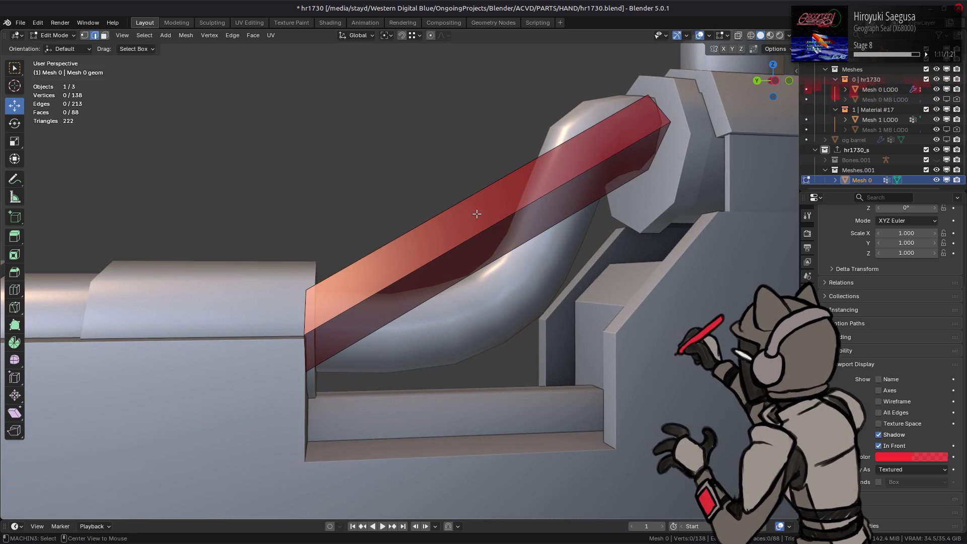
{"action": "left_click", "coordinate": [470, 199], "text": "ctrl+alt"}
{"action": "middle_click_drag", "start_coordinate": [397, 210], "coordinate": [384, 216]}
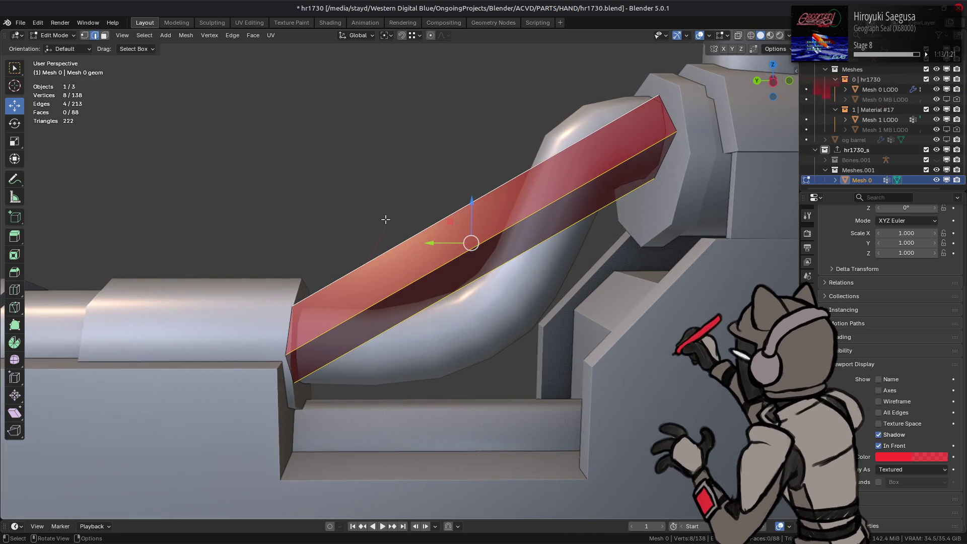
{"action": "right_click", "coordinate": [386, 218]}
{"action": "left_click", "coordinate": [375, 194]}
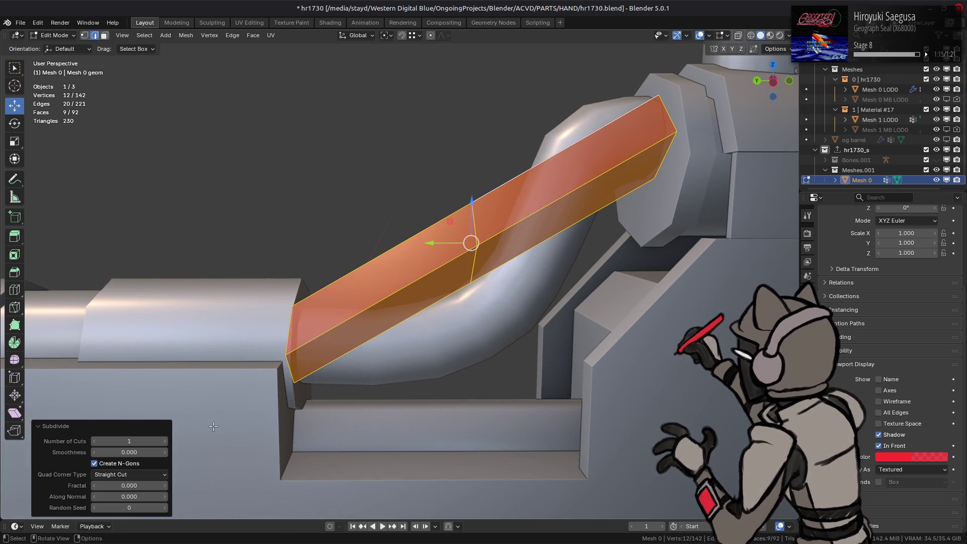
{"action": "left_click", "coordinate": [165, 442]}
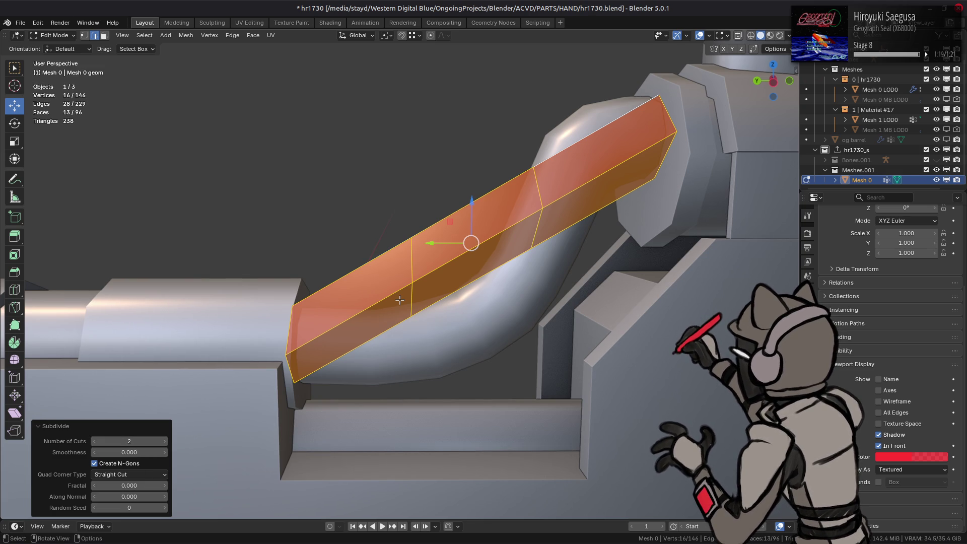
{"action": "middle_click_drag", "start_coordinate": [544, 231], "coordinate": [529, 215]}
{"action": "left_click", "coordinate": [528, 198], "text": "alt"}
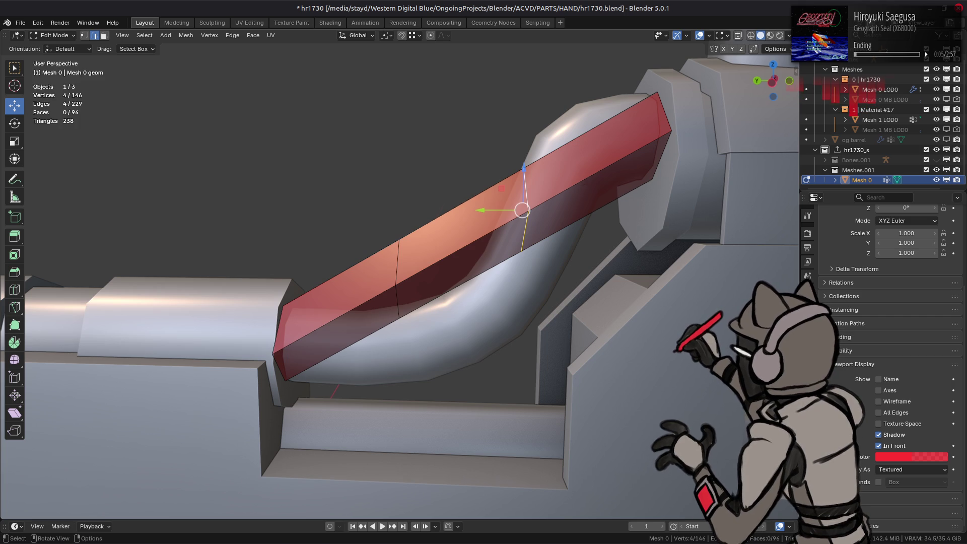
{"action": "key", "text": "r"}
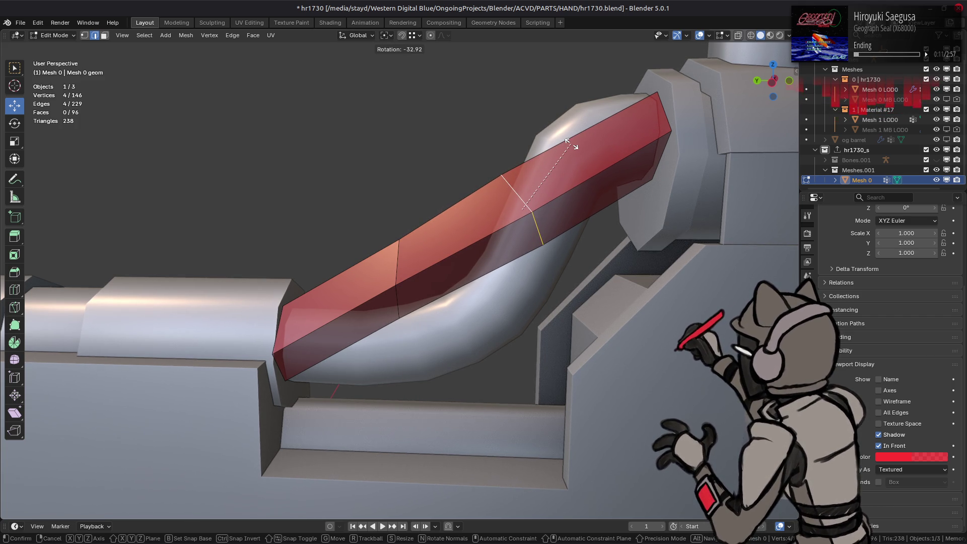
{"action": "type", "text": "45"}
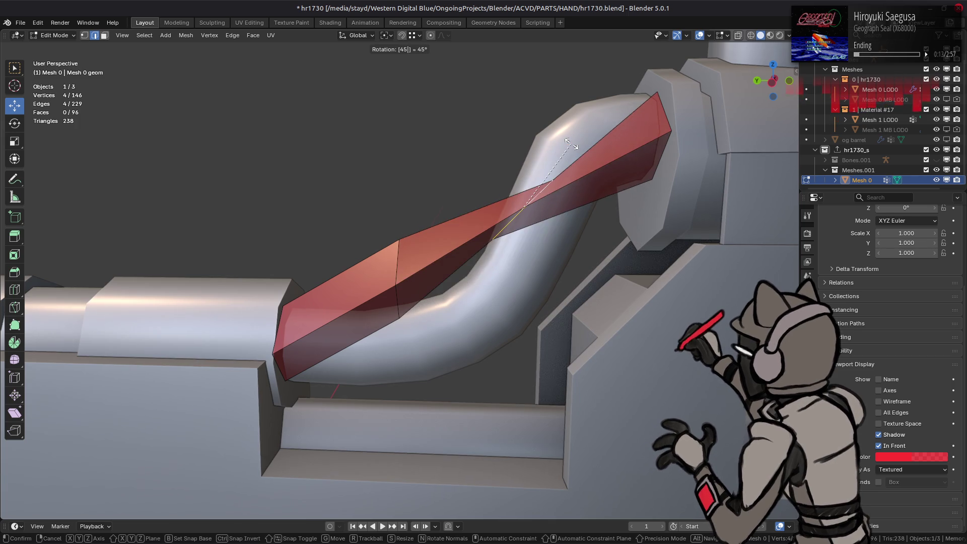
{"action": "type", "text": "-"}
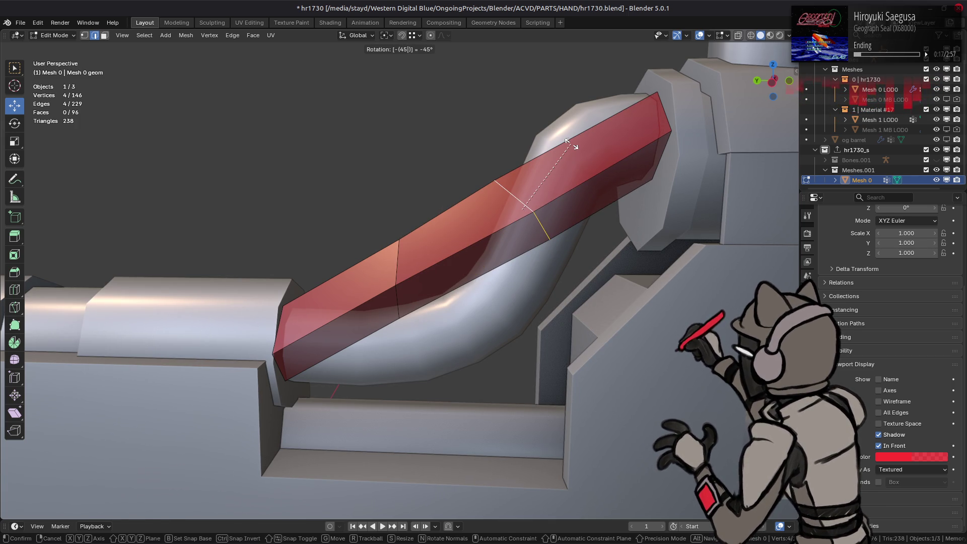
{"action": "key", "text": "Return"}
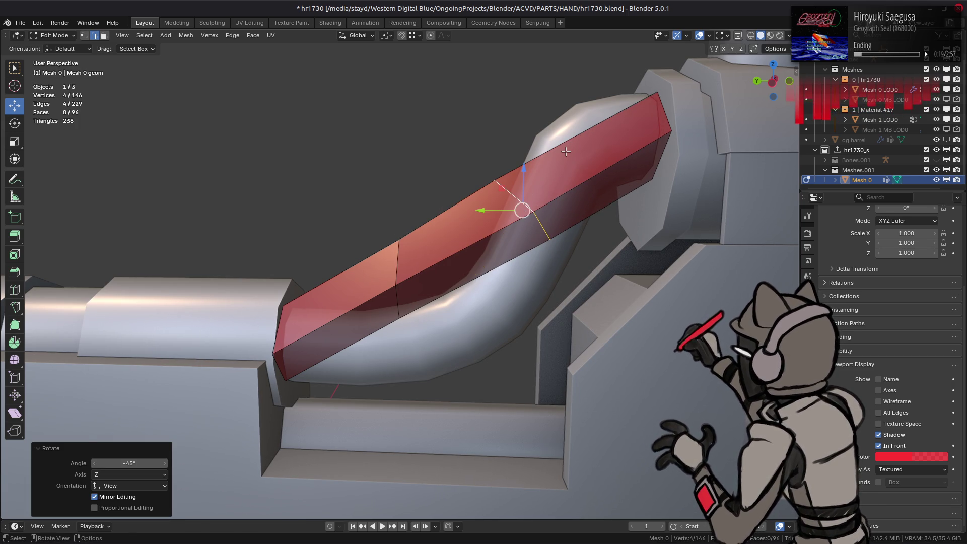
{"action": "middle_click_drag", "start_coordinate": [566, 151], "coordinate": [527, 162], "text": "shift"}
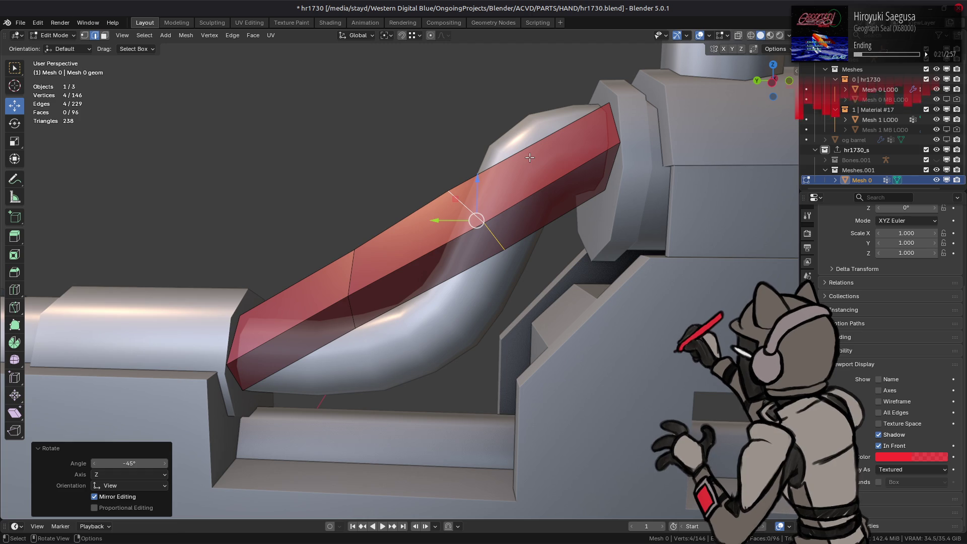
{"action": "key", "text": "s"}
{"action": "type", "text": "z"}
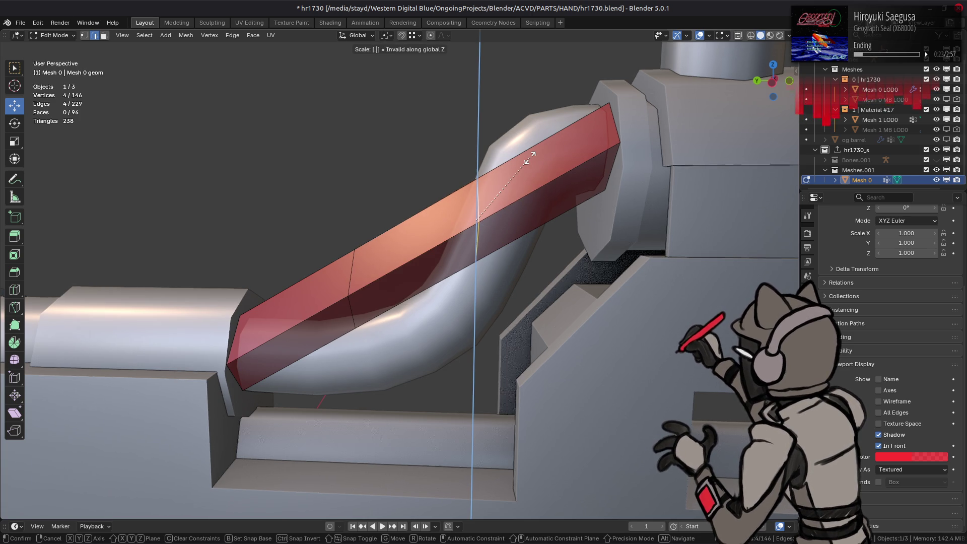
{"action": "type", "text": ".7"}
{"action": "key", "text": "Return"}
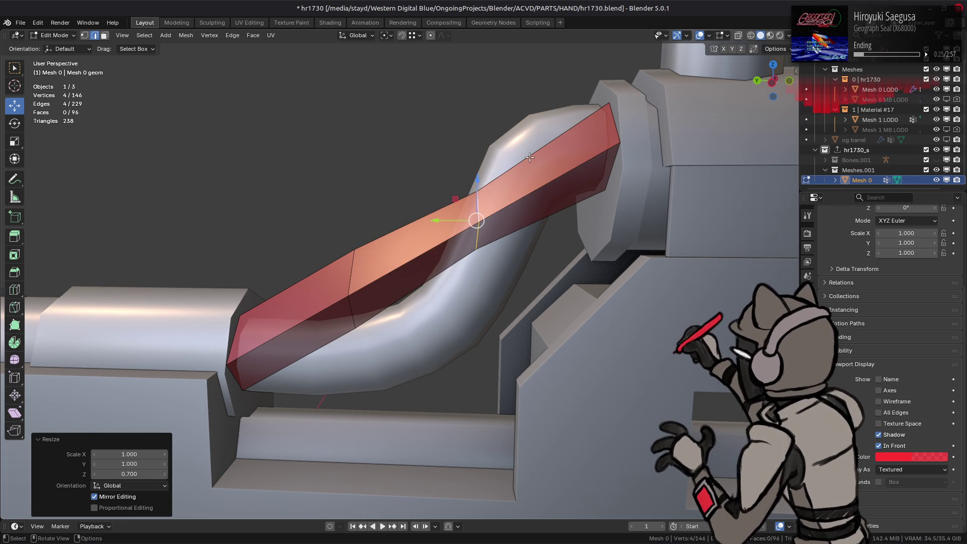
{"action": "type", "text": "rx45"}
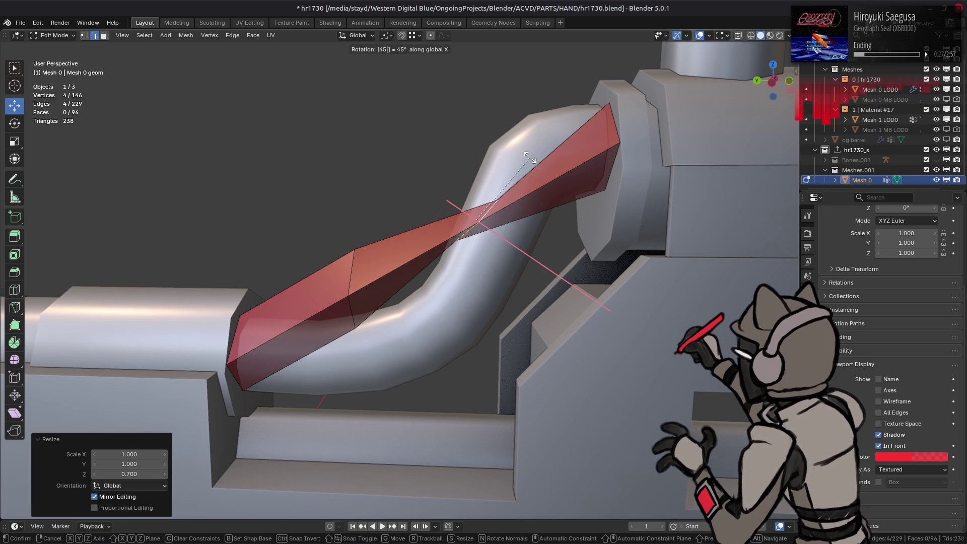
{"action": "type", "text": "-"}
{"action": "key", "text": "Return"}
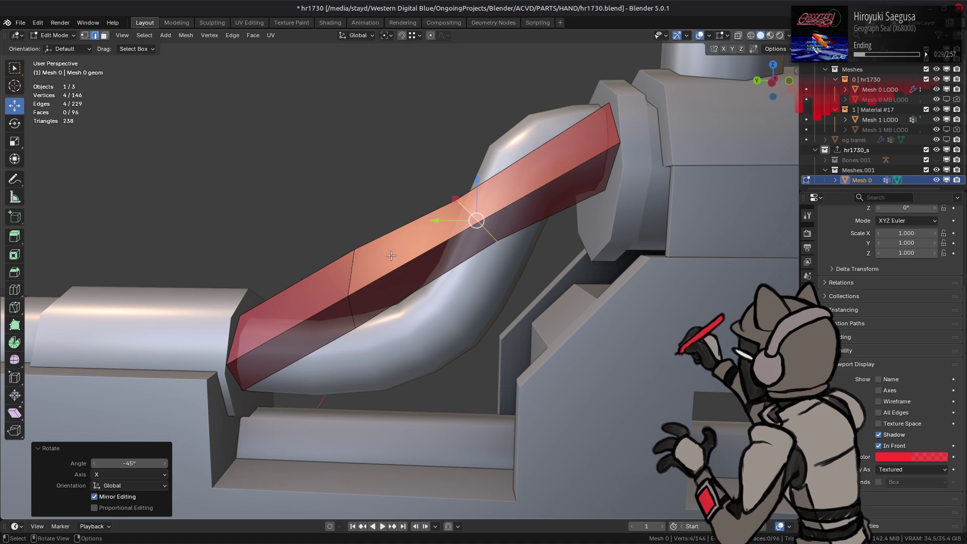
{"action": "mouse_move", "coordinate": [457, 213]}
{"action": "middle_mouse_down"}
{"action": "mouse_move", "coordinate": [373, 276]}
{"action": "mouse_move", "coordinate": [367, 244]}
{"action": "mouse_move", "coordinate": [463, 208]}
{"action": "middle_mouse_up"}
{"action": "type", "text": "sz.85"}
{"action": "key", "text": "Return"}
{"action": "type", "text": "rx-45"}
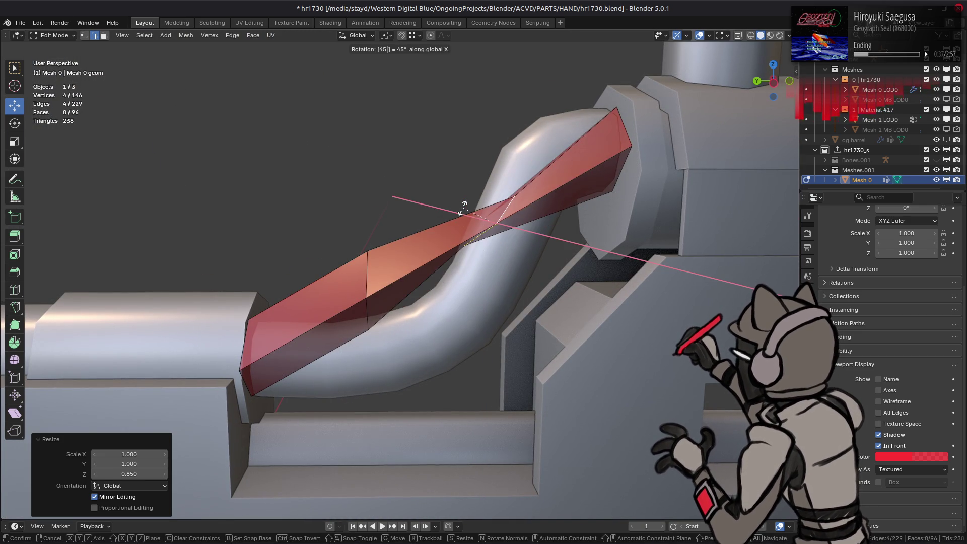
{"action": "key", "text": "Return"}
{"action": "mouse_move", "coordinate": [453, 216]}
{"action": "middle_mouse_down"}
{"action": "mouse_move", "coordinate": [370, 248]}
{"action": "mouse_move", "coordinate": [363, 231]}
{"action": "mouse_move", "coordinate": [413, 217]}
{"action": "middle_mouse_up"}
{"action": "key", "text": "g"}
{"action": "key", "text": "y"}
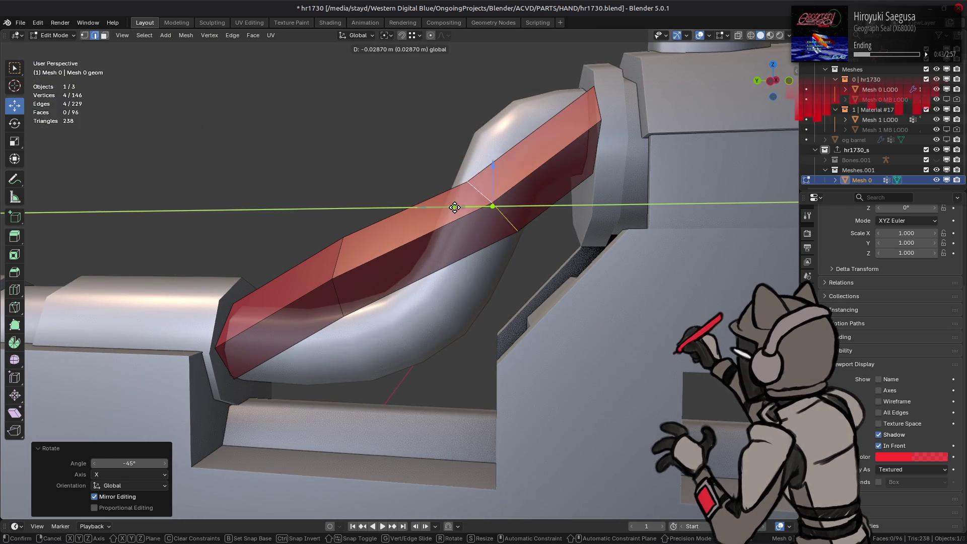
{"action": "key", "text": "Return"}
{"action": "mouse_move", "coordinate": [332, 258]}
{"action": "middle_mouse_down"}
{"action": "mouse_move", "coordinate": [371, 232]}
{"action": "mouse_move", "coordinate": [375, 282]}
{"action": "mouse_move", "coordinate": [390, 229]}
{"action": "mouse_move", "coordinate": [449, 216]}
{"action": "middle_mouse_up"}
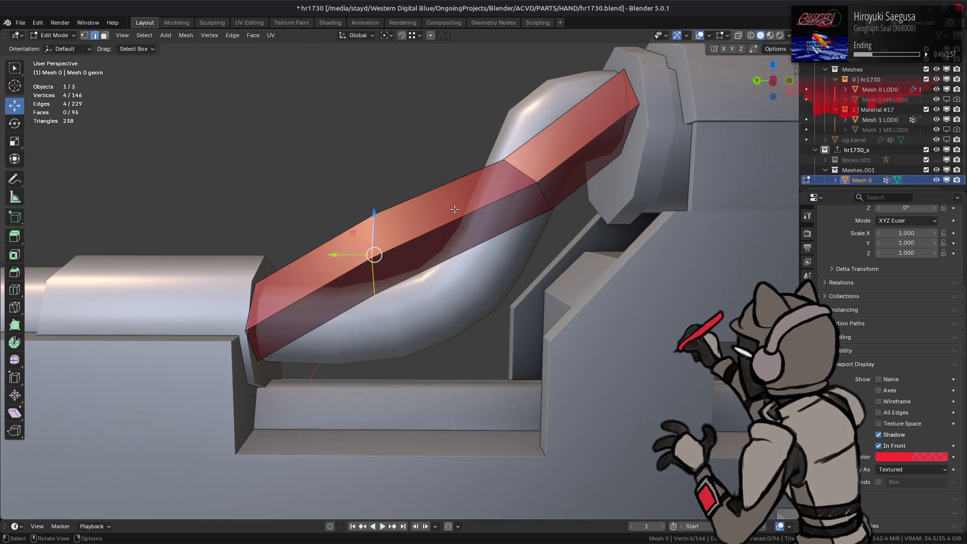
{"action": "type", "text": "sz.85"}
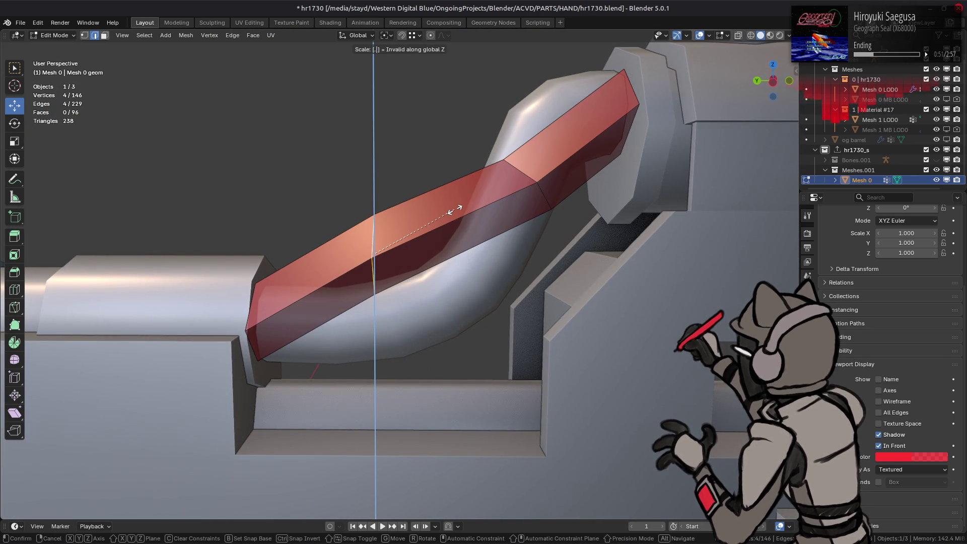
{"action": "key", "text": "Return"}
{"action": "type", "text": "rx"}
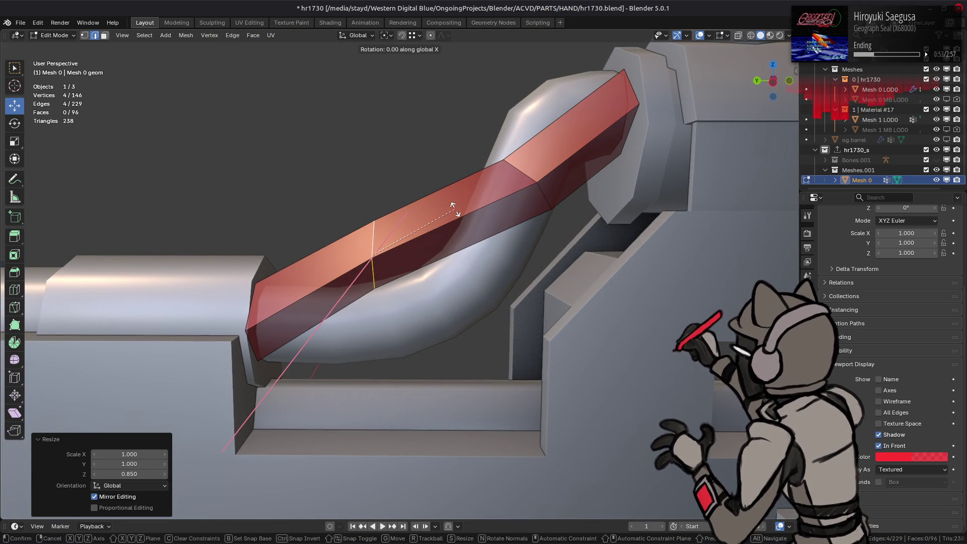
{"action": "type", "text": "-45"}
{"action": "key", "text": "Return"}
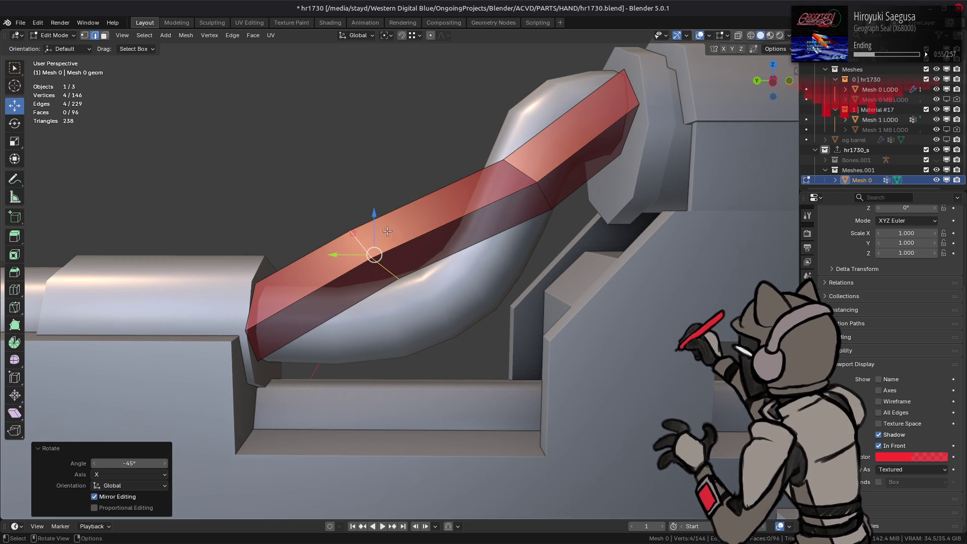
{"action": "key", "text": "g"}
{"action": "key", "text": "shift+x"}
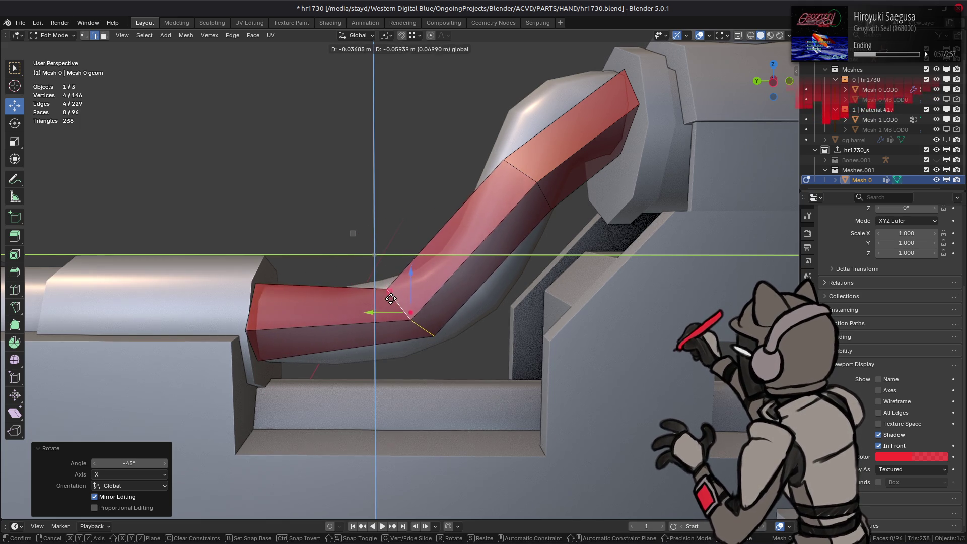
{"action": "left_click", "coordinate": [395, 266]}
{"action": "middle_click_drag", "start_coordinate": [394, 266], "coordinate": [396, 265]}
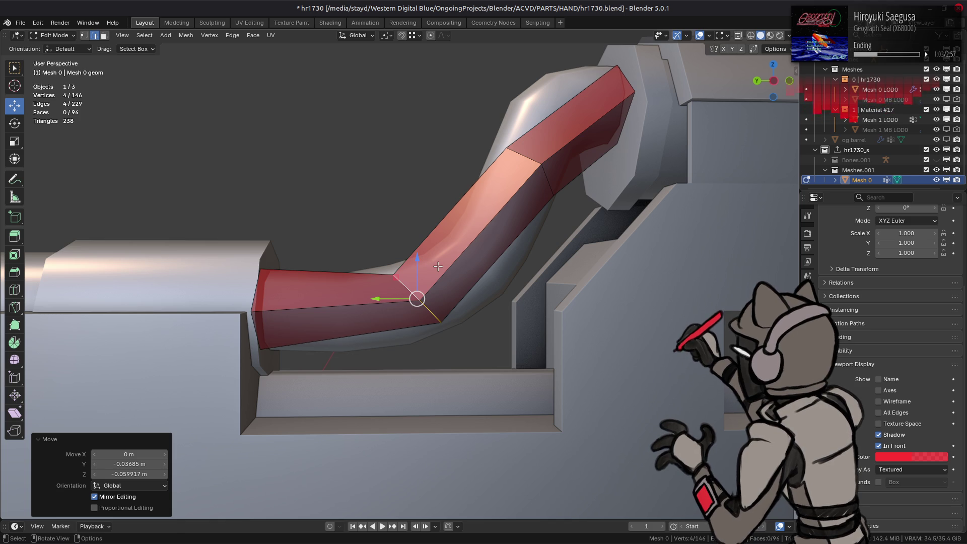
{"action": "key", "text": "ctrl+z"}
{"action": "key", "text": "ctrl+z"}
{"action": "key", "text": "ctrl+z"}
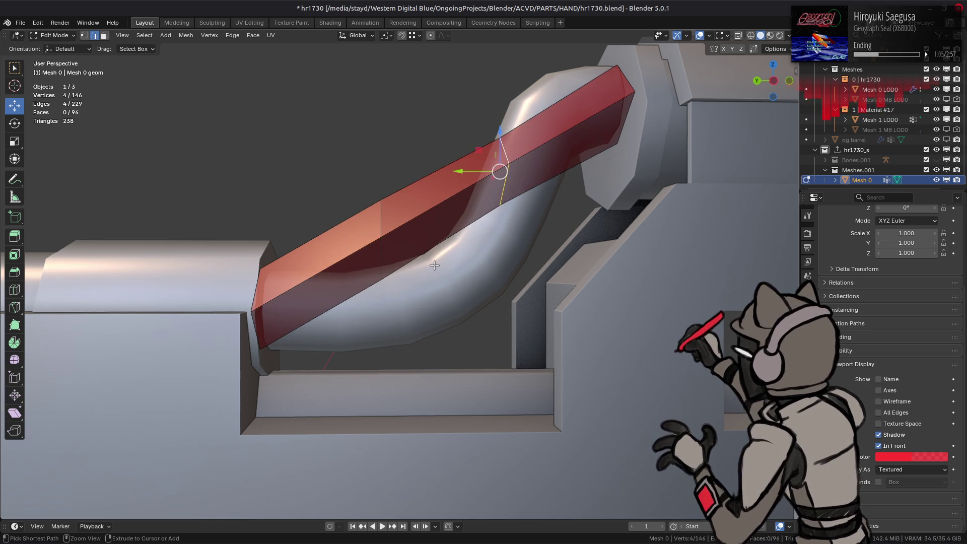
Move the strip's lower edge loop down along the barrel in the YZ plane.
{"action": "left_click", "coordinate": [381, 236], "text": "alt"}
{"action": "middle_click_drag", "start_coordinate": [381, 236], "coordinate": [369, 235]}
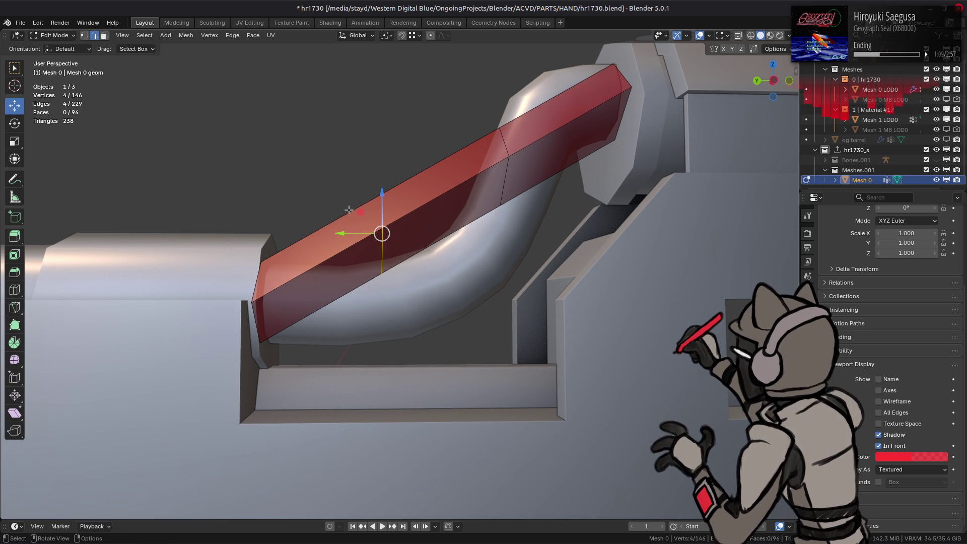
{"action": "left_click", "coordinate": [413, 35]}
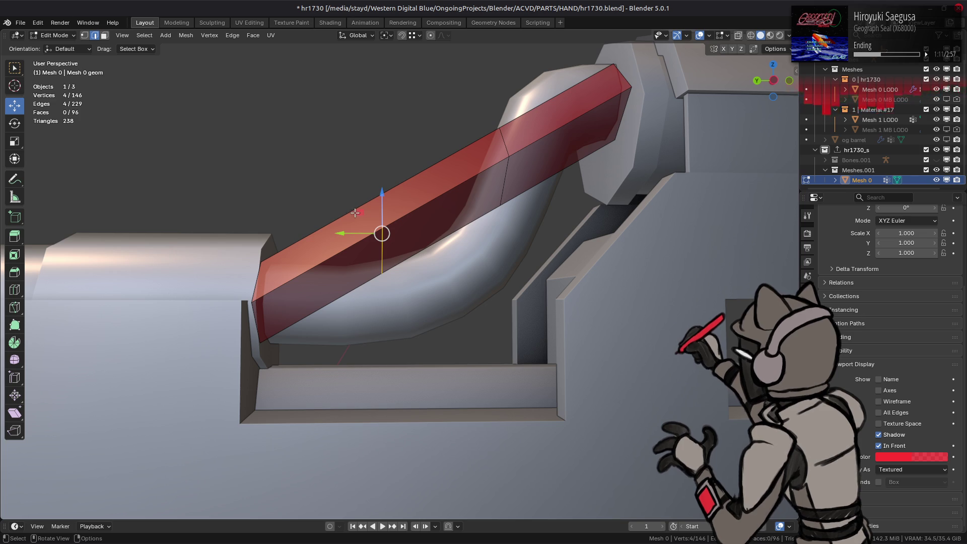
{"action": "mouse_move", "coordinate": [364, 219]}
{"action": "left_mouse_down"}
{"action": "mouse_move", "coordinate": [379, 262]}
{"action": "mouse_move", "coordinate": [414, 299]}
{"action": "left_mouse_up"}
Shift the upper bend loop in the YZ plane and tilt it -45° around X.
{"action": "left_click", "coordinate": [509, 171], "text": "alt"}
{"action": "mouse_move", "coordinate": [508, 170]}
{"action": "middle_mouse_down"}
{"action": "mouse_move", "coordinate": [496, 166]}
{"action": "mouse_move", "coordinate": [474, 188]}
{"action": "middle_mouse_up"}
{"action": "left_click_drag", "start_coordinate": [463, 164], "coordinate": [504, 157]}
{"action": "key", "text": "r"}
{"action": "key", "text": "x"}
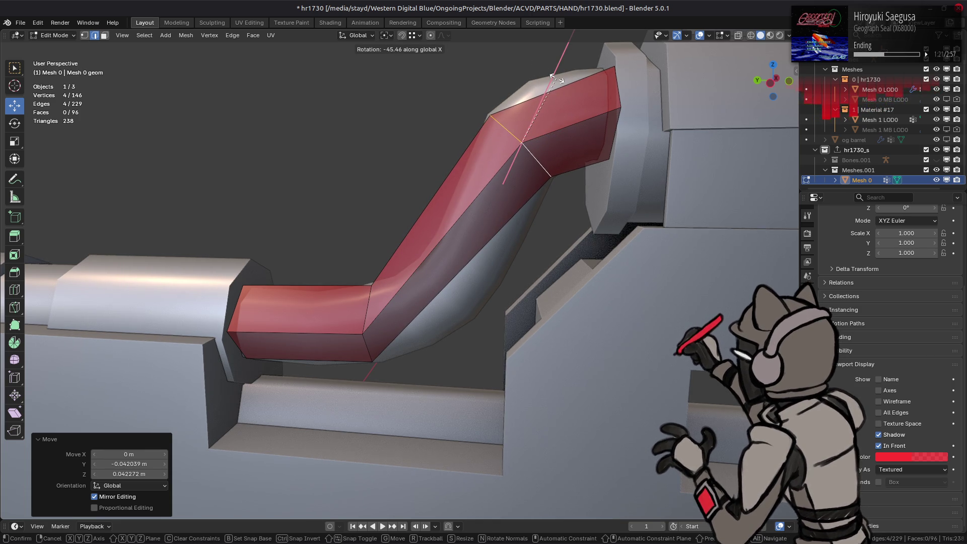
{"action": "type", "text": "-45"}
{"action": "key", "text": "Return"}
Select the diagonal section's long edges and bring up the edge operations menu.
{"action": "middle_click_drag", "start_coordinate": [552, 76], "coordinate": [455, 253]}
{"action": "left_click", "coordinate": [455, 254], "text": "ctrl+alt"}
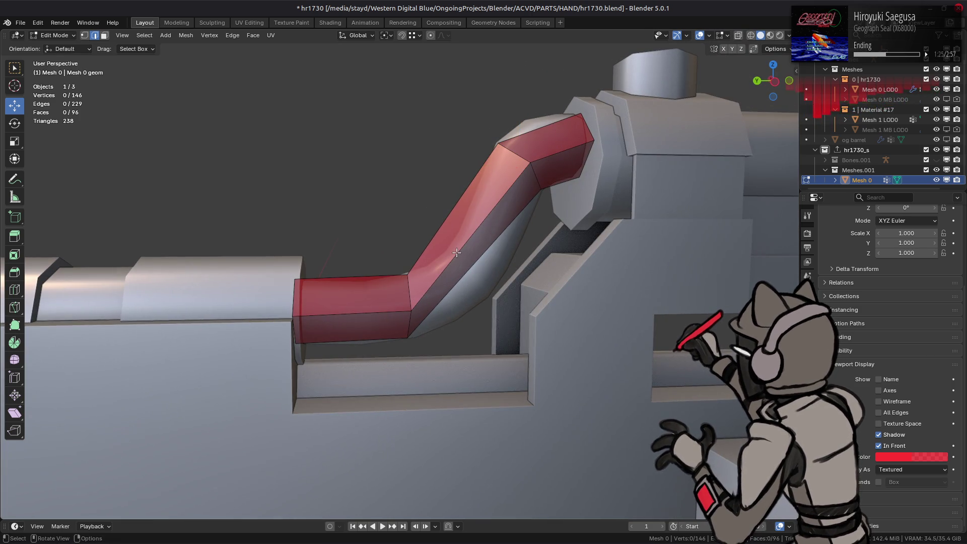
{"action": "right_click", "coordinate": [317, 227]}
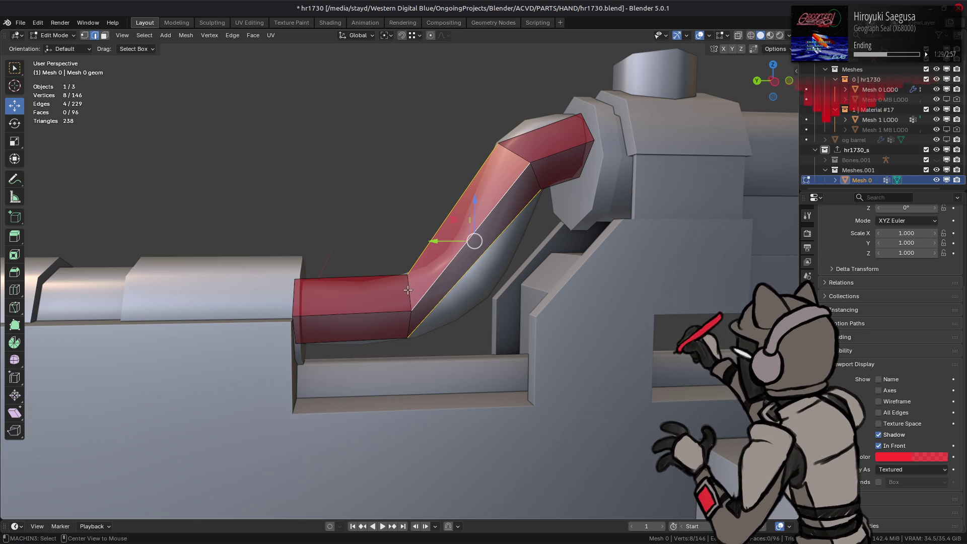
{"action": "right_click", "coordinate": [379, 264]}
Subdivide the diagonal section and slide the new midpoint loop onto the tube's curve.
{"action": "left_click", "coordinate": [373, 200]}
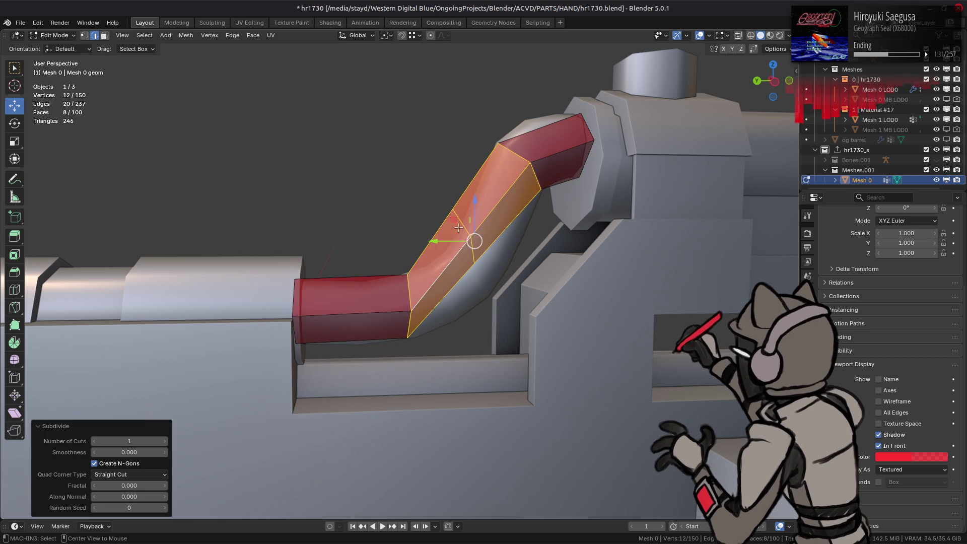
{"action": "middle_click_drag", "start_coordinate": [488, 233], "coordinate": [462, 218], "text": "alt"}
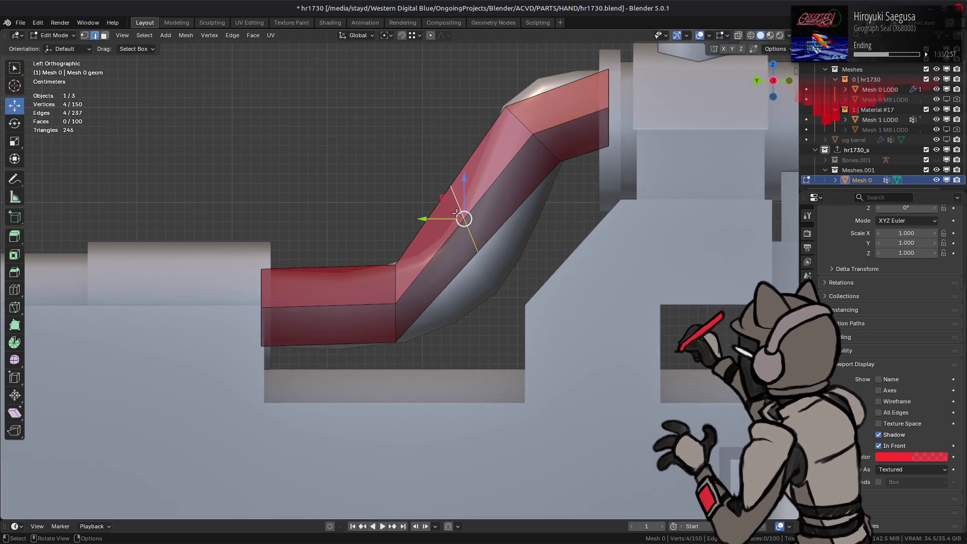
{"action": "key", "text": "g"}
{"action": "key", "text": "shift+x"}
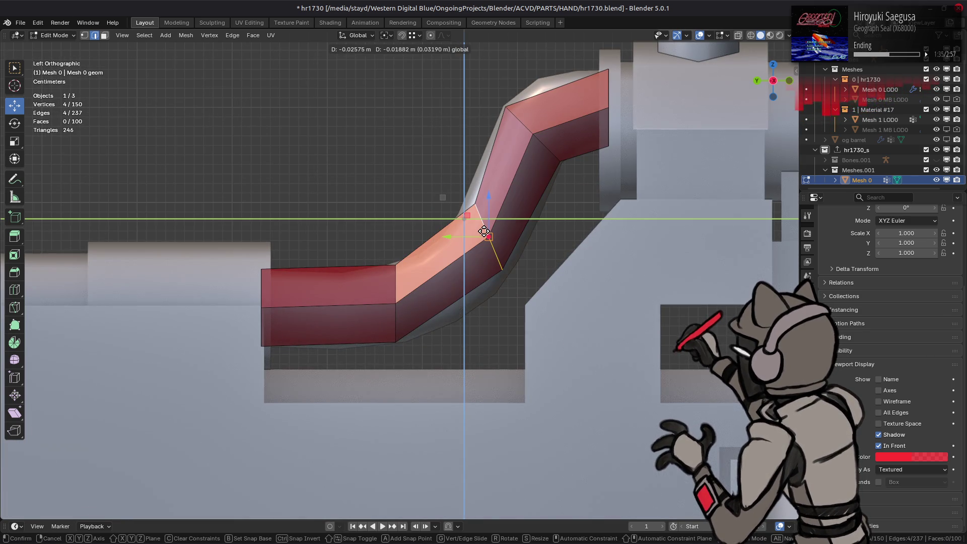
{"action": "left_click", "coordinate": [473, 256]}
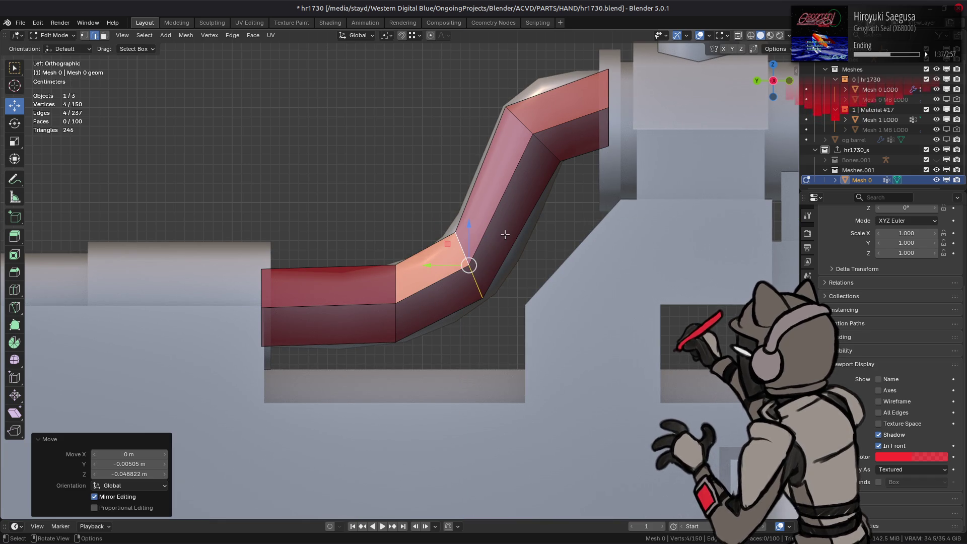
Tilt the bend ring -15° around X, then a further -5°.
{"action": "key", "text": "r"}
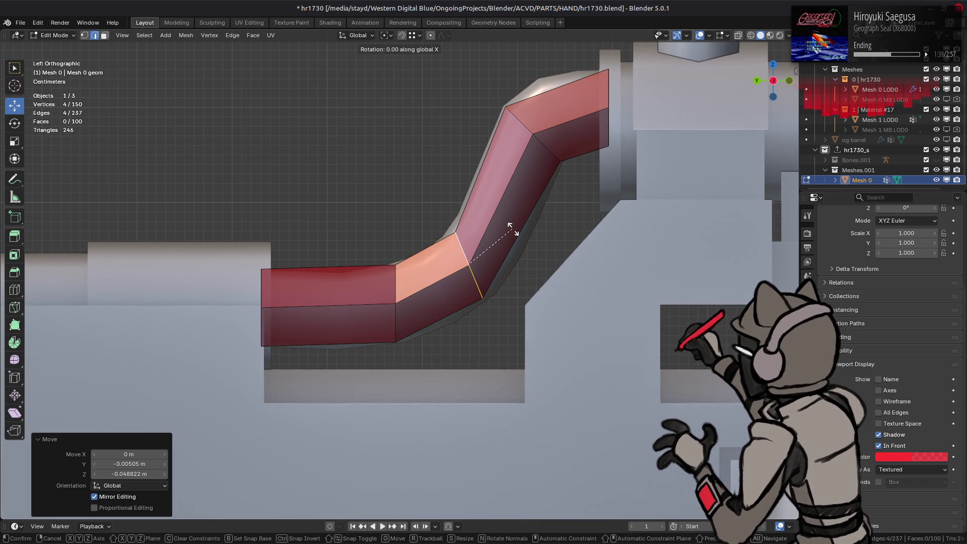
{"action": "key", "text": "1"}
{"action": "key", "text": "5"}
{"action": "key", "text": "minus"}
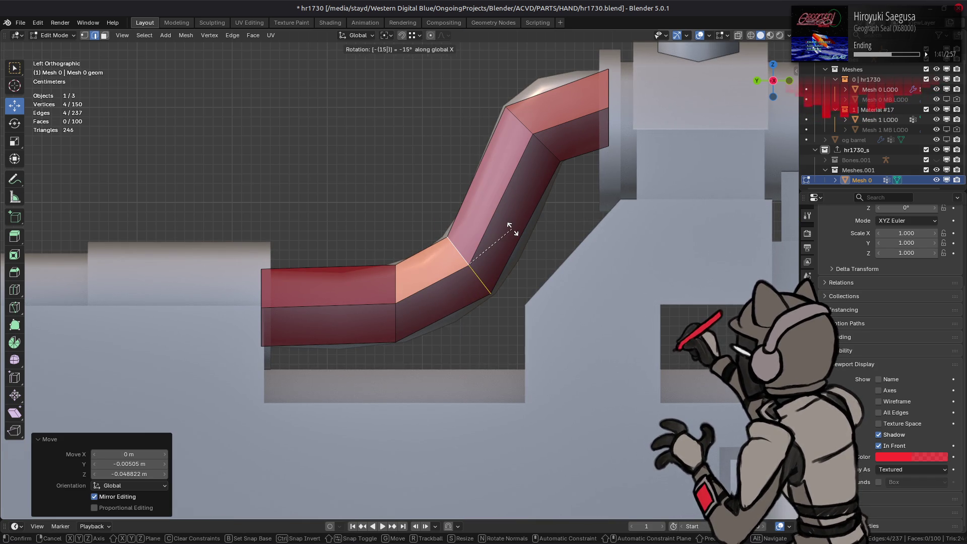
{"action": "key", "text": "Return"}
{"action": "key", "text": "r"}
{"action": "key", "text": "5"}
{"action": "key", "text": "minus"}
{"action": "key", "text": "Return"}
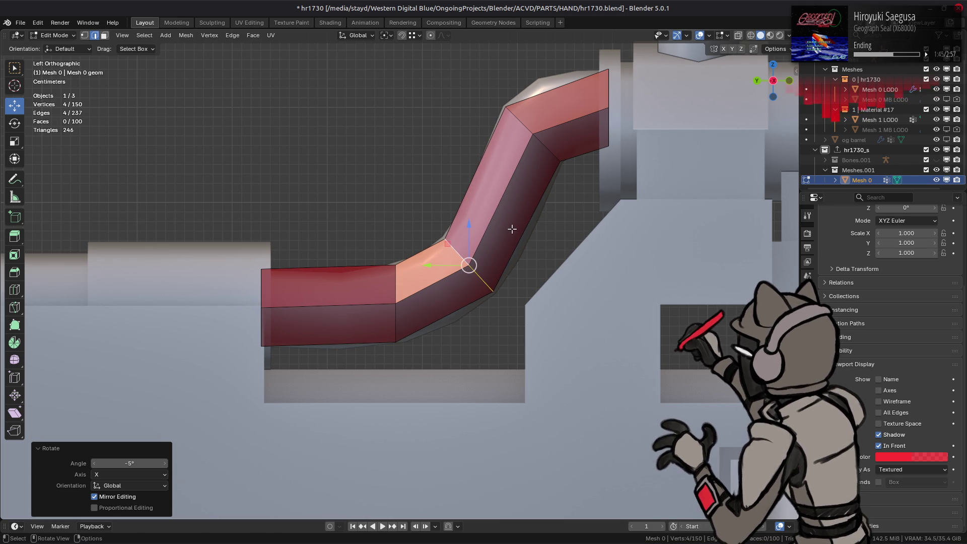
Widen the bend ring to 1.08 across the tube while keeping its length.
{"action": "key", "text": "s"}
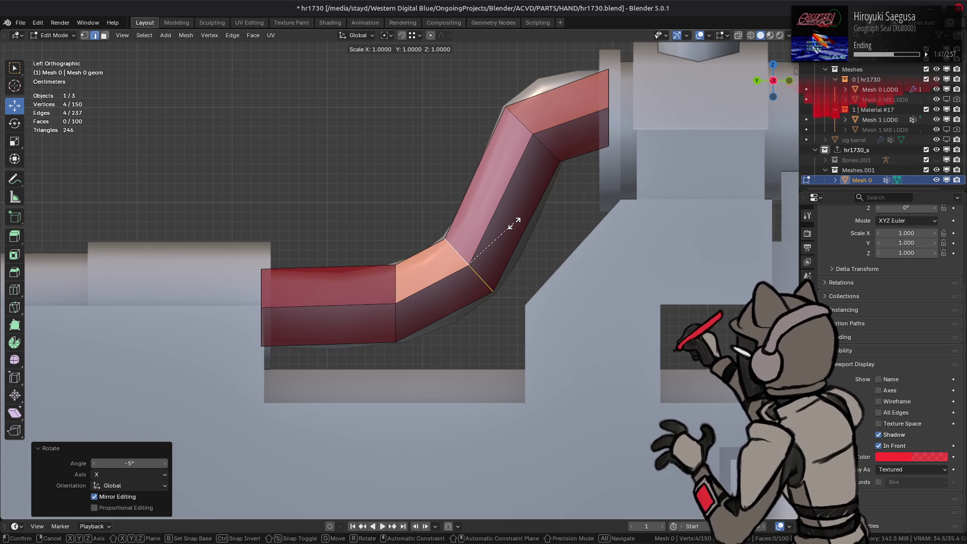
{"action": "key", "text": "shift+x"}
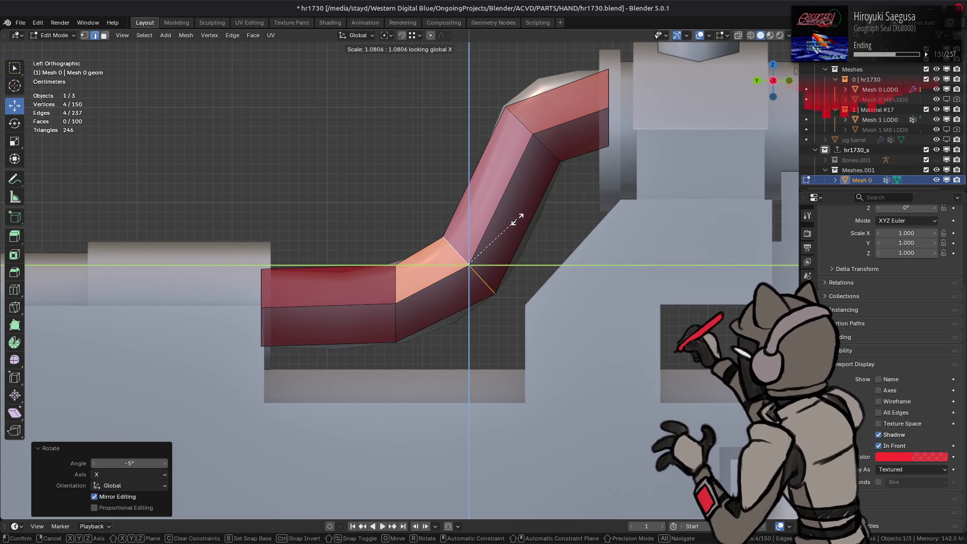
{"action": "type", "text": "1.1"}
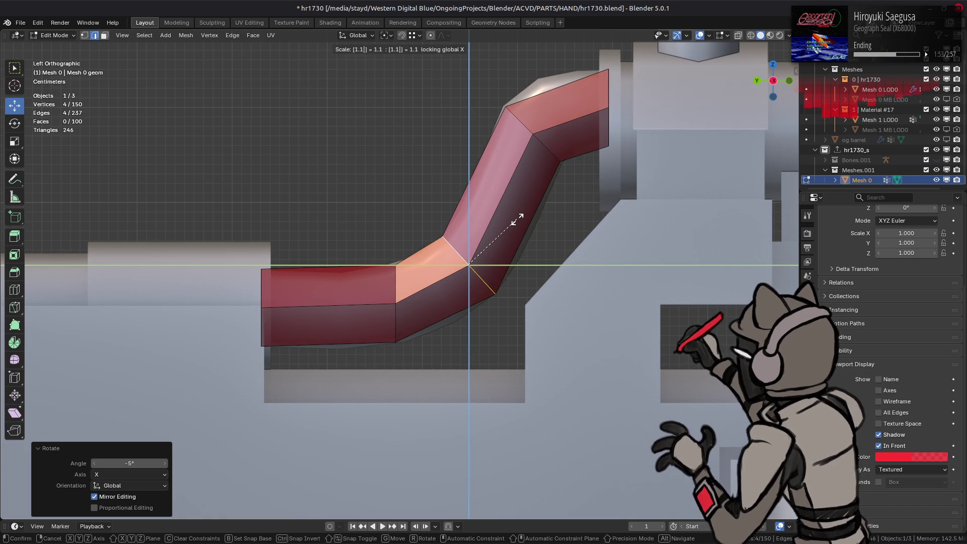
{"action": "key", "text": "BackSpace"}
{"action": "key", "text": "BackSpace"}
{"action": "key", "text": "BackSpace"}
{"action": "key", "text": "Return"}
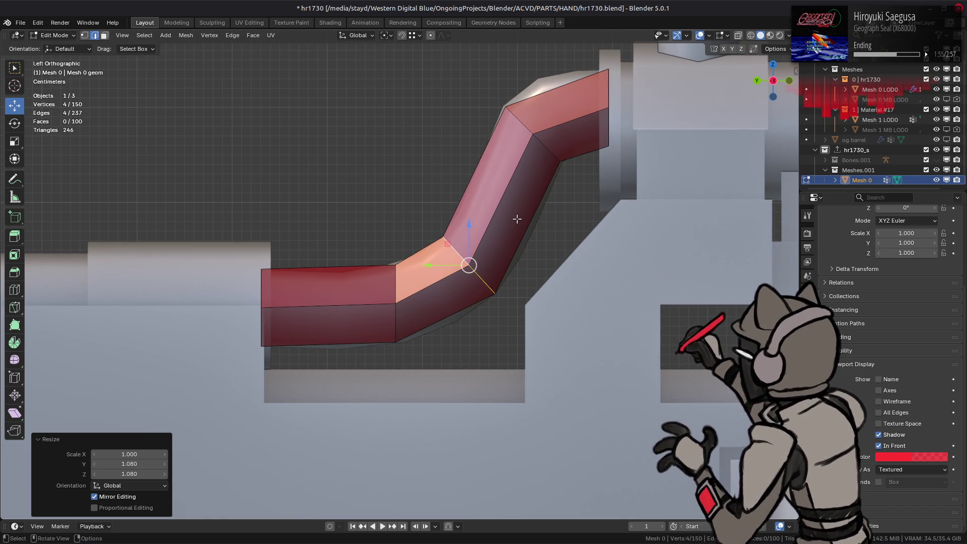
Tilt the next ring down the tube -30° around X.
{"action": "left_click", "coordinate": [396, 283], "text": "alt"}
{"action": "type", "text": "r"}
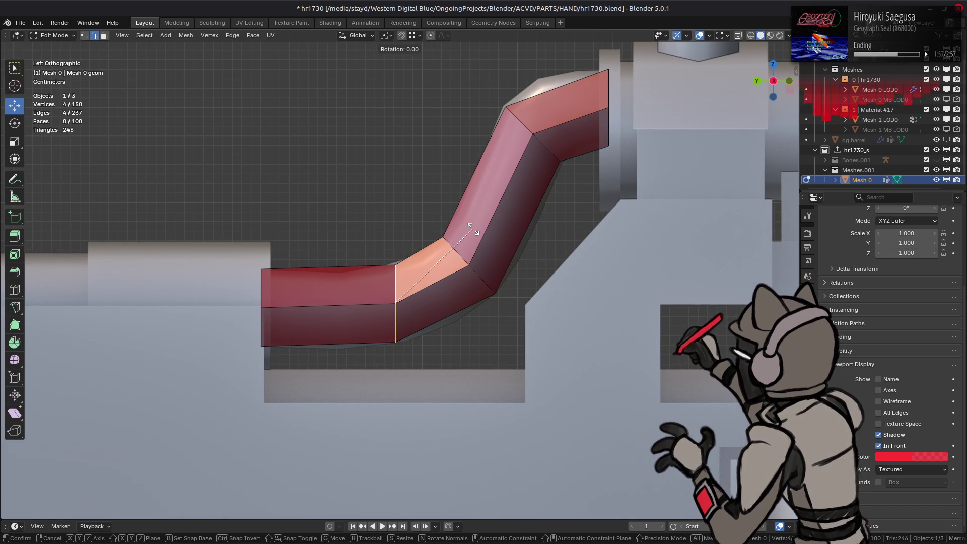
{"action": "type", "text": "x"}
{"action": "type", "text": "-30"}
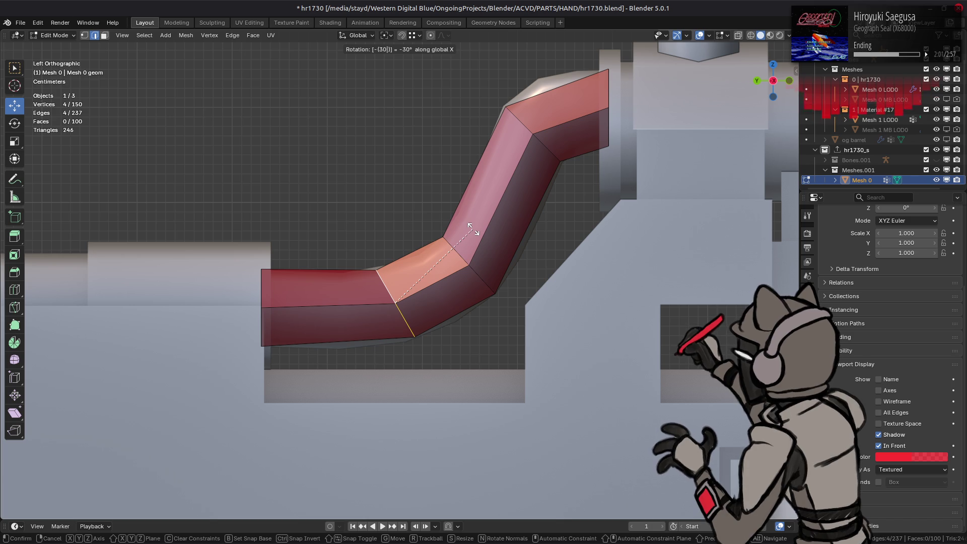
{"action": "key", "text": "Return"}
{"action": "key", "text": "s"}
{"action": "key", "text": "shift+x"}
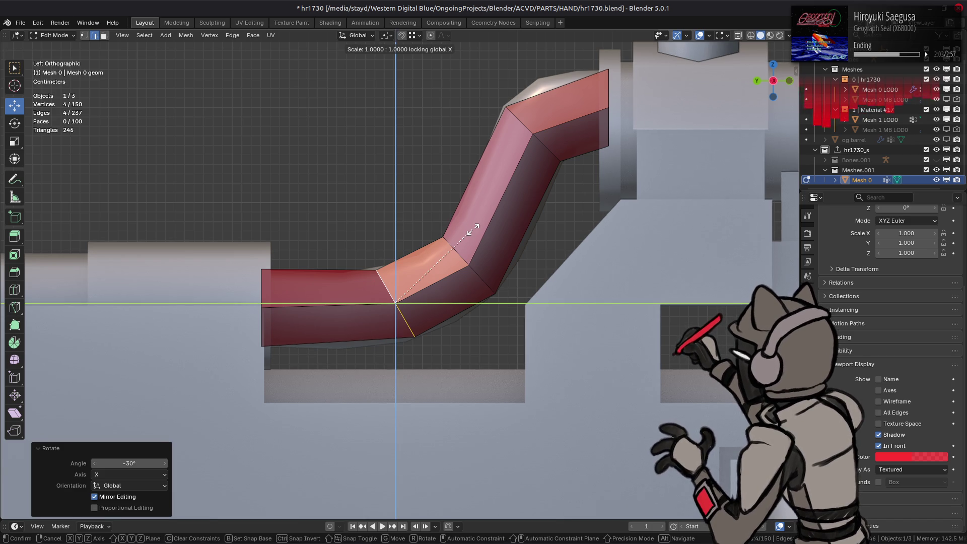
{"action": "key", "text": "Escape"}
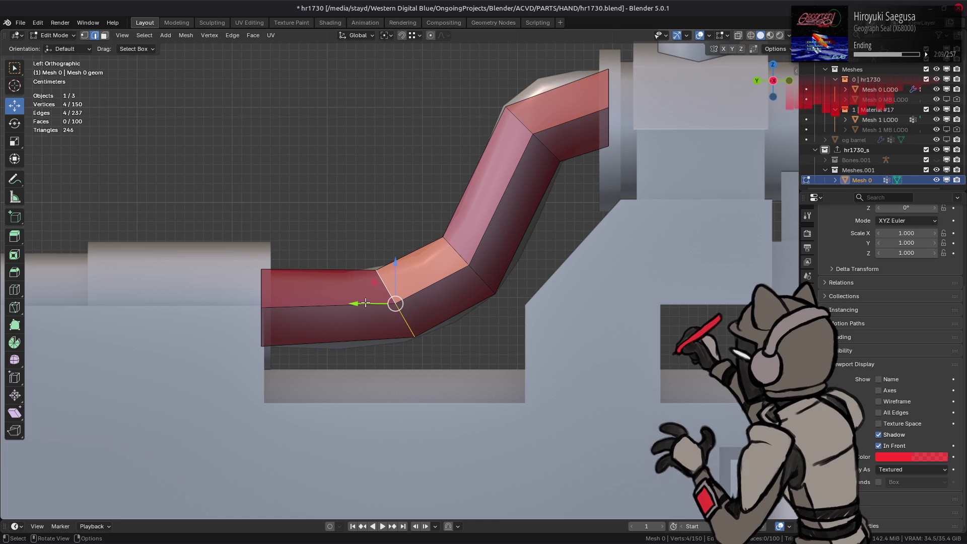
{"action": "left_click", "coordinate": [416, 36]}
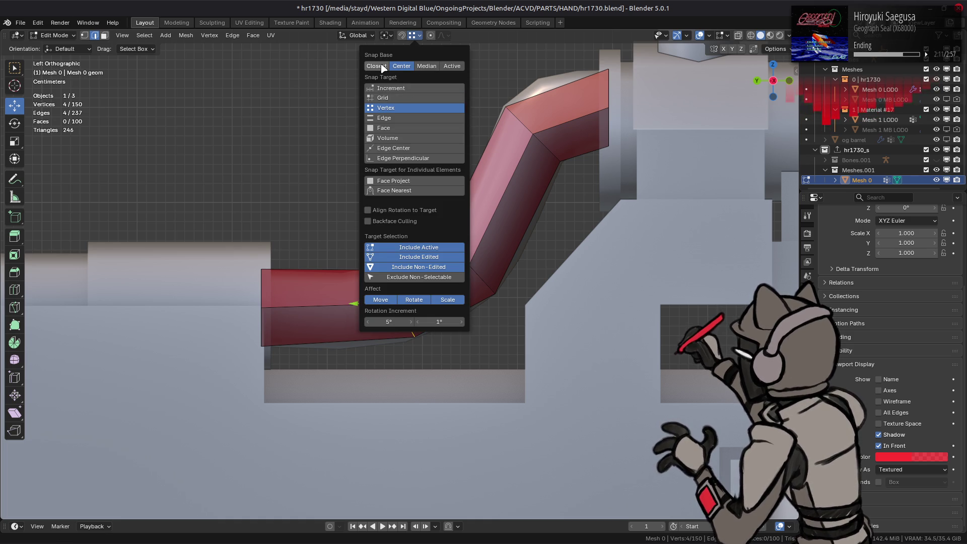
Lower the bend ring slightly, widen it to 1.1 across the tube and reposition it.
{"action": "mouse_move", "coordinate": [361, 303]}
{"action": "left_mouse_down"}
{"action": "mouse_move", "coordinate": [406, 345]}
{"action": "mouse_move", "coordinate": [392, 307]}
{"action": "mouse_move", "coordinate": [398, 289]}
{"action": "mouse_move", "coordinate": [409, 340]}
{"action": "left_mouse_up"}
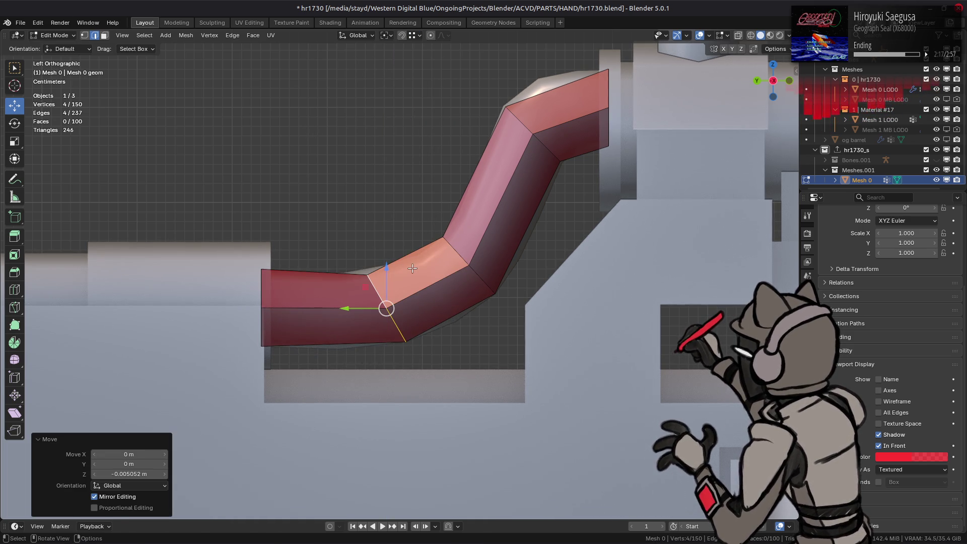
{"action": "key", "text": "s"}
{"action": "key", "text": "shift+x"}
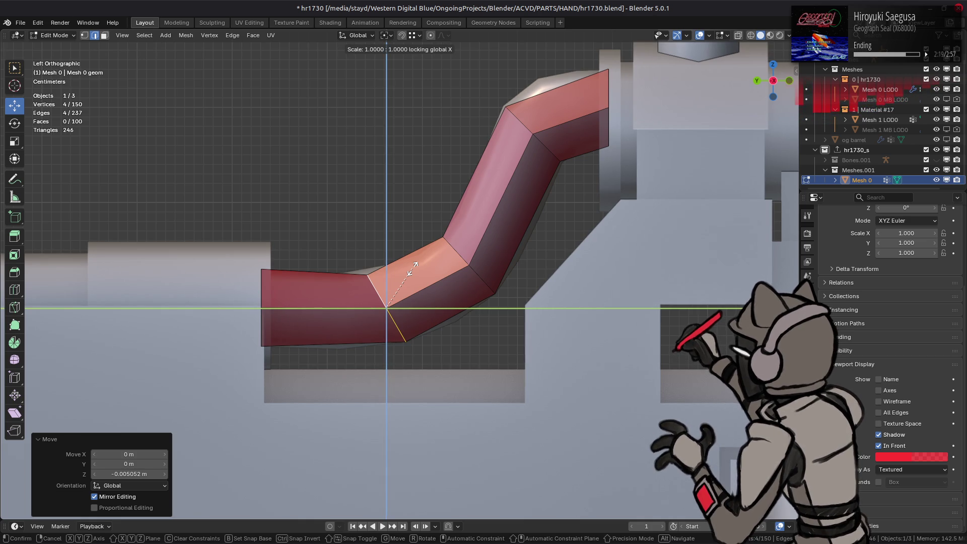
{"action": "type", "text": "1.1"}
{"action": "key", "text": "Return"}
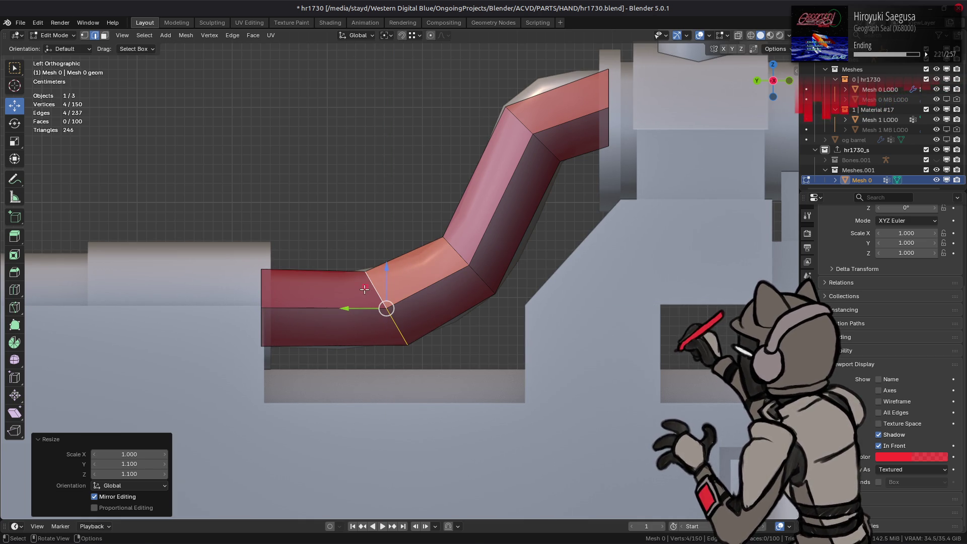
{"action": "key", "text": "g"}
{"action": "key", "text": "shift+x"}
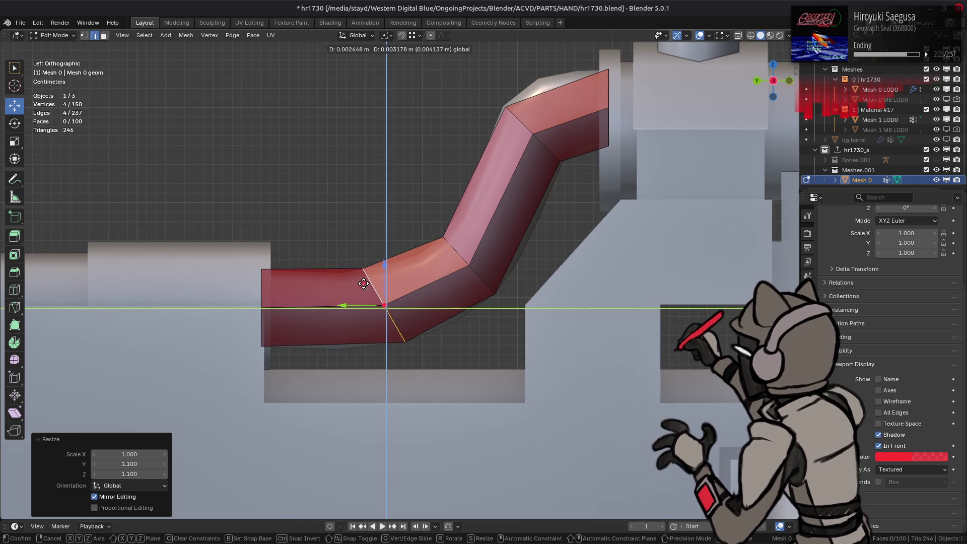
{"action": "left_click", "coordinate": [364, 284]}
Shrink the ring to 0.948 across the tube and shift it slightly.
{"action": "key", "text": "s"}
{"action": "key", "text": "shift+x"}
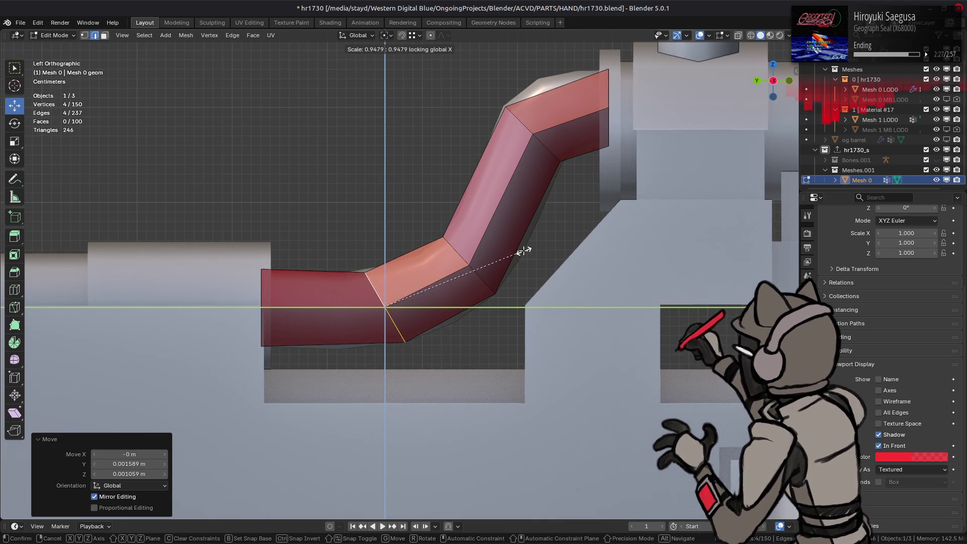
{"action": "left_click", "coordinate": [520, 251]}
{"action": "key", "text": "g"}
{"action": "key", "text": "shift+x"}
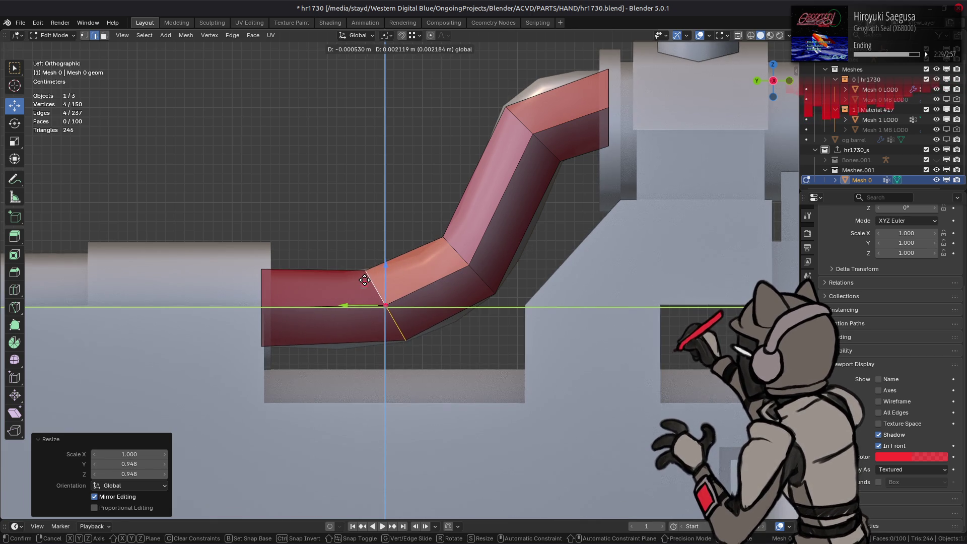
{"action": "left_click", "coordinate": [389, 304]}
Delete the red tube's end face.
{"action": "left_click", "coordinate": [451, 250]}
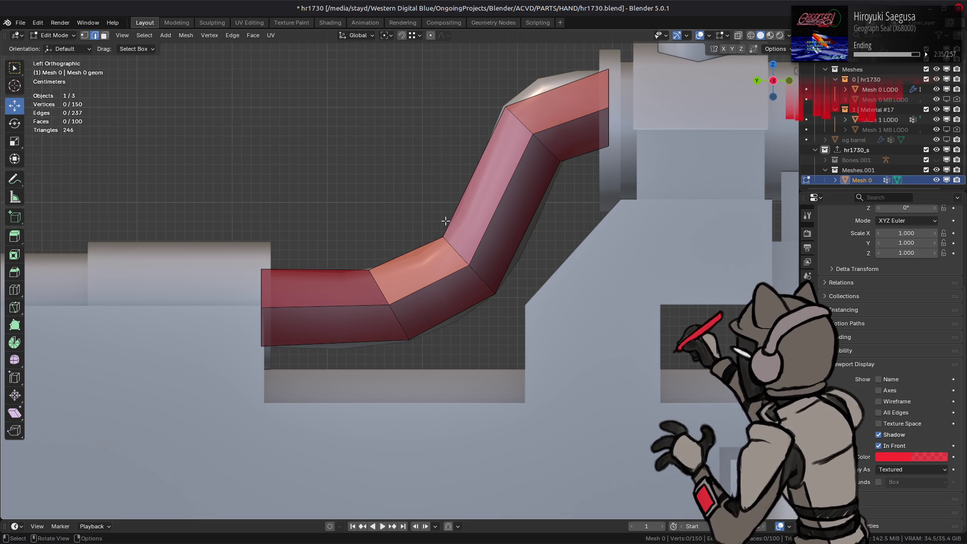
{"action": "middle_click_drag", "start_coordinate": [338, 218], "coordinate": [411, 246]}
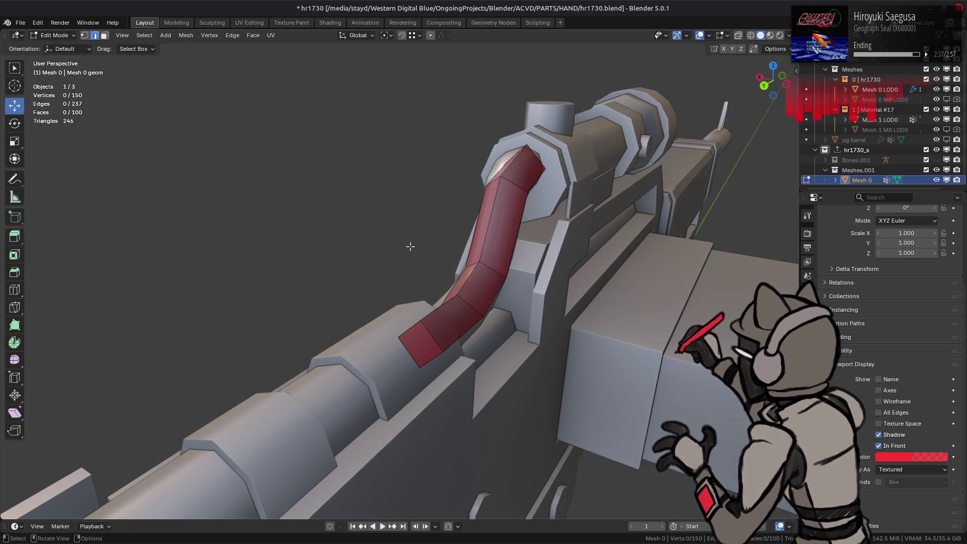
{"action": "left_click", "coordinate": [409, 351]}
{"action": "right_click", "coordinate": [408, 350]}
{"action": "left_click", "coordinate": [427, 472]}
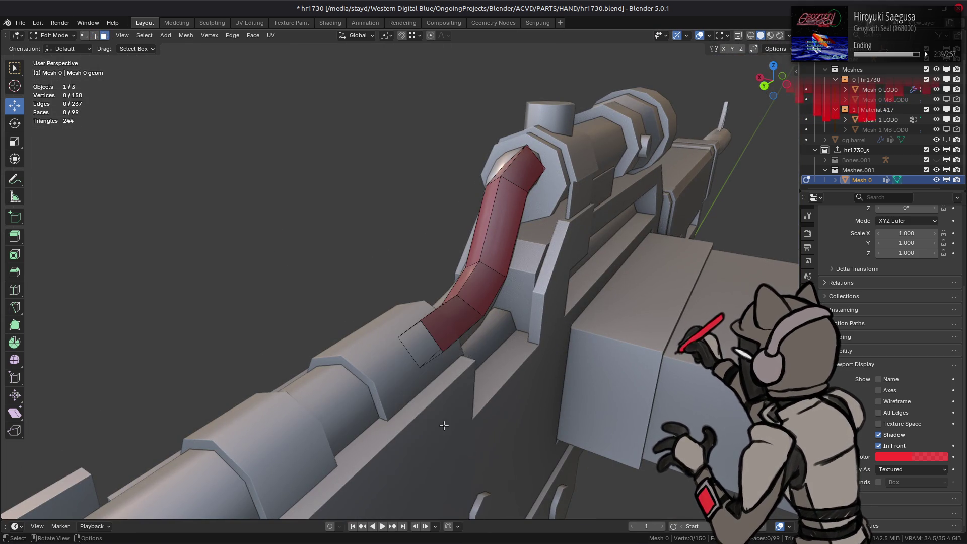
Orbit and zoom around the rifle to inspect the proxy's coverage from side, below and front.
{"action": "middle_click_drag", "start_coordinate": [458, 326], "coordinate": [364, 287]}
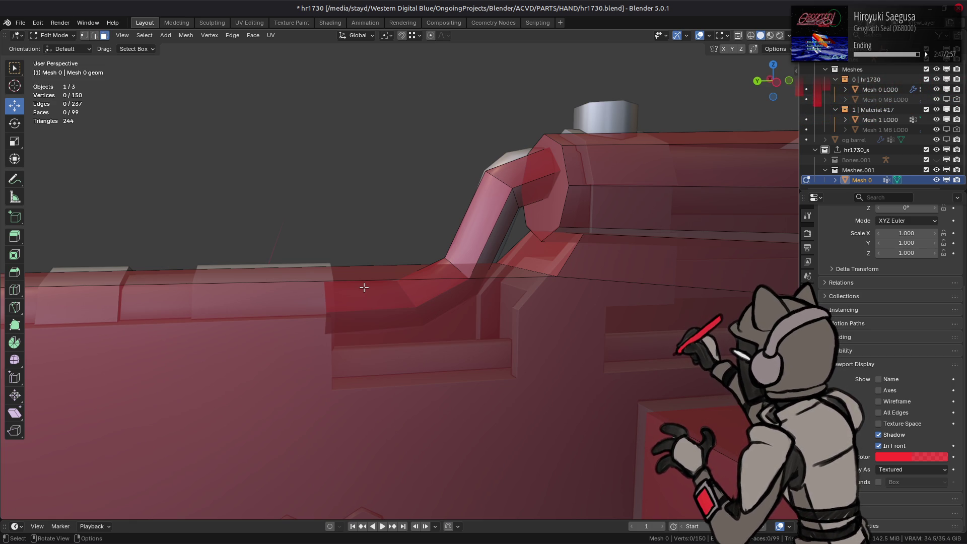
{"action": "mouse_move", "coordinate": [364, 287]}
{"action": "middle_mouse_down"}
{"action": "mouse_move", "coordinate": [441, 251]}
{"action": "mouse_move", "coordinate": [504, 242]}
{"action": "mouse_move", "coordinate": [495, 275]}
{"action": "middle_mouse_up"}
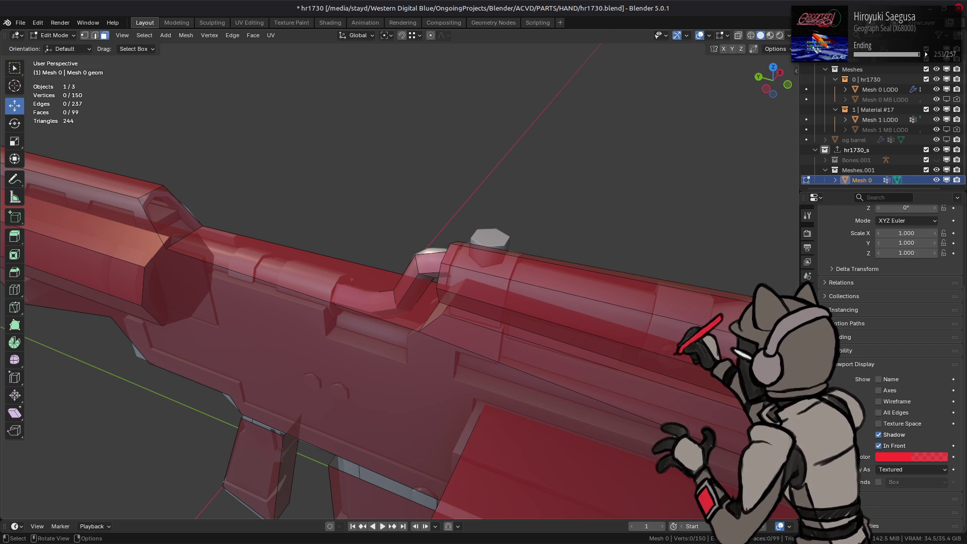
{"action": "scroll", "coordinate": [583, 285], "scroll_direction": "down", "scroll_amount": 5}
{"action": "mouse_move", "coordinate": [583, 286]}
{"action": "middle_mouse_down"}
{"action": "mouse_move", "coordinate": [519, 277]}
{"action": "mouse_move", "coordinate": [503, 236]}
{"action": "middle_mouse_up"}
{"action": "mouse_move", "coordinate": [355, 315]}
{"action": "middle_mouse_down"}
{"action": "mouse_move", "coordinate": [281, 349]}
{"action": "mouse_move", "coordinate": [395, 324]}
{"action": "middle_mouse_up"}
{"action": "scroll", "coordinate": [408, 296], "scroll_direction": "up", "scroll_amount": 5}
{"action": "scroll", "coordinate": [404, 291], "scroll_direction": "down", "scroll_amount": 5}
{"action": "mouse_move", "coordinate": [395, 274]}
{"action": "middle_mouse_down"}
{"action": "mouse_move", "coordinate": [416, 280]}
{"action": "mouse_move", "coordinate": [352, 264]}
{"action": "mouse_move", "coordinate": [492, 345]}
{"action": "mouse_move", "coordinate": [447, 291]}
{"action": "mouse_move", "coordinate": [406, 295]}
{"action": "mouse_move", "coordinate": [424, 264]}
{"action": "middle_mouse_up"}
{"action": "scroll", "coordinate": [492, 345], "scroll_direction": "up", "scroll_amount": 3}
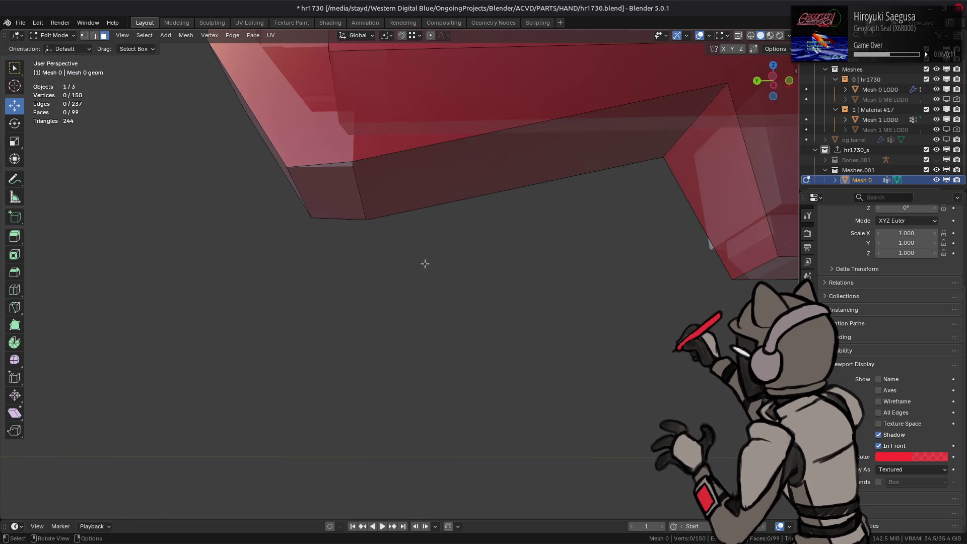
Subdivide the long face's two parallel edges of the underside section.
{"action": "key", "text": "2"}
{"action": "left_click", "coordinate": [438, 142], "text": "ctrl+alt"}
{"action": "right_click", "coordinate": [364, 194]}
{"action": "left_click", "coordinate": [352, 199]}
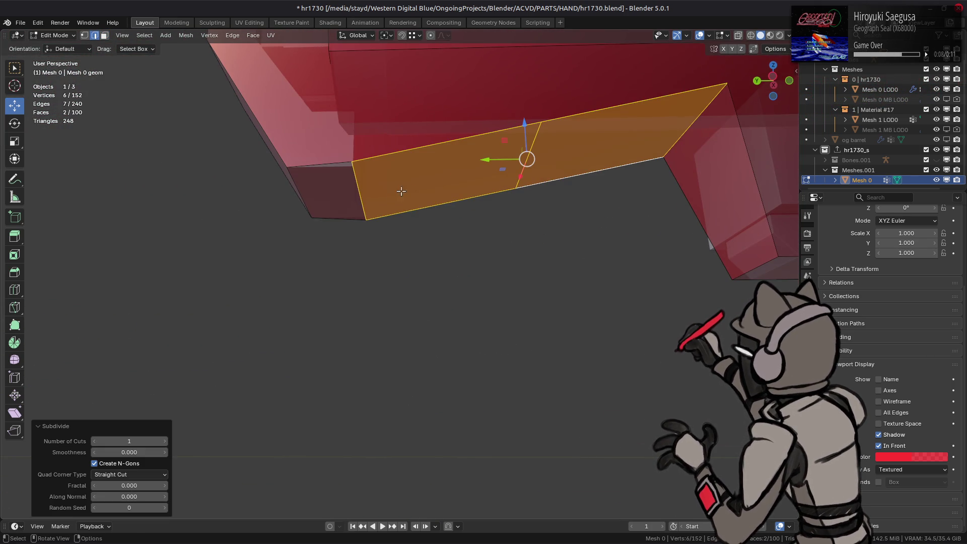
{"action": "key", "text": "alt+a"}
Move the new vertices to fit the body and scale them to 0.887 along X.
{"action": "left_click", "coordinate": [416, 36]}
{"action": "mouse_move", "coordinate": [383, 70]}
{"action": "middle_mouse_down"}
{"action": "mouse_move", "coordinate": [399, 170]}
{"action": "mouse_move", "coordinate": [475, 238]}
{"action": "middle_mouse_up"}
{"action": "left_click_drag", "start_coordinate": [475, 238], "coordinate": [334, 243]}
{"action": "mouse_move", "coordinate": [334, 244]}
{"action": "middle_mouse_down"}
{"action": "mouse_move", "coordinate": [383, 226]}
{"action": "mouse_move", "coordinate": [376, 210]}
{"action": "mouse_move", "coordinate": [579, 177]}
{"action": "mouse_move", "coordinate": [328, 194]}
{"action": "mouse_move", "coordinate": [456, 184]}
{"action": "middle_mouse_up"}
{"action": "mouse_move", "coordinate": [456, 183]}
{"action": "left_mouse_down"}
{"action": "mouse_move", "coordinate": [448, 189]}
{"action": "mouse_move", "coordinate": [512, 182]}
{"action": "left_mouse_up"}
{"action": "left_click", "coordinate": [516, 182]}
{"action": "mouse_move", "coordinate": [516, 182]}
{"action": "middle_mouse_down"}
{"action": "mouse_move", "coordinate": [625, 196]}
{"action": "mouse_move", "coordinate": [378, 236]}
{"action": "mouse_move", "coordinate": [387, 204]}
{"action": "middle_mouse_up"}
{"action": "key", "text": "s"}
{"action": "key", "text": "x"}
{"action": "left_click", "coordinate": [334, 218]}
{"action": "mouse_move", "coordinate": [334, 217]}
{"action": "middle_mouse_down"}
{"action": "mouse_move", "coordinate": [251, 245]}
{"action": "mouse_move", "coordinate": [428, 225]}
{"action": "mouse_move", "coordinate": [388, 212]}
{"action": "mouse_move", "coordinate": [363, 217]}
{"action": "mouse_move", "coordinate": [388, 205]}
{"action": "mouse_move", "coordinate": [423, 209]}
{"action": "mouse_move", "coordinate": [462, 225]}
{"action": "mouse_move", "coordinate": [329, 207]}
{"action": "mouse_move", "coordinate": [404, 317]}
{"action": "mouse_move", "coordinate": [367, 250]}
{"action": "mouse_move", "coordinate": [492, 267]}
{"action": "mouse_move", "coordinate": [471, 251]}
{"action": "mouse_move", "coordinate": [417, 288]}
{"action": "mouse_move", "coordinate": [352, 252]}
{"action": "mouse_move", "coordinate": [542, 281]}
{"action": "mouse_move", "coordinate": [449, 282]}
{"action": "mouse_move", "coordinate": [514, 314]}
{"action": "mouse_move", "coordinate": [486, 263]}
{"action": "mouse_move", "coordinate": [352, 257]}
{"action": "middle_mouse_up"}
Scale the piece's top face to 0.874 along X.
{"action": "left_click", "coordinate": [394, 271]}
{"action": "key", "text": "3"}
{"action": "left_click", "coordinate": [322, 251]}
{"action": "key", "text": "s"}
{"action": "key", "text": "x"}
{"action": "left_click", "coordinate": [333, 248]}
{"action": "scroll", "coordinate": [353, 257], "scroll_direction": "up", "scroll_amount": 4}
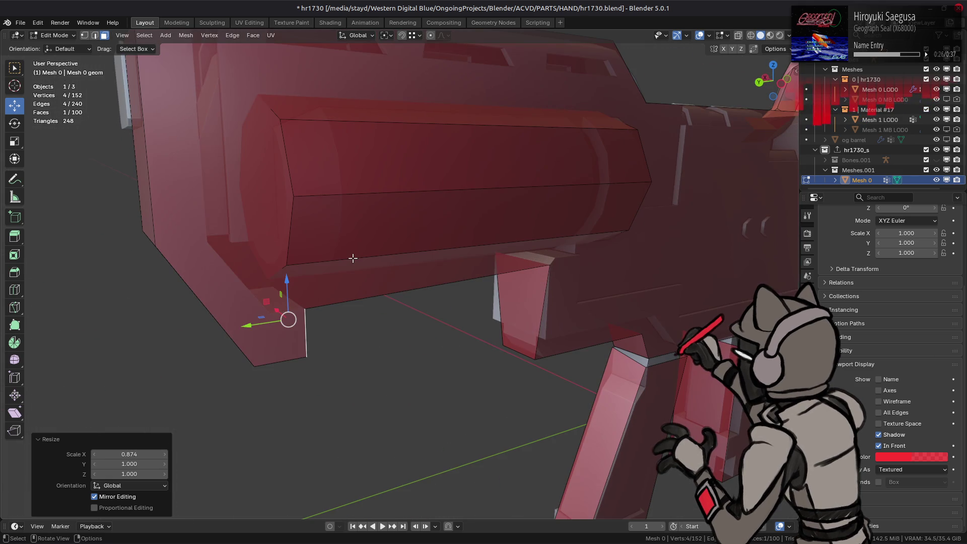
{"action": "middle_click_drag", "start_coordinate": [467, 261], "coordinate": [448, 298]}
Raise an edge of the small face along Z.
{"action": "key", "text": "2"}
{"action": "left_click", "coordinate": [300, 298]}
{"action": "key", "text": "g"}
{"action": "key", "text": "z"}
{"action": "left_click", "coordinate": [592, 271]}
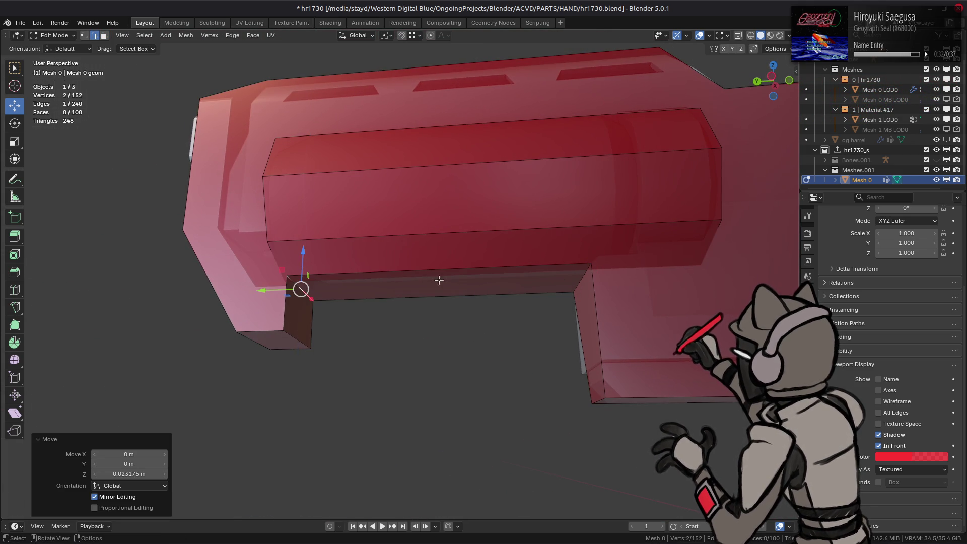
{"action": "key", "text": "ctrl+KP_7"}
{"action": "mouse_move", "coordinate": [440, 206]}
{"action": "middle_mouse_down"}
{"action": "mouse_move", "coordinate": [439, 292]}
{"action": "mouse_move", "coordinate": [425, 328]}
{"action": "mouse_move", "coordinate": [479, 319]}
{"action": "mouse_move", "coordinate": [513, 341]}
{"action": "mouse_move", "coordinate": [572, 356]}
{"action": "mouse_move", "coordinate": [527, 330]}
{"action": "middle_mouse_up"}
Raise a bottom face, then isolate the connected underside piece with L and Shift+H.
{"action": "key", "text": "3"}
{"action": "left_click", "coordinate": [493, 297]}
{"action": "middle_click_drag", "start_coordinate": [475, 291], "coordinate": [507, 303]}
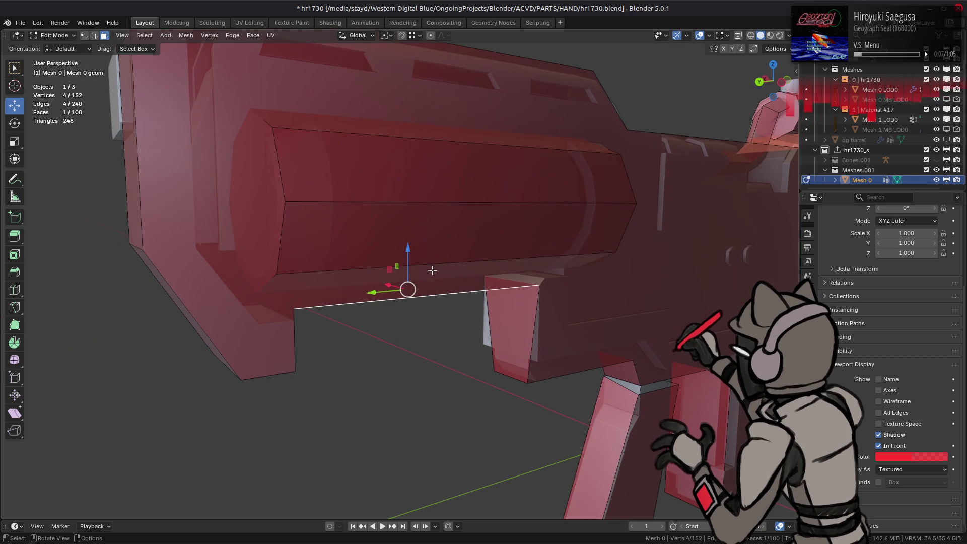
{"action": "left_click_drag", "start_coordinate": [407, 246], "coordinate": [412, 209]}
{"action": "key", "text": "ctrl+l"}
{"action": "key", "text": "shift+h"}
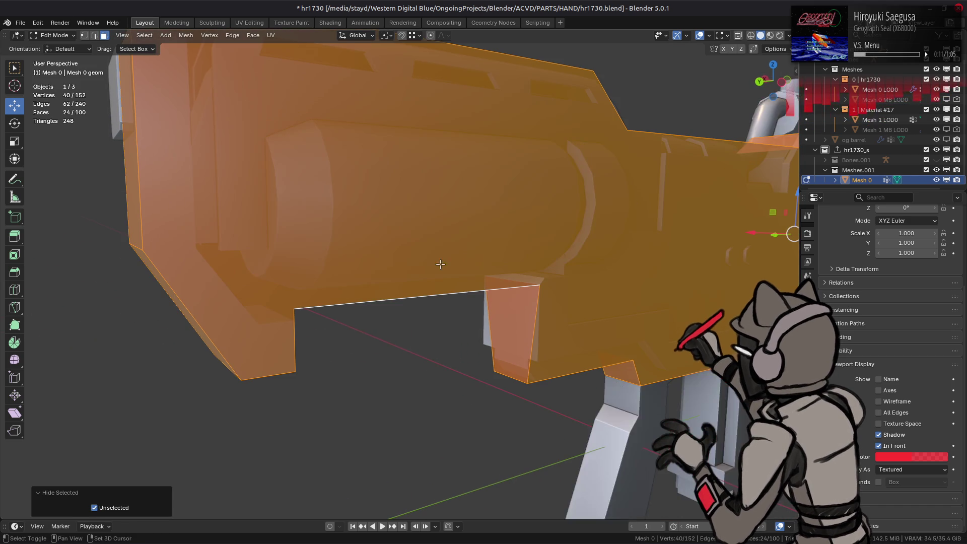
Raise the underside face 0.1 m along Z, plus a small extra vertical nudge.
{"action": "middle_click_drag", "start_coordinate": [426, 243], "coordinate": [433, 246]}
{"action": "key", "text": "ctrl+z"}
{"action": "key", "text": "ctrl+z"}
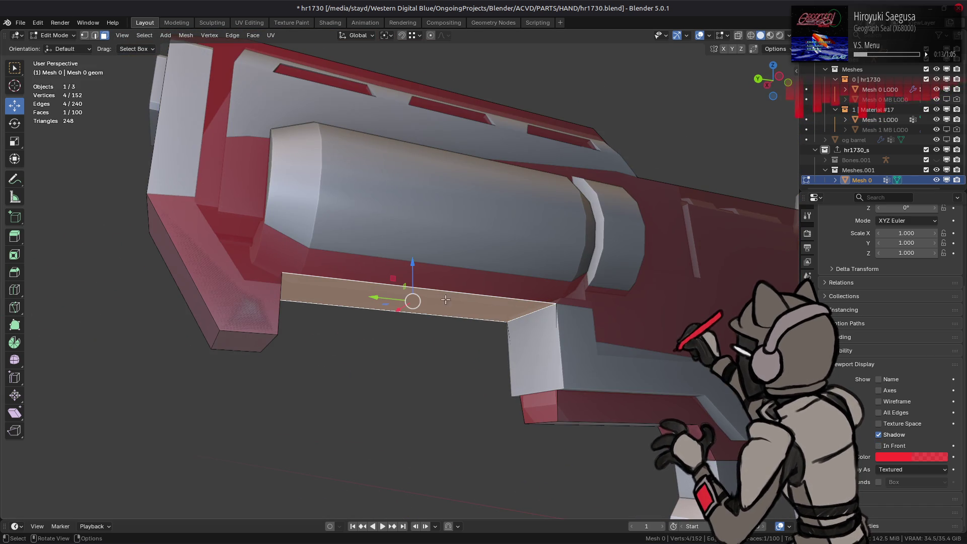
{"action": "mouse_move", "coordinate": [418, 263]}
{"action": "left_mouse_down"}
{"action": "mouse_move", "coordinate": [423, 234]}
{"action": "mouse_move", "coordinate": [421, 302]}
{"action": "mouse_move", "coordinate": [421, 233]}
{"action": "left_mouse_up"}
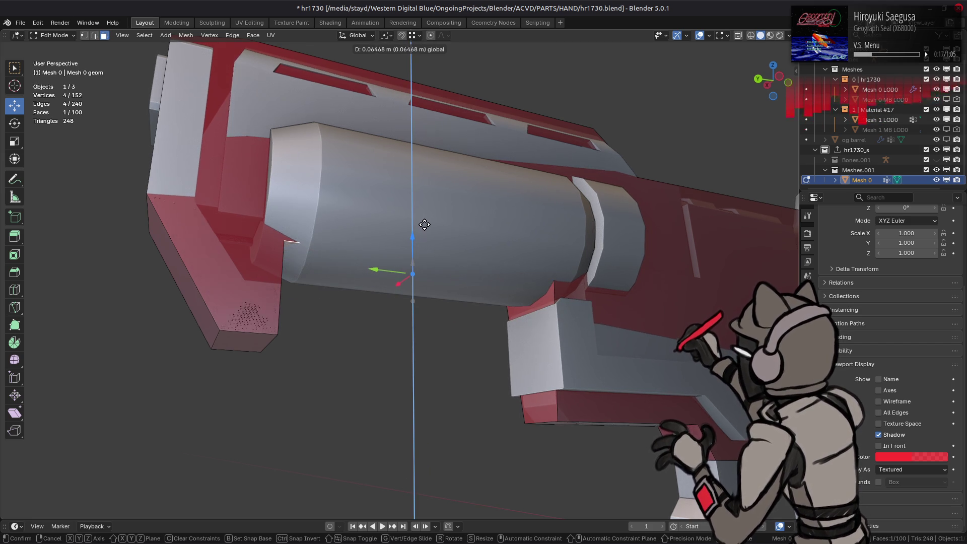
{"action": "type", "text": "."}
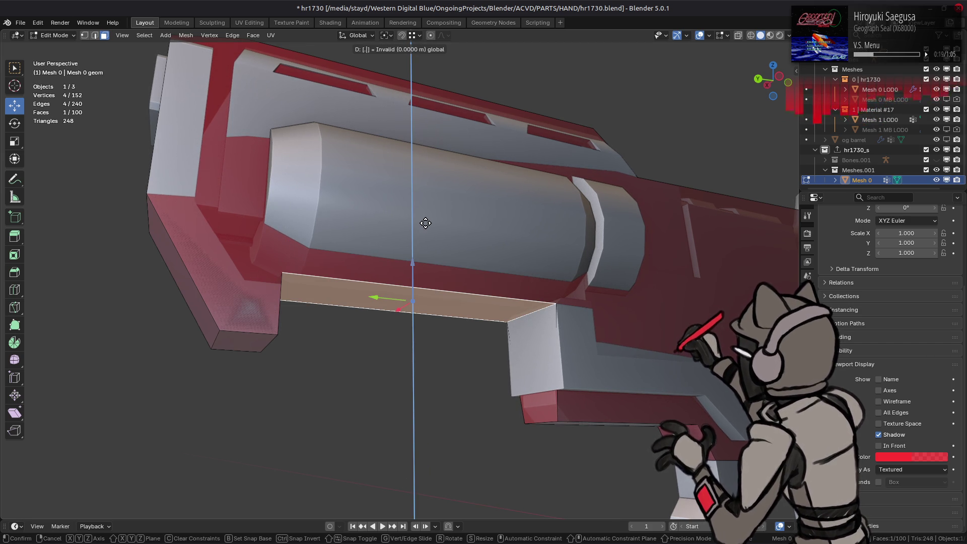
{"action": "type", "text": "1"}
{"action": "key", "text": "Return"}
{"action": "key", "text": "g"}
{"action": "key", "text": "z"}
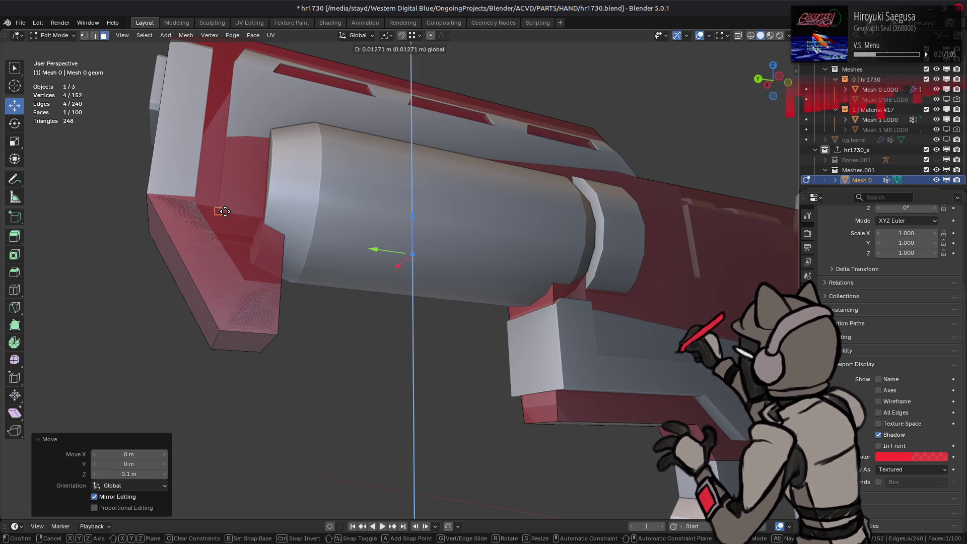
{"action": "left_click", "coordinate": [227, 212]}
{"action": "middle_click_drag", "start_coordinate": [226, 212], "coordinate": [339, 265]}
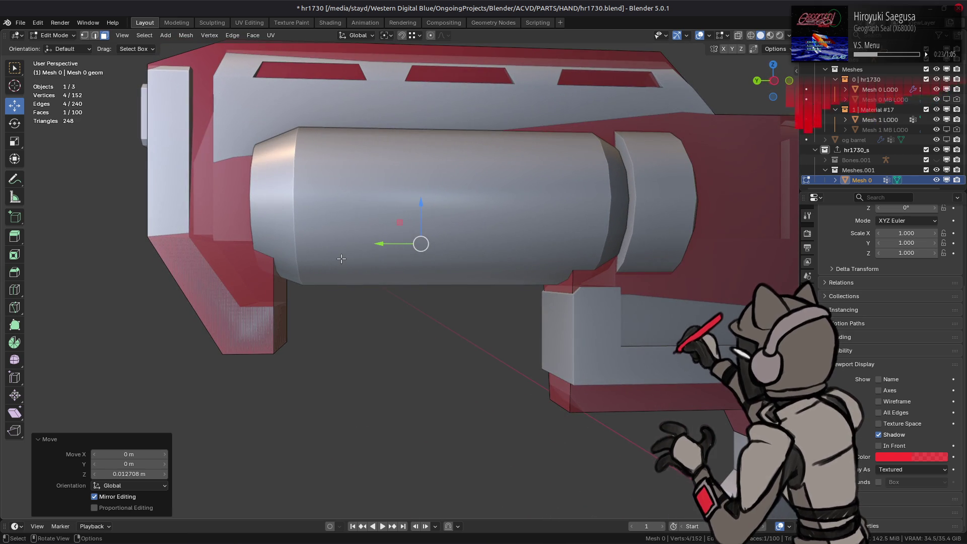
Enable In Front display for the proxy and shift an underside edge about 0.17 m along Y.
{"action": "left_click", "coordinate": [879, 445]}
{"action": "mouse_move", "coordinate": [579, 372]}
{"action": "middle_mouse_down"}
{"action": "mouse_move", "coordinate": [511, 352]}
{"action": "mouse_move", "coordinate": [394, 291]}
{"action": "middle_mouse_up"}
{"action": "left_click", "coordinate": [394, 291]}
{"action": "scroll", "coordinate": [396, 297], "scroll_direction": "up", "scroll_amount": 3}
{"action": "key", "text": "g"}
{"action": "key", "text": "y"}
{"action": "left_click", "coordinate": [239, 292]}
{"action": "middle_click_drag", "start_coordinate": [239, 292], "coordinate": [330, 302]}
Move the opening's left corner edge along Y to fit the lower tube.
{"action": "key", "text": "3"}
{"action": "left_click", "coordinate": [408, 283]}
{"action": "key", "text": "g"}
{"action": "key", "text": "z"}
{"action": "key", "text": "Escape"}
{"action": "key", "text": "2"}
{"action": "left_click", "coordinate": [276, 297]}
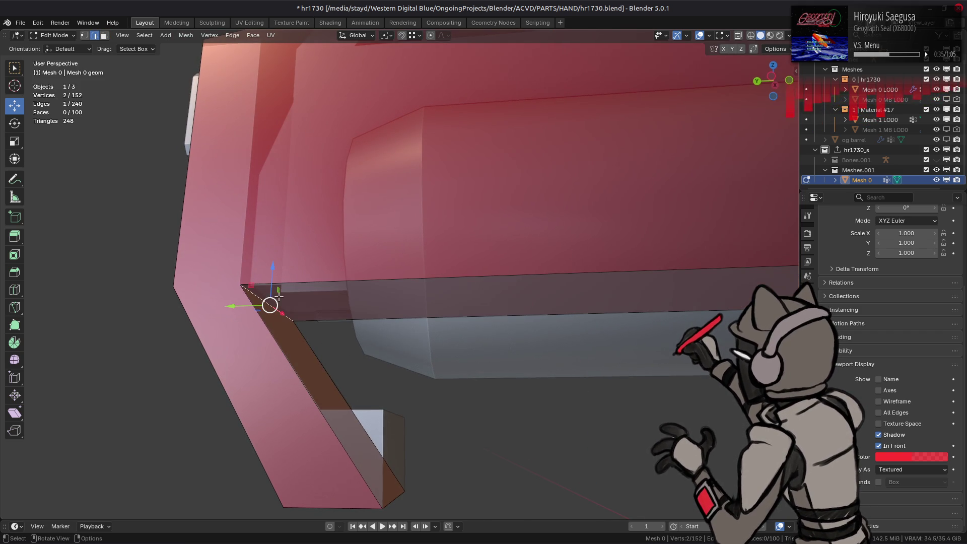
{"action": "key", "text": "g"}
{"action": "key", "text": "y"}
{"action": "key", "text": "Return"}
Select the right corner edge, review it, and undo back to the vertical left wall.
{"action": "mouse_move", "coordinate": [237, 302]}
{"action": "middle_mouse_down"}
{"action": "mouse_move", "coordinate": [394, 276]}
{"action": "mouse_move", "coordinate": [395, 290]}
{"action": "mouse_move", "coordinate": [453, 249]}
{"action": "middle_mouse_up"}
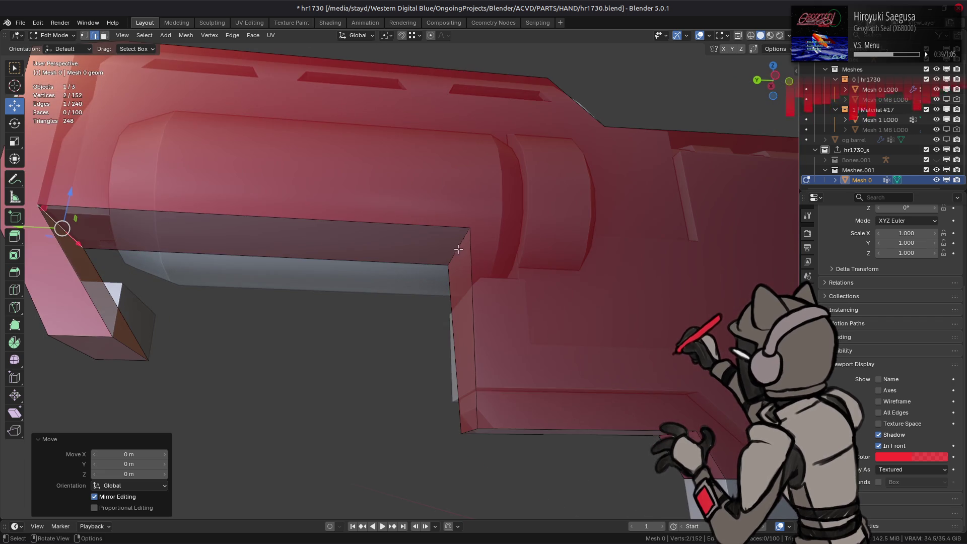
{"action": "left_click", "coordinate": [457, 246]}
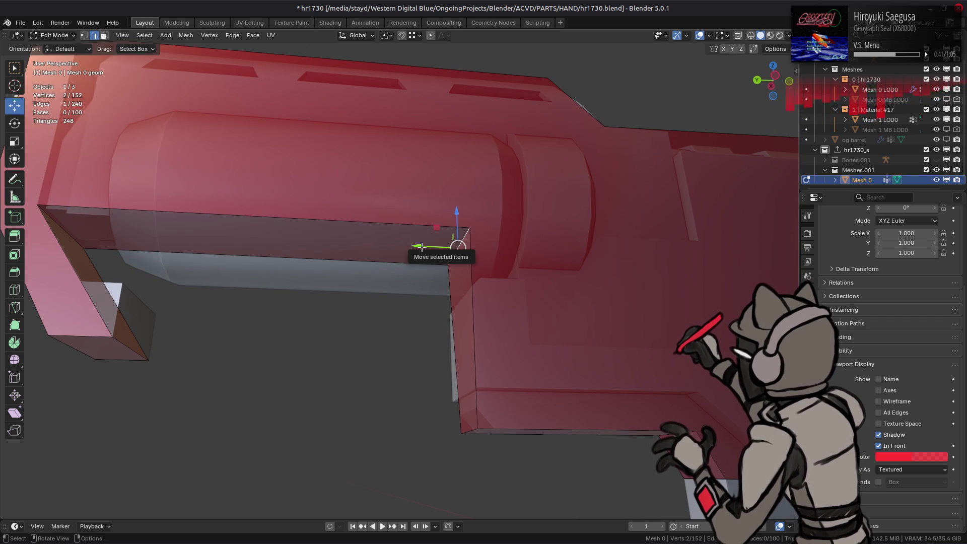
{"action": "mouse_move", "coordinate": [422, 246]}
{"action": "middle_mouse_down"}
{"action": "mouse_move", "coordinate": [422, 278]}
{"action": "mouse_move", "coordinate": [462, 245]}
{"action": "mouse_move", "coordinate": [449, 263]}
{"action": "middle_mouse_up"}
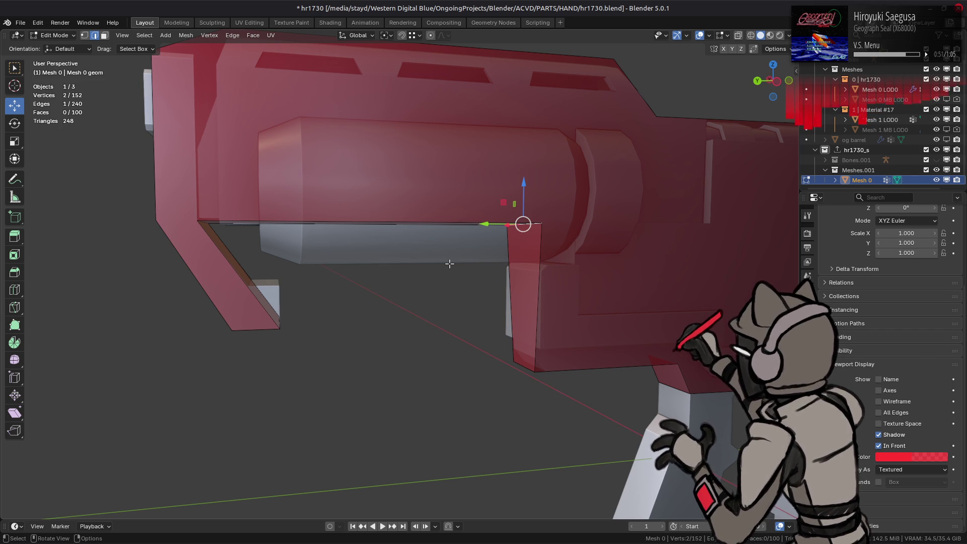
{"action": "mouse_move", "coordinate": [443, 262]}
{"action": "middle_mouse_down"}
{"action": "mouse_move", "coordinate": [425, 263]}
{"action": "mouse_move", "coordinate": [450, 262]}
{"action": "middle_mouse_up"}
{"action": "key", "text": "ctrl+z"}
{"action": "key", "text": "ctrl+shift+z"}
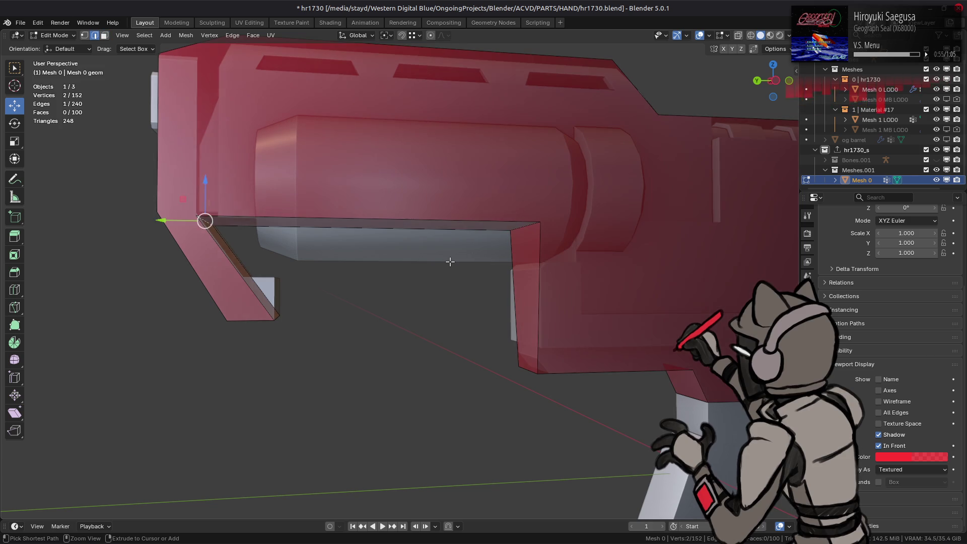
{"action": "key", "text": "ctrl+z"}
{"action": "scroll", "coordinate": [403, 183], "scroll_direction": "up", "scroll_amount": 1}
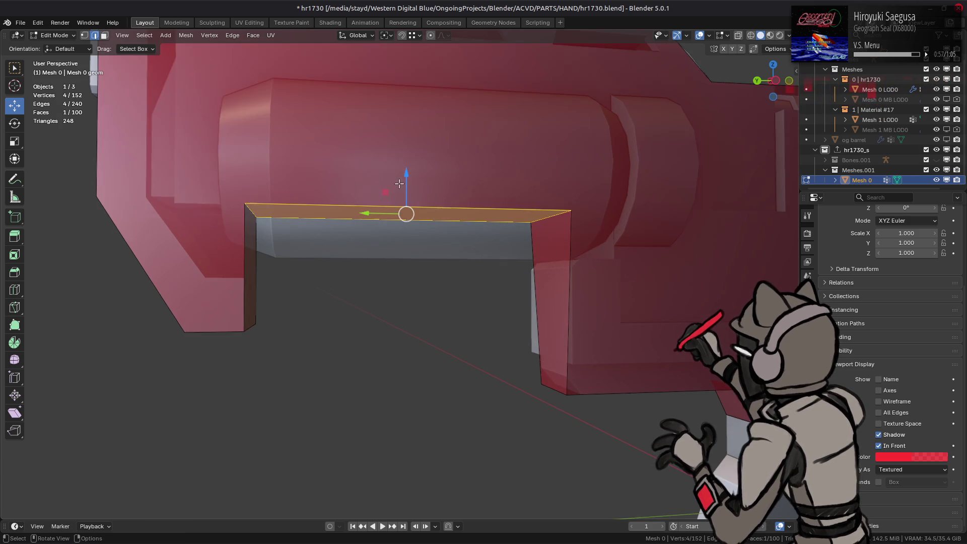
{"action": "scroll", "coordinate": [394, 191], "scroll_direction": "up", "scroll_amount": 1}
Delete the top face covering the opening over the lower tube.
{"action": "left_click_drag", "start_coordinate": [406, 177], "coordinate": [180, 208]}
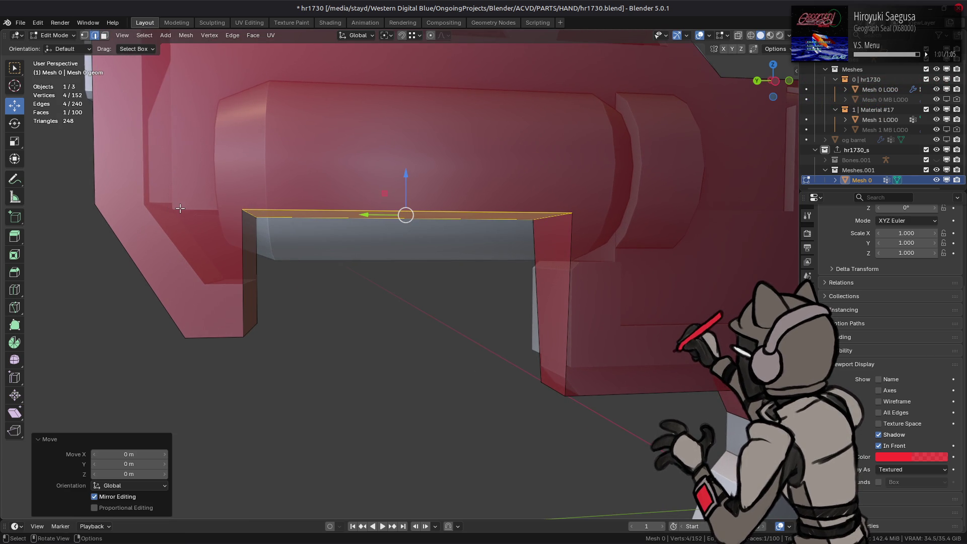
{"action": "right_click", "coordinate": [456, 256]}
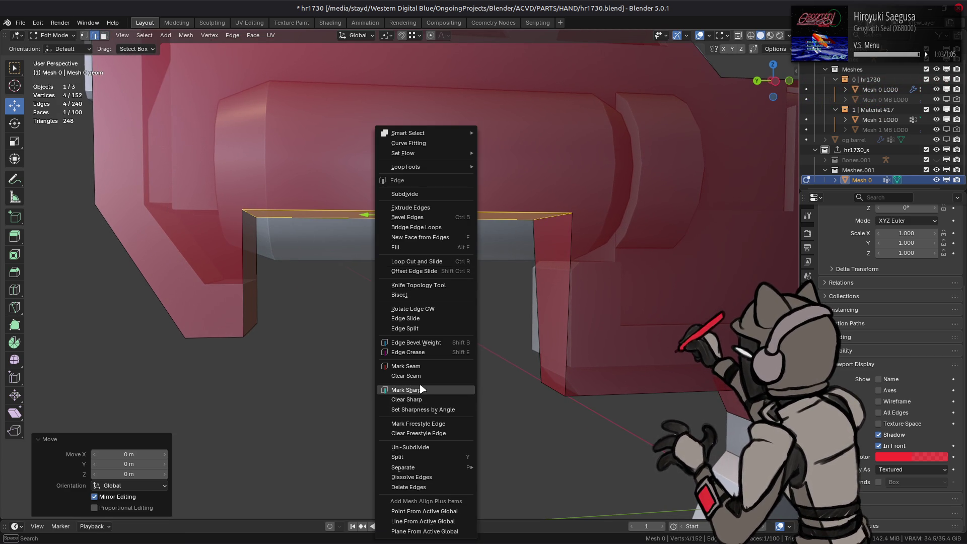
{"action": "key", "text": "3"}
{"action": "right_click", "coordinate": [356, 369]}
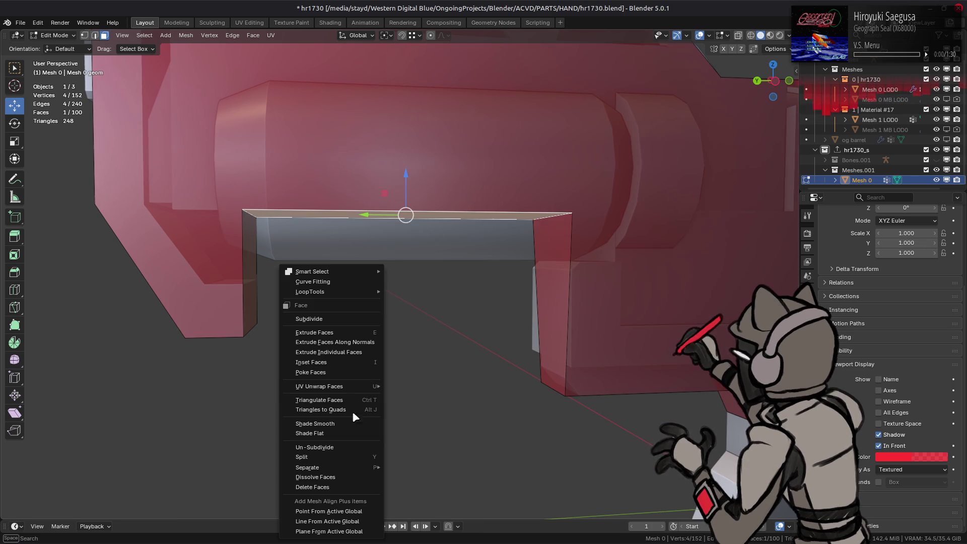
{"action": "left_click", "coordinate": [341, 488]}
{"action": "key", "text": "ctrl+z"}
{"action": "key", "text": "ctrl+shift+z"}
{"action": "mouse_move", "coordinate": [406, 291]}
{"action": "middle_mouse_down"}
{"action": "mouse_move", "coordinate": [426, 275]}
{"action": "mouse_move", "coordinate": [546, 309]}
{"action": "mouse_move", "coordinate": [292, 283]}
{"action": "mouse_move", "coordinate": [739, 140]}
{"action": "middle_mouse_up"}
{"action": "mouse_move", "coordinate": [418, 215]}
{"action": "middle_mouse_down"}
{"action": "mouse_move", "coordinate": [453, 227]}
{"action": "mouse_move", "coordinate": [393, 244]}
{"action": "mouse_move", "coordinate": [460, 274]}
{"action": "mouse_move", "coordinate": [479, 302]}
{"action": "mouse_move", "coordinate": [471, 327]}
{"action": "middle_mouse_up"}
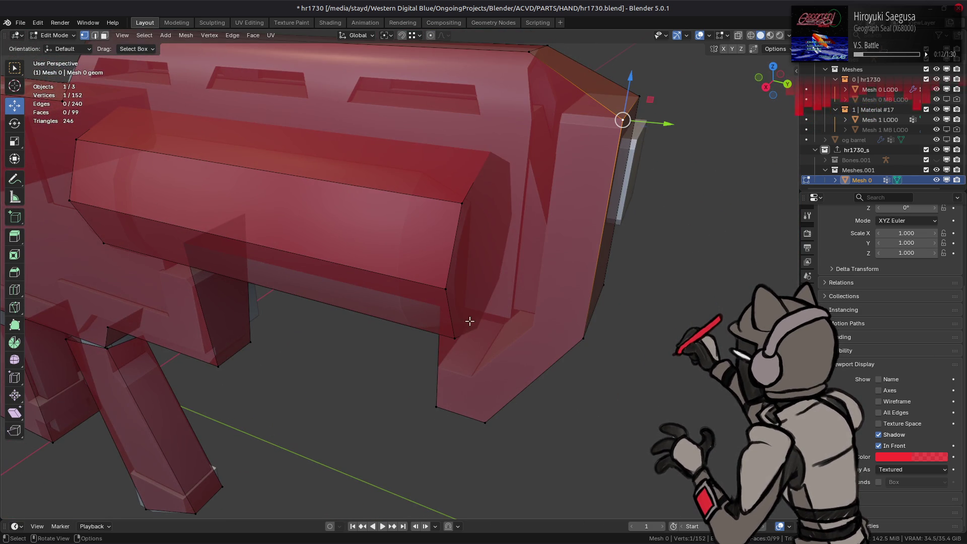
Fill an edge between two barrel-rear corner vertices and join another pair to split a face.
{"action": "left_click", "coordinate": [450, 389], "text": "shift"}
{"action": "key", "text": "f"}
{"action": "mouse_move", "coordinate": [451, 383]}
{"action": "middle_mouse_down"}
{"action": "mouse_move", "coordinate": [402, 395]}
{"action": "mouse_move", "coordinate": [400, 404]}
{"action": "mouse_move", "coordinate": [346, 408]}
{"action": "mouse_move", "coordinate": [236, 335]}
{"action": "middle_mouse_up"}
{"action": "mouse_move", "coordinate": [171, 281]}
{"action": "middle_mouse_down"}
{"action": "mouse_move", "coordinate": [341, 259]}
{"action": "mouse_move", "coordinate": [557, 276]}
{"action": "middle_mouse_up"}
{"action": "left_click", "coordinate": [651, 233]}
{"action": "middle_click_drag", "start_coordinate": [415, 242], "coordinate": [267, 227]}
{"action": "left_click", "coordinate": [177, 219], "text": "shift"}
{"action": "key", "text": "j"}
Join the next matching pair of barrel vertices with a new edge and face, then deselect all.
{"action": "middle_click_drag", "start_coordinate": [189, 222], "coordinate": [529, 201]}
{"action": "left_click", "coordinate": [623, 181]}
{"action": "left_click", "coordinate": [423, 49], "text": "shift"}
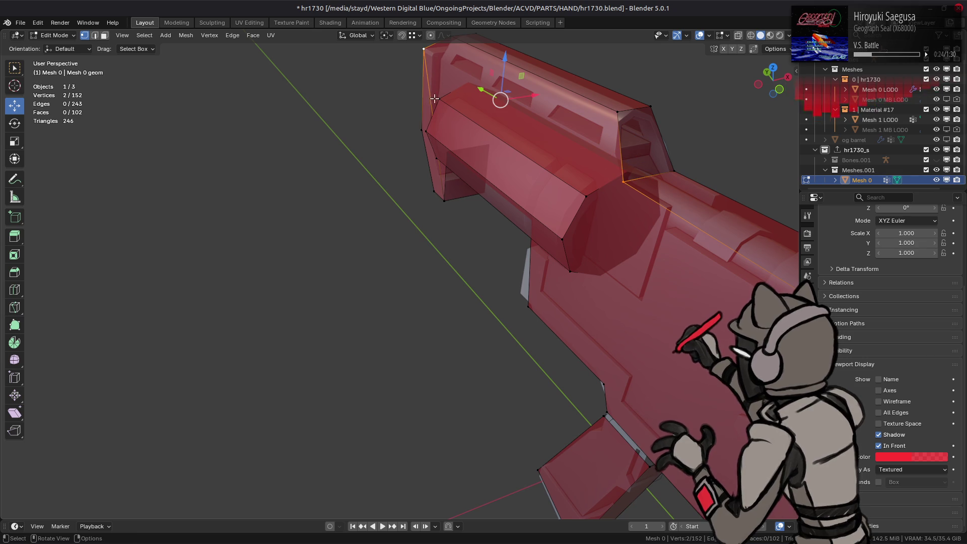
{"action": "key", "text": "j"}
{"action": "key", "text": "alt+a"}
{"action": "mouse_move", "coordinate": [431, 58]}
{"action": "middle_mouse_down"}
{"action": "mouse_move", "coordinate": [431, 165]}
{"action": "mouse_move", "coordinate": [343, 156]}
{"action": "mouse_move", "coordinate": [427, 202]}
{"action": "middle_mouse_up"}
{"action": "scroll", "coordinate": [427, 207], "scroll_direction": "down", "scroll_amount": 2}
{"action": "scroll", "coordinate": [388, 219], "scroll_direction": "up", "scroll_amount": 2}
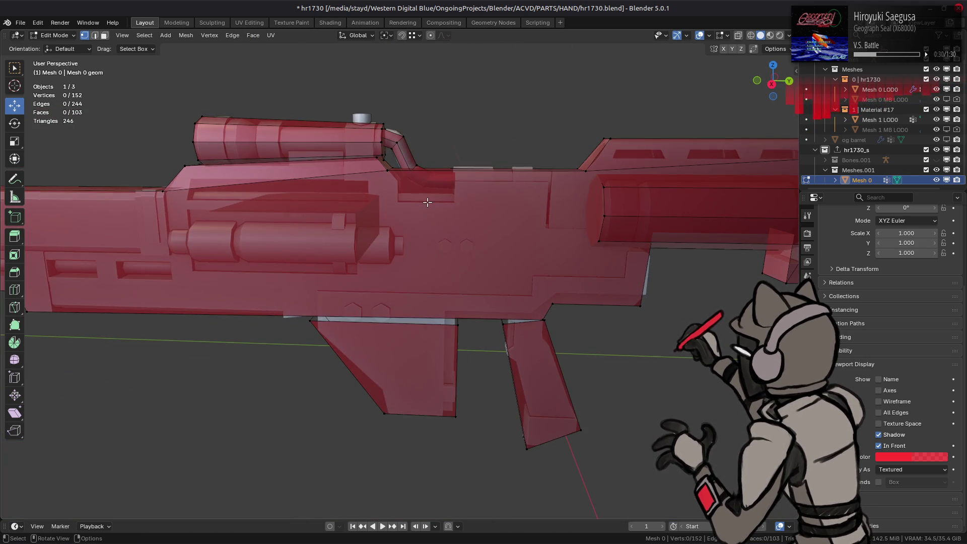
{"action": "scroll", "coordinate": [427, 202], "scroll_direction": "down", "scroll_amount": 2}
{"action": "scroll", "coordinate": [395, 237], "scroll_direction": "up", "scroll_amount": 2}
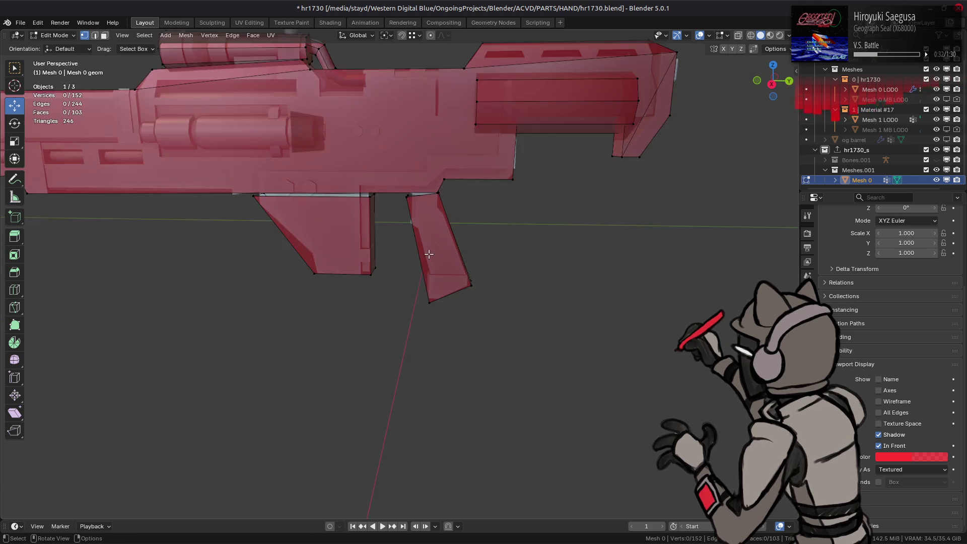
Widen the bottom grip edge to 1.209 along X and shift it along Y.
{"action": "scroll", "coordinate": [483, 302], "scroll_direction": "up", "scroll_amount": 2}
{"action": "middle_click_drag", "start_coordinate": [483, 302], "coordinate": [419, 261]}
{"action": "scroll", "coordinate": [392, 118], "scroll_direction": "up", "scroll_amount": 2}
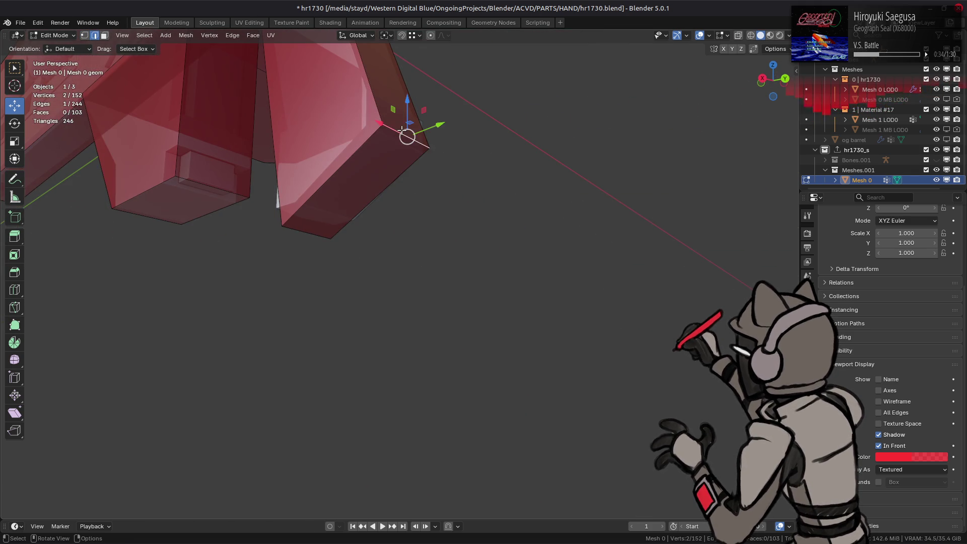
{"action": "key", "text": "KP_Decimal"}
{"action": "mouse_move", "coordinate": [401, 130]}
{"action": "middle_mouse_down"}
{"action": "mouse_move", "coordinate": [400, 252]}
{"action": "mouse_move", "coordinate": [375, 252]}
{"action": "mouse_move", "coordinate": [408, 271]}
{"action": "middle_mouse_up"}
{"action": "key", "text": "s"}
{"action": "key", "text": "x"}
{"action": "left_click", "coordinate": [307, 274]}
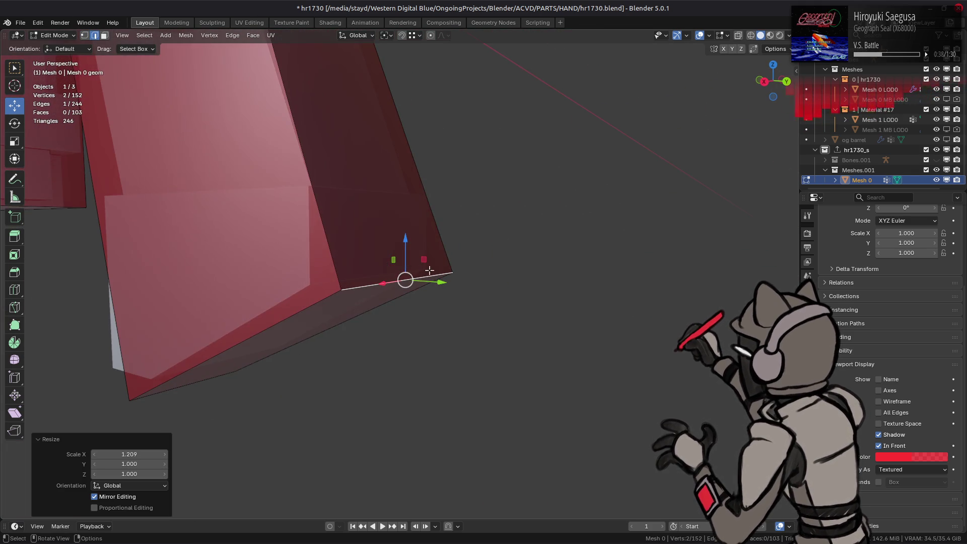
{"action": "key", "text": "g"}
{"action": "key", "text": "y"}
{"action": "left_click", "coordinate": [315, 287]}
Move a grip vertex with X excluded, then scale the selection to 1.209 along X.
{"action": "mouse_move", "coordinate": [314, 288]}
{"action": "middle_mouse_down"}
{"action": "mouse_move", "coordinate": [289, 257]}
{"action": "mouse_move", "coordinate": [421, 255]}
{"action": "mouse_move", "coordinate": [323, 231]}
{"action": "middle_mouse_up"}
{"action": "scroll", "coordinate": [301, 324], "scroll_direction": "up", "scroll_amount": 3}
{"action": "mouse_move", "coordinate": [314, 340]}
{"action": "middle_mouse_down"}
{"action": "mouse_move", "coordinate": [300, 328]}
{"action": "mouse_move", "coordinate": [369, 267]}
{"action": "mouse_move", "coordinate": [322, 278]}
{"action": "middle_mouse_up"}
{"action": "key", "text": "g"}
{"action": "key", "text": "shift+x"}
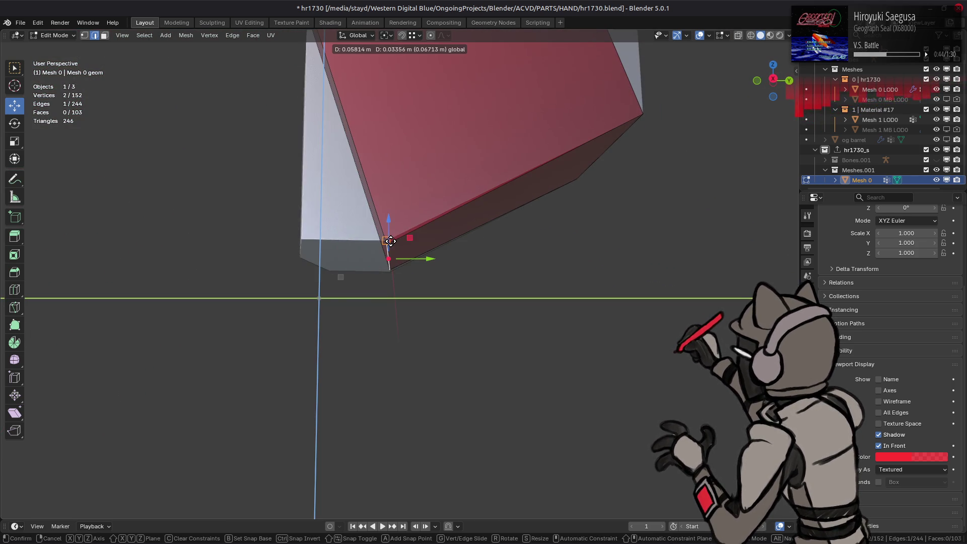
{"action": "left_click", "coordinate": [391, 241]}
{"action": "mouse_move", "coordinate": [389, 255]}
{"action": "middle_mouse_down"}
{"action": "mouse_move", "coordinate": [395, 285]}
{"action": "mouse_move", "coordinate": [519, 233]}
{"action": "middle_mouse_up"}
{"action": "key", "text": "s"}
{"action": "key", "text": "x"}
{"action": "left_click", "coordinate": [447, 256]}
{"action": "scroll", "coordinate": [384, 276], "scroll_direction": "up", "scroll_amount": 2}
Set snapping to Edge and slide the grip's top corner vertex along its edge.
{"action": "middle_click_drag", "start_coordinate": [384, 277], "coordinate": [349, 275]}
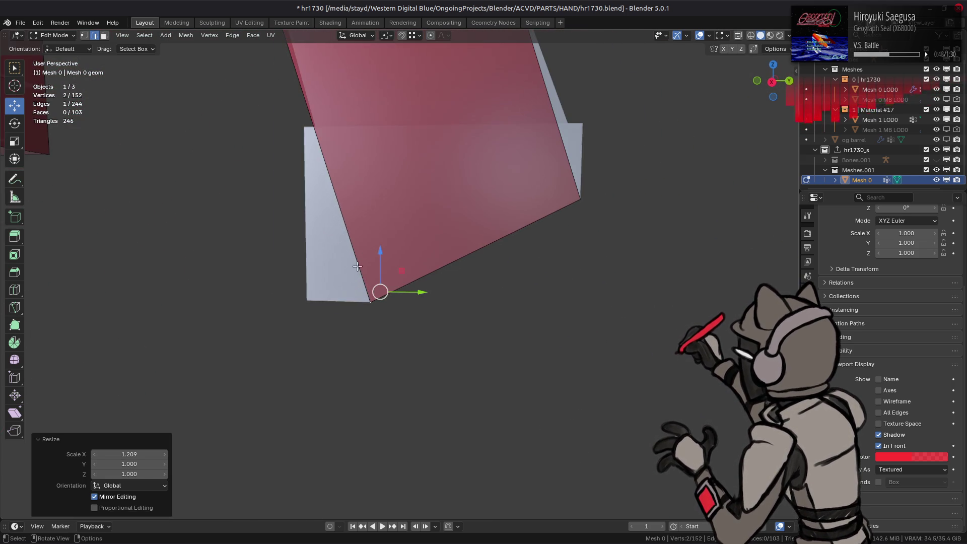
{"action": "left_click", "coordinate": [416, 35]}
{"action": "left_click", "coordinate": [385, 124]}
{"action": "mouse_move", "coordinate": [274, 165]}
{"action": "middle_mouse_down"}
{"action": "mouse_move", "coordinate": [340, 192]}
{"action": "mouse_move", "coordinate": [348, 222]}
{"action": "mouse_move", "coordinate": [352, 194]}
{"action": "mouse_move", "coordinate": [370, 249]}
{"action": "middle_mouse_up"}
{"action": "key", "text": "shift+v"}
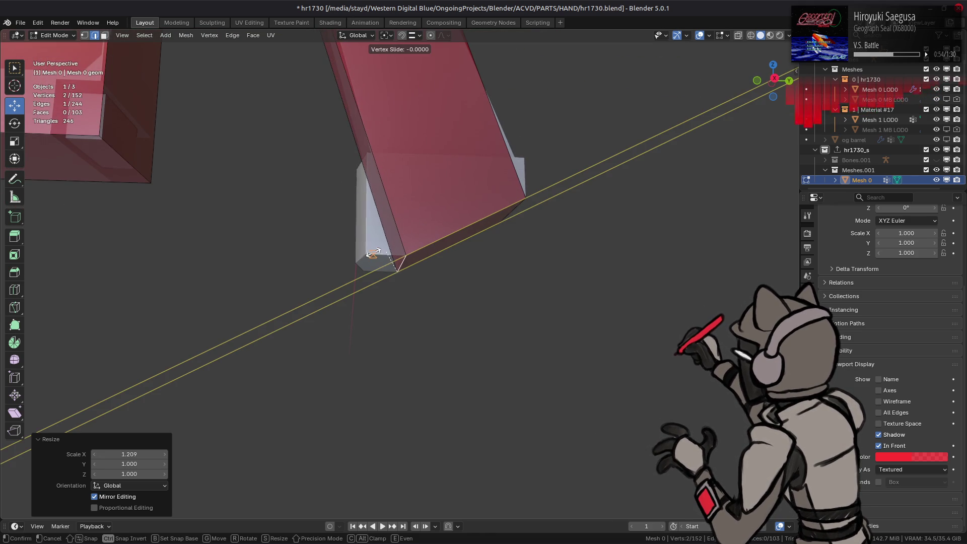
{"action": "left_click", "coordinate": [367, 225]}
{"action": "mouse_move", "coordinate": [366, 226]}
{"action": "middle_mouse_down"}
{"action": "mouse_move", "coordinate": [379, 331]}
{"action": "mouse_move", "coordinate": [388, 305]}
{"action": "middle_mouse_up"}
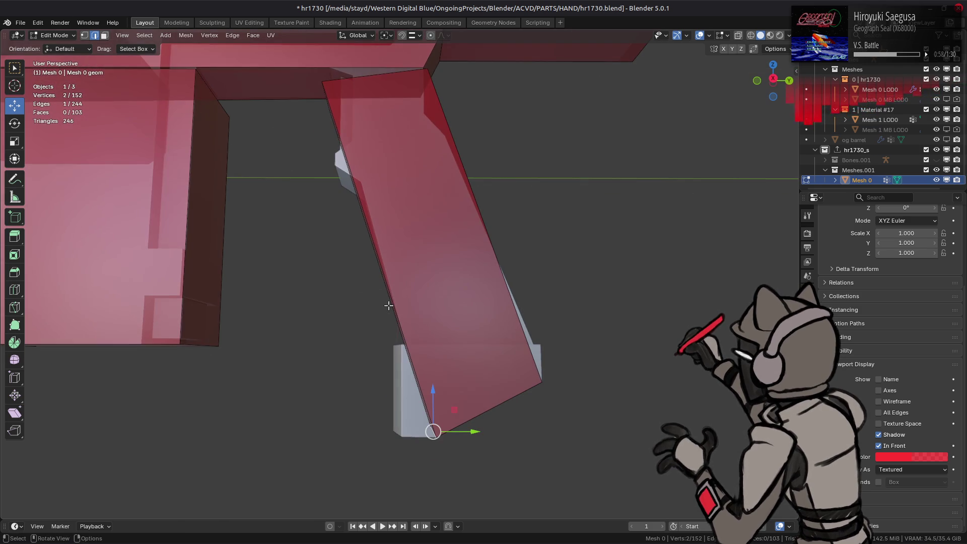
Change the snap target and flatten the selected edge by scaling Y and Z to 0.
{"action": "left_click", "coordinate": [415, 37]}
{"action": "left_click", "coordinate": [398, 112]}
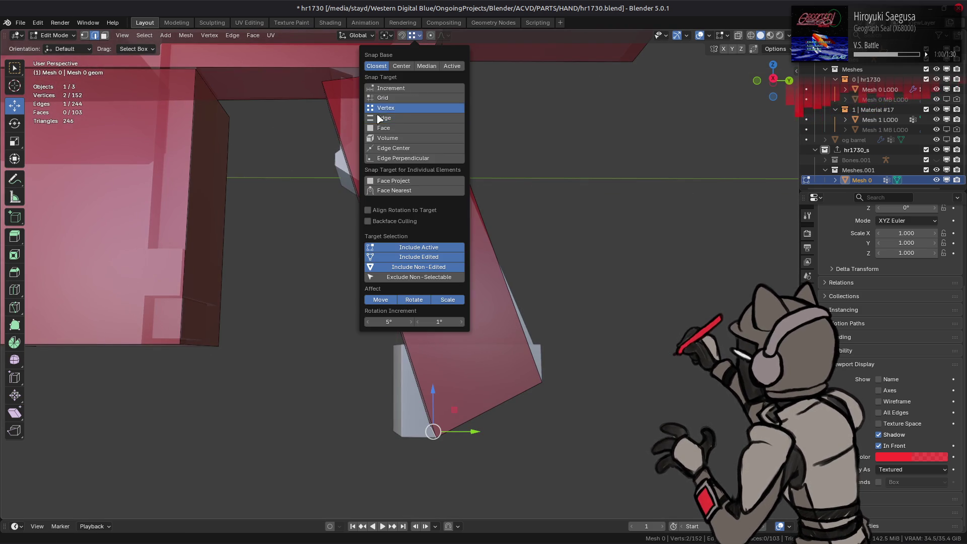
{"action": "mouse_move", "coordinate": [308, 146]}
{"action": "middle_mouse_down"}
{"action": "mouse_move", "coordinate": [338, 210]}
{"action": "mouse_move", "coordinate": [392, 166]}
{"action": "mouse_move", "coordinate": [395, 123]}
{"action": "mouse_move", "coordinate": [354, 164]}
{"action": "middle_mouse_up"}
{"action": "mouse_move", "coordinate": [343, 142]}
{"action": "middle_mouse_down"}
{"action": "mouse_move", "coordinate": [434, 183]}
{"action": "mouse_move", "coordinate": [447, 149]}
{"action": "middle_mouse_up"}
{"action": "key", "text": "s"}
{"action": "key", "text": "shift+x"}
{"action": "type", "text": "0"}
{"action": "key", "text": "Return"}
Move the flattened edge -0.007861 m along Y and 0.014491 m along Z.
{"action": "scroll", "coordinate": [421, 133], "scroll_direction": "up", "scroll_amount": 5}
{"action": "mouse_move", "coordinate": [421, 134]}
{"action": "middle_mouse_down"}
{"action": "mouse_move", "coordinate": [475, 164]}
{"action": "mouse_move", "coordinate": [460, 156]}
{"action": "middle_mouse_up"}
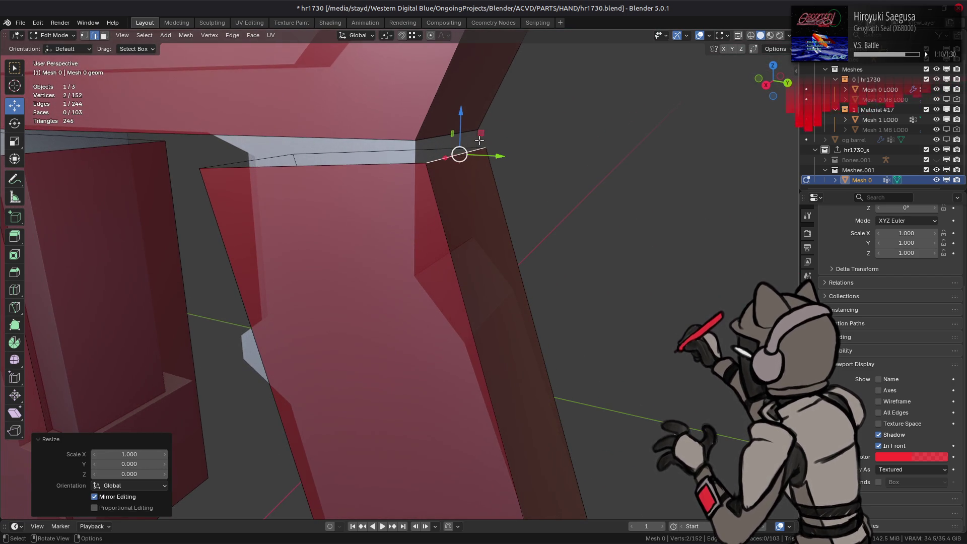
{"action": "key", "text": "g"}
{"action": "key", "text": "shift+x"}
{"action": "key", "text": "Escape"}
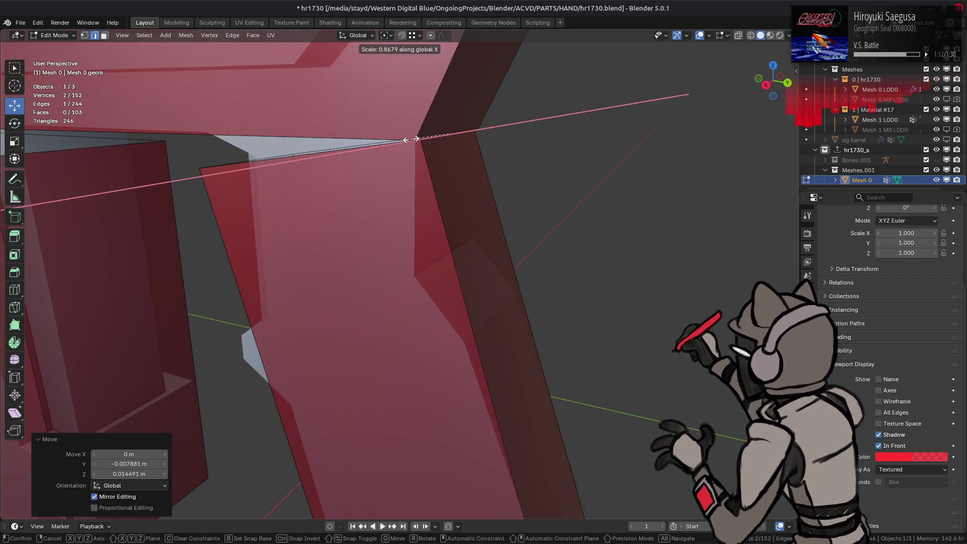
{"action": "mouse_move", "coordinate": [414, 140]}
{"action": "middle_mouse_down"}
{"action": "mouse_move", "coordinate": [398, 162]}
{"action": "mouse_move", "coordinate": [377, 120]}
{"action": "middle_mouse_up"}
{"action": "scroll", "coordinate": [391, 157], "scroll_direction": "up", "scroll_amount": 4}
{"action": "scroll", "coordinate": [388, 155], "scroll_direction": "down", "scroll_amount": 3}
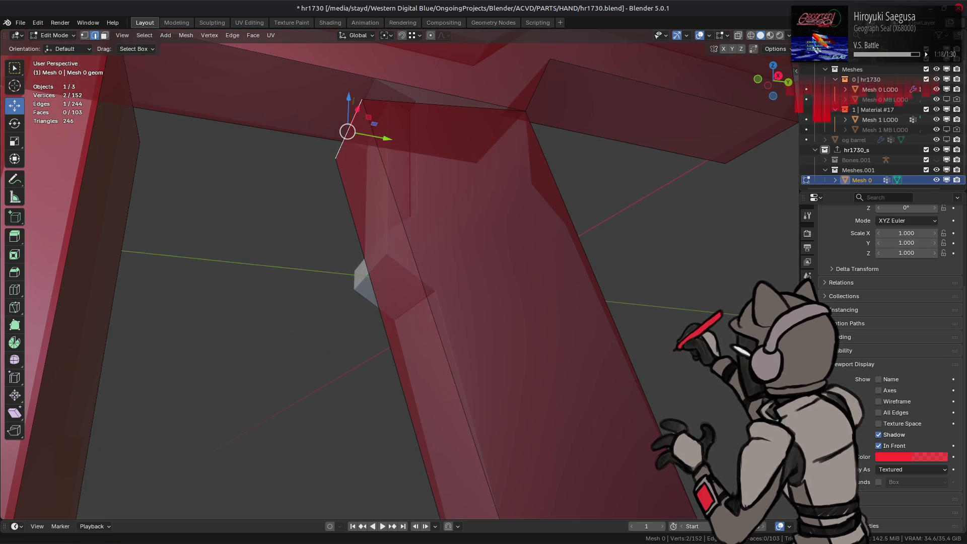
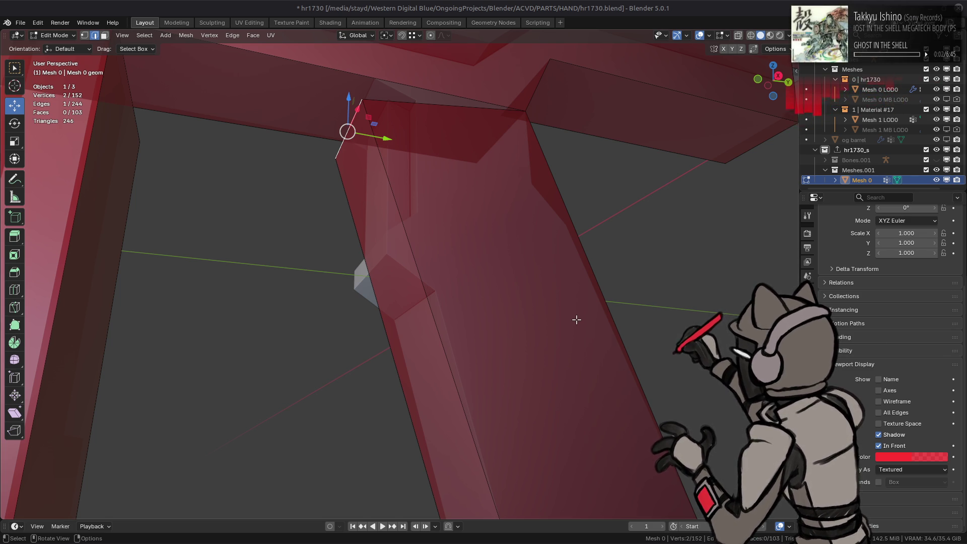
Flatten the two stray grip-top vertices to zero in the Y-Z plane and raise them slightly along Z.
{"action": "mouse_move", "coordinate": [576, 542]}
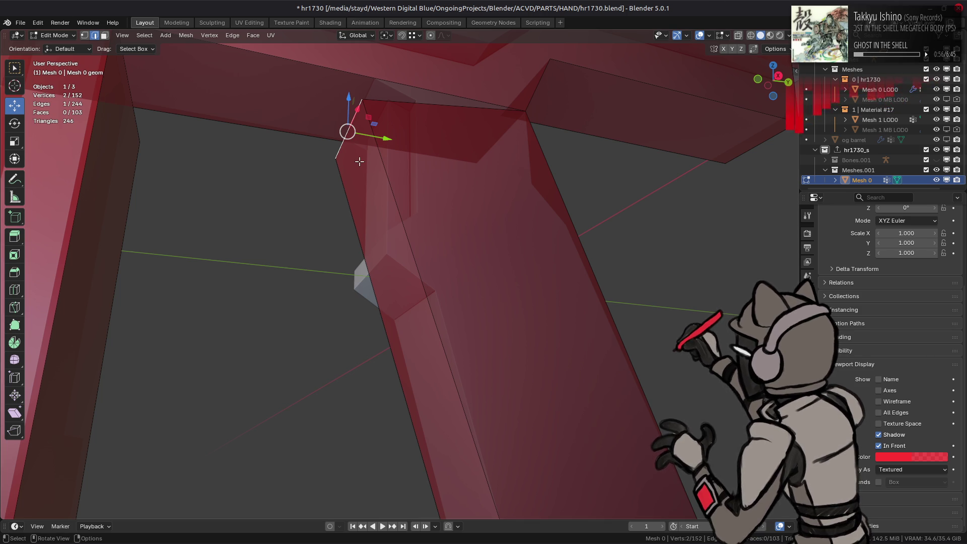
{"action": "mouse_move", "coordinate": [369, 160]}
{"action": "middle_mouse_down"}
{"action": "mouse_move", "coordinate": [375, 187]}
{"action": "mouse_move", "coordinate": [363, 198]}
{"action": "mouse_move", "coordinate": [441, 237]}
{"action": "middle_mouse_up"}
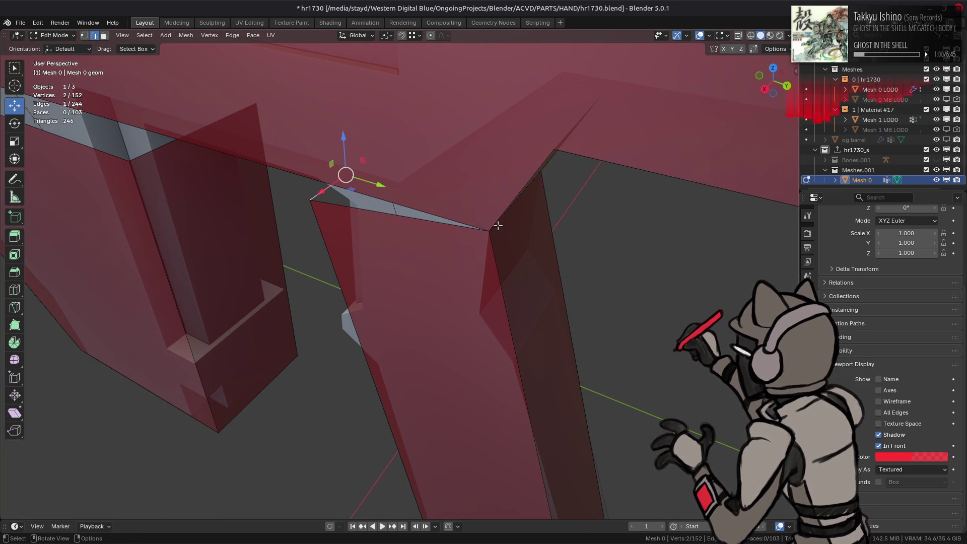
{"action": "mouse_move", "coordinate": [497, 226]}
{"action": "middle_mouse_down"}
{"action": "mouse_move", "coordinate": [441, 223]}
{"action": "mouse_move", "coordinate": [484, 218]}
{"action": "middle_mouse_up"}
{"action": "key", "text": "s"}
{"action": "key", "text": "x"}
{"action": "key", "text": "shift+x"}
{"action": "type", "text": "0"}
{"action": "key", "text": "Return"}
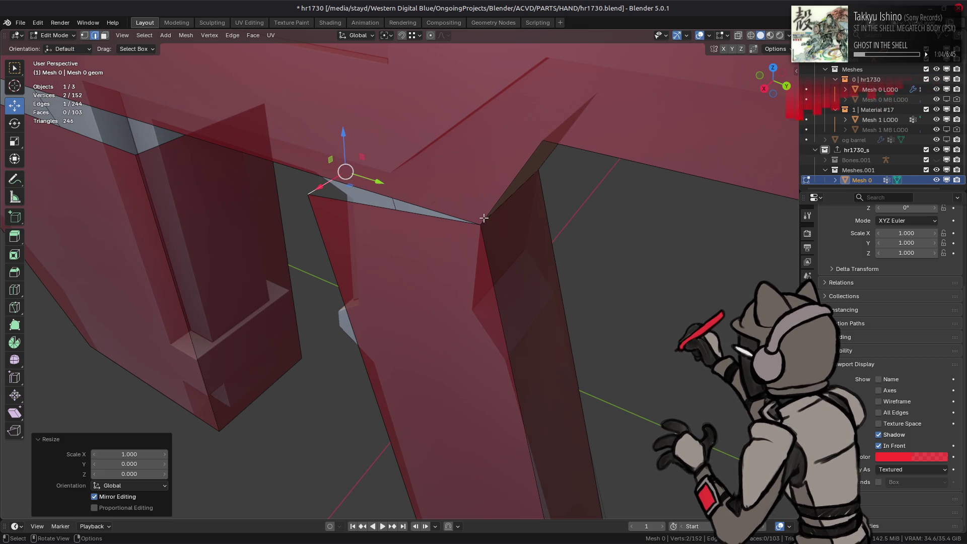
{"action": "key", "text": "g"}
{"action": "key", "text": "z"}
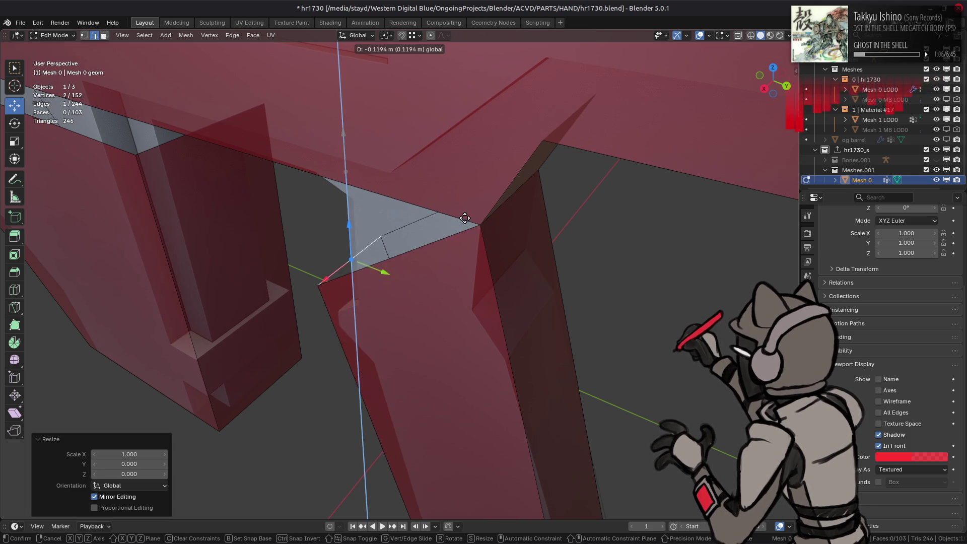
{"action": "left_click", "coordinate": [425, 200]}
Set snapping to Edge and vertex-slide the pair by a 0.168 factor to close the joint gap.
{"action": "mouse_move", "coordinate": [424, 200]}
{"action": "middle_mouse_down"}
{"action": "mouse_move", "coordinate": [453, 151]}
{"action": "mouse_move", "coordinate": [404, 239]}
{"action": "mouse_move", "coordinate": [412, 128]}
{"action": "middle_mouse_up"}
{"action": "left_click", "coordinate": [416, 40]}
{"action": "left_click", "coordinate": [398, 118]}
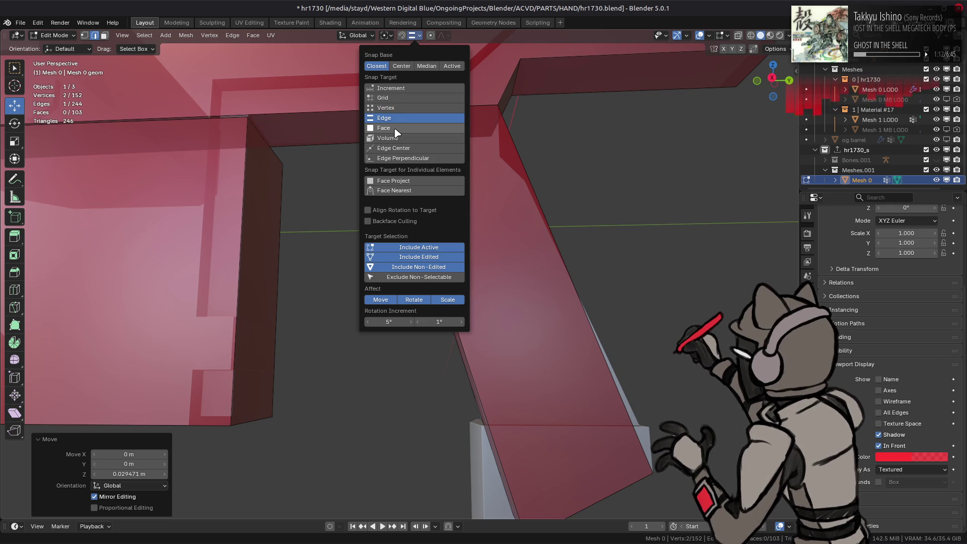
{"action": "key", "text": "shift+v"}
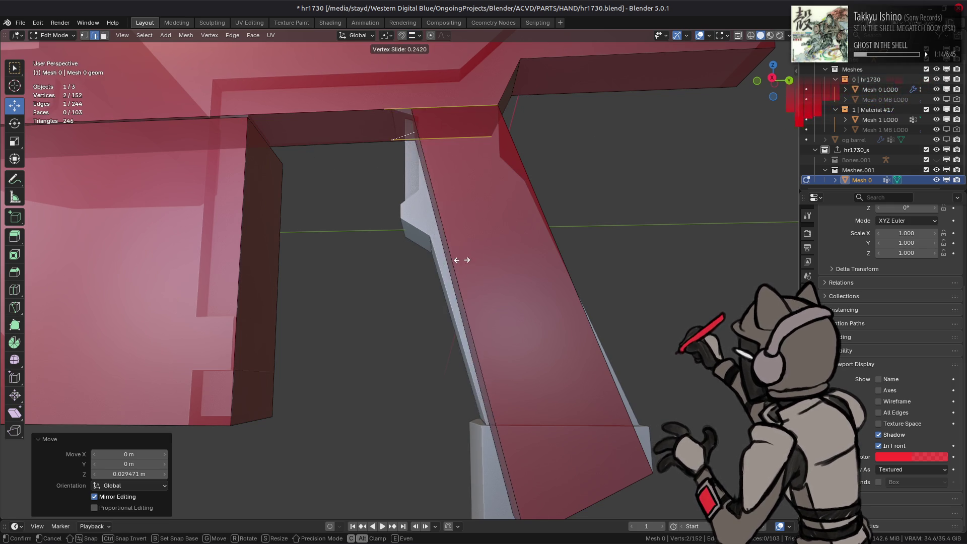
{"action": "left_click", "coordinate": [426, 296]}
{"action": "key", "text": "KP_3"}
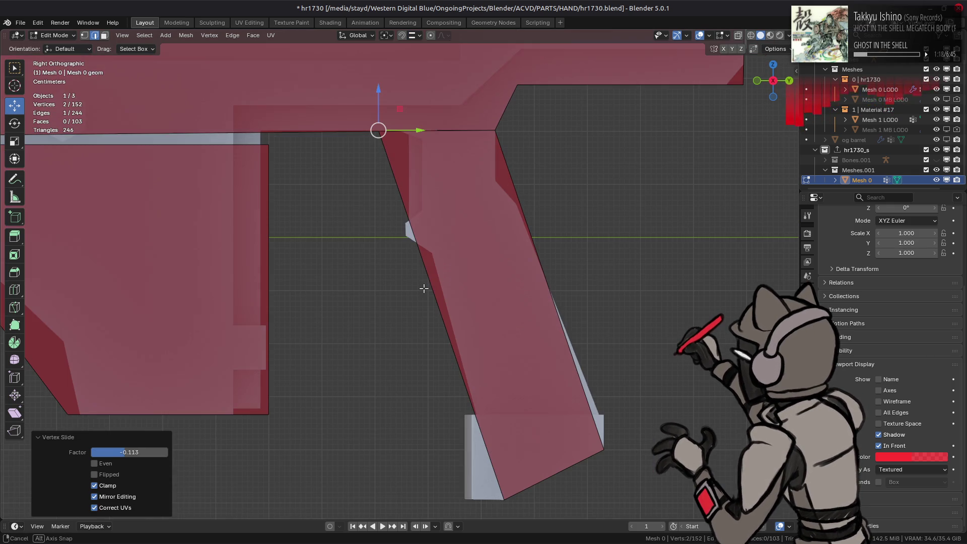
{"action": "key", "text": "shift+v"}
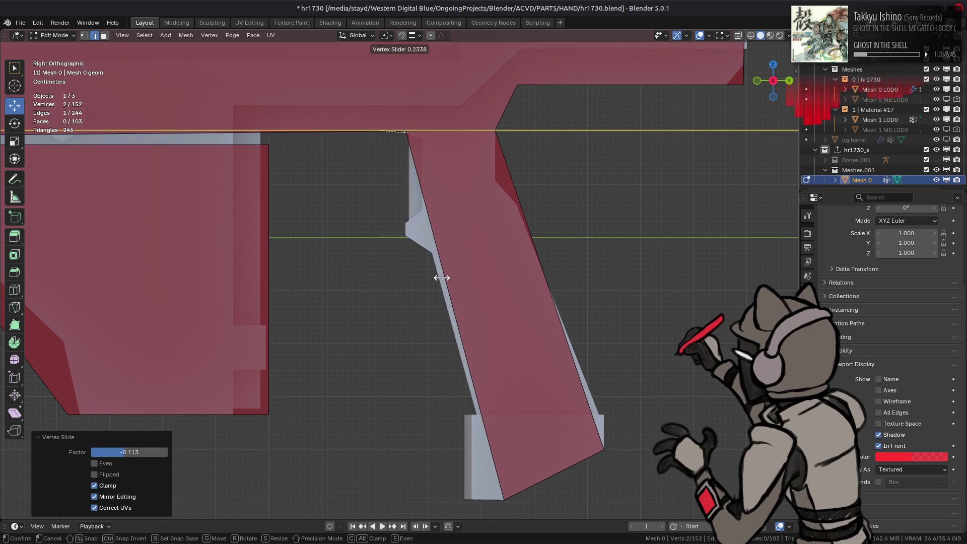
{"action": "right_click", "coordinate": [443, 297]}
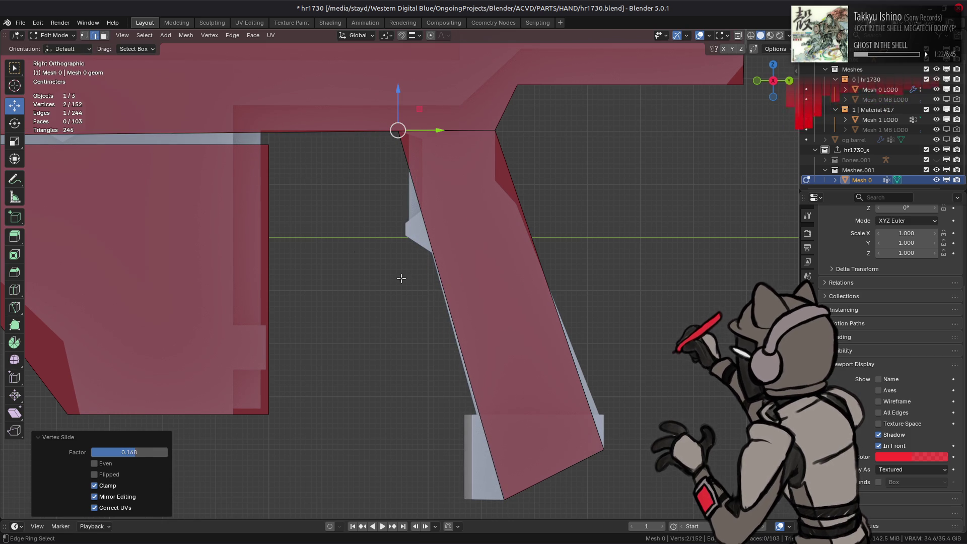
{"action": "left_click", "coordinate": [371, 234]}
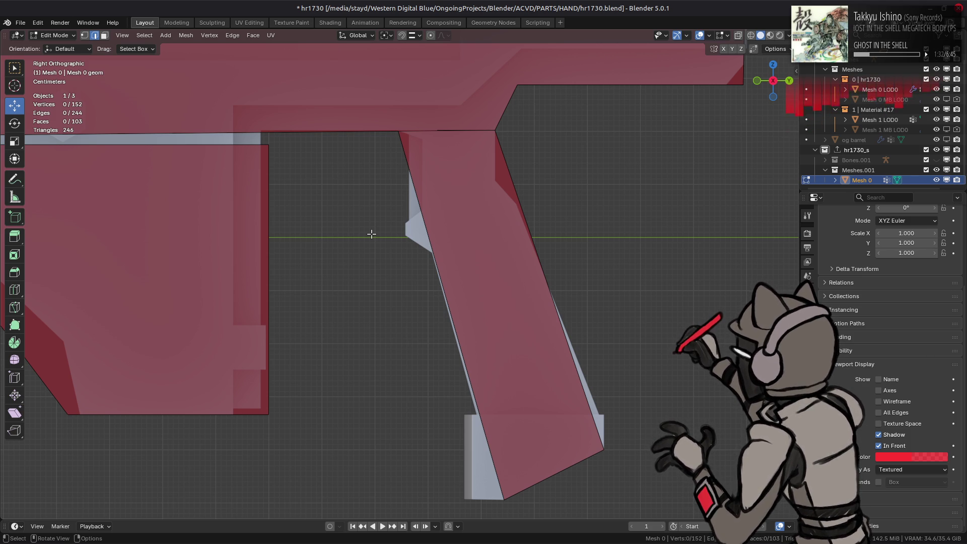
Select the block's side face, set snapping to Vertex, and move the face along X and Y.
{"action": "scroll", "coordinate": [371, 234], "scroll_direction": "down", "scroll_amount": 2}
{"action": "middle_click_drag", "start_coordinate": [255, 216], "coordinate": [417, 238], "text": "shift"}
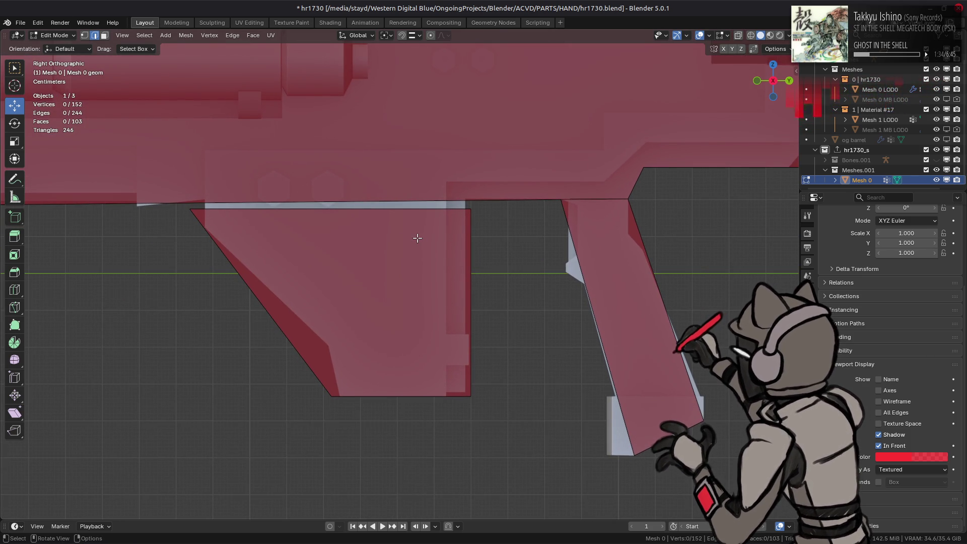
{"action": "mouse_move", "coordinate": [484, 201]}
{"action": "middle_mouse_down"}
{"action": "mouse_move", "coordinate": [394, 207]}
{"action": "mouse_move", "coordinate": [466, 215]}
{"action": "middle_mouse_up"}
{"action": "scroll", "coordinate": [411, 208], "scroll_direction": "down", "scroll_amount": 5}
{"action": "scroll", "coordinate": [465, 215], "scroll_direction": "up", "scroll_amount": 4}
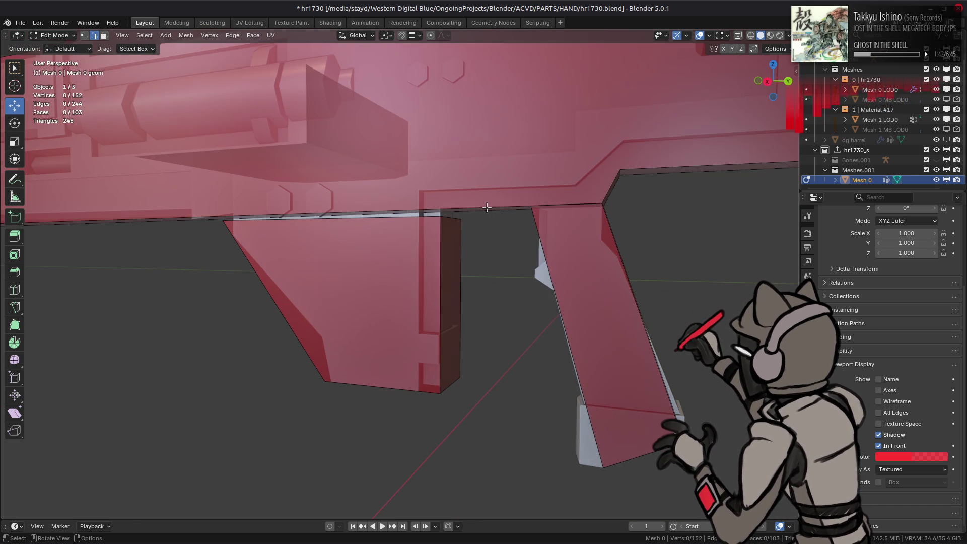
{"action": "key", "text": "3"}
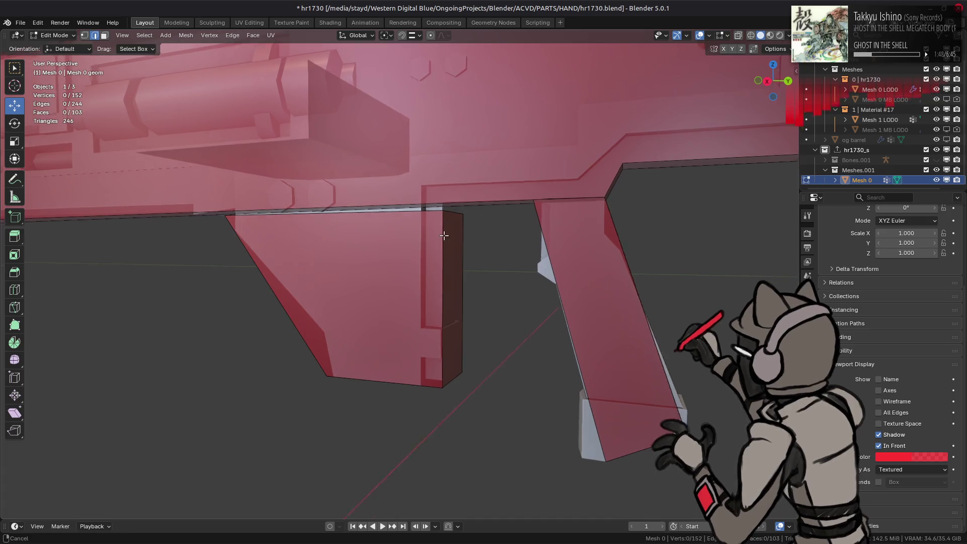
{"action": "scroll", "coordinate": [441, 263], "scroll_direction": "up", "scroll_amount": 5}
{"action": "middle_click_drag", "start_coordinate": [391, 298], "coordinate": [381, 285]}
{"action": "left_click", "coordinate": [381, 285]}
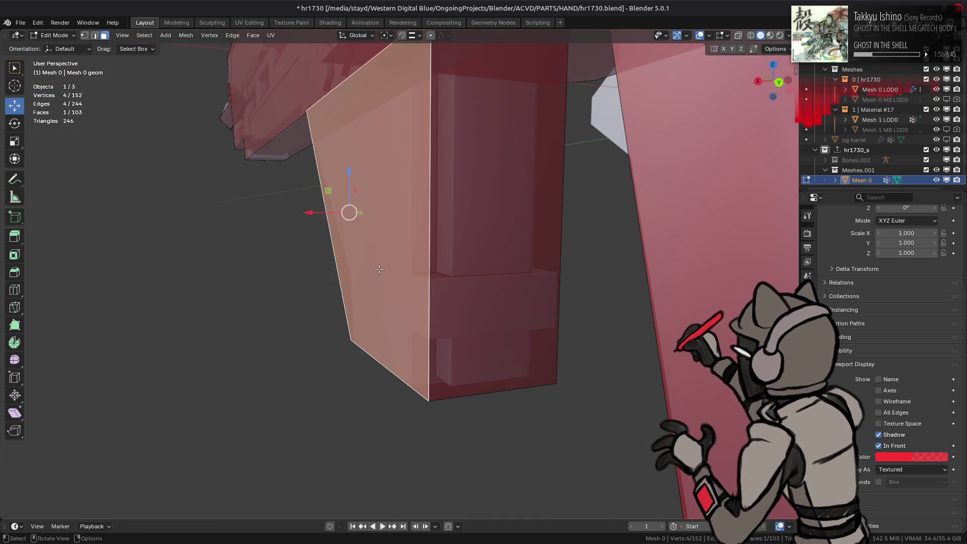
{"action": "left_click", "coordinate": [413, 35]}
{"action": "left_click", "coordinate": [386, 108]}
{"action": "mouse_move", "coordinate": [309, 212]}
{"action": "left_mouse_down"}
{"action": "mouse_move", "coordinate": [410, 383]}
{"action": "mouse_move", "coordinate": [383, 352]}
{"action": "left_mouse_up"}
{"action": "middle_click_drag", "start_coordinate": [383, 352], "coordinate": [440, 310]}
{"action": "left_click_drag", "start_coordinate": [450, 211], "coordinate": [423, 403]}
{"action": "mouse_move", "coordinate": [423, 403]}
{"action": "middle_mouse_down"}
{"action": "mouse_move", "coordinate": [307, 374]}
{"action": "mouse_move", "coordinate": [333, 371]}
{"action": "middle_mouse_up"}
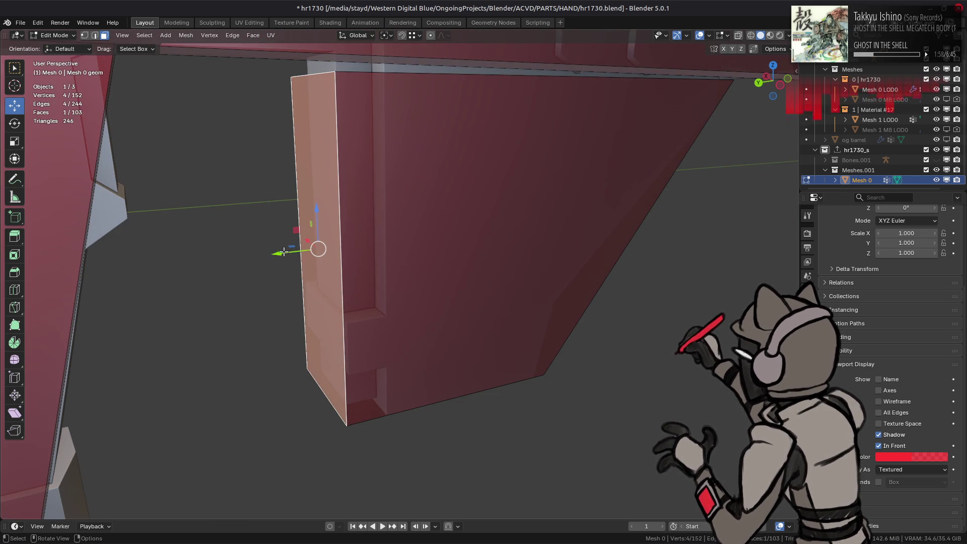
{"action": "key", "text": "g"}
{"action": "key", "text": "y"}
{"action": "left_click", "coordinate": [351, 322]}
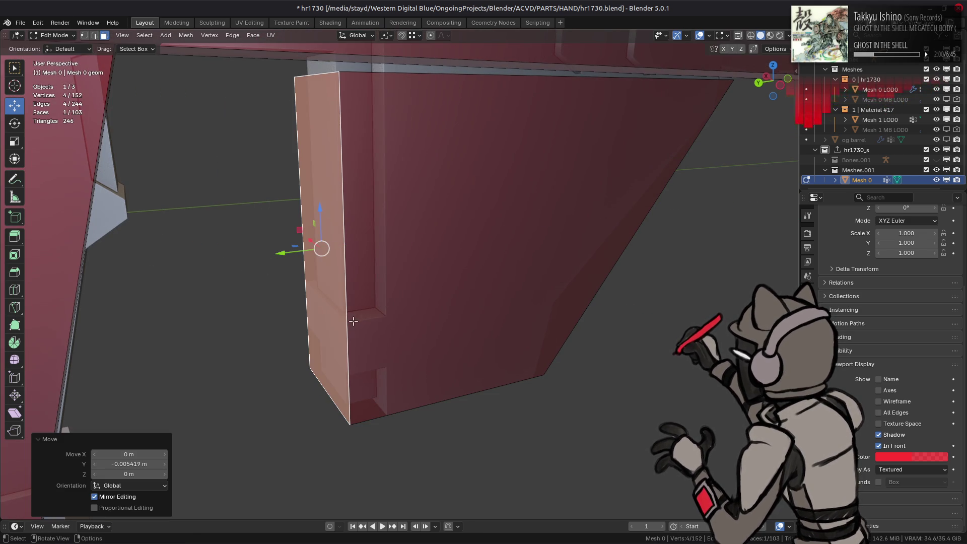
Flatten the block's side face along Y and its large front face along X.
{"action": "key", "text": "s"}
{"action": "key", "text": "y"}
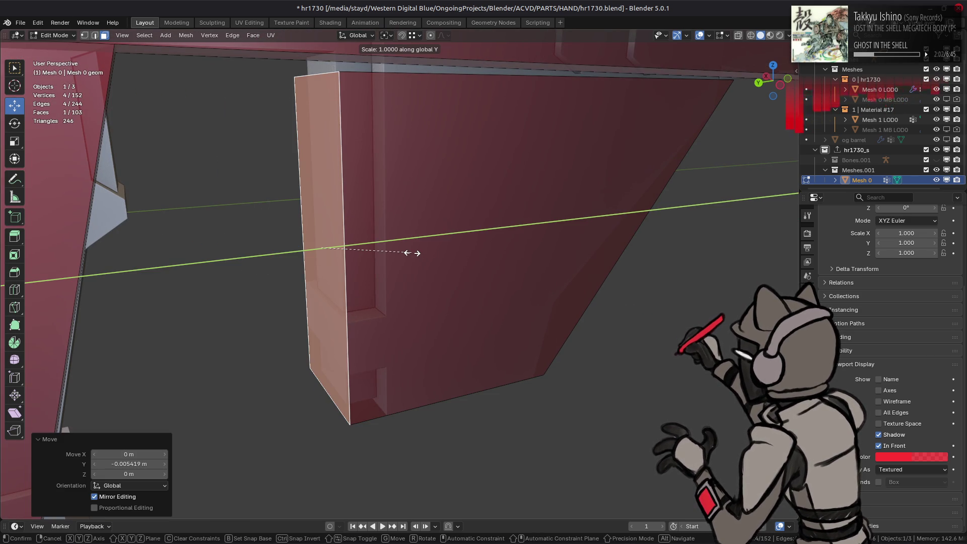
{"action": "left_click", "coordinate": [412, 253]}
{"action": "left_click", "coordinate": [412, 253]}
{"action": "key", "text": "s"}
{"action": "key", "text": "x"}
{"action": "key", "text": "Return"}
{"action": "middle_click_drag", "start_coordinate": [412, 253], "coordinate": [415, 243]}
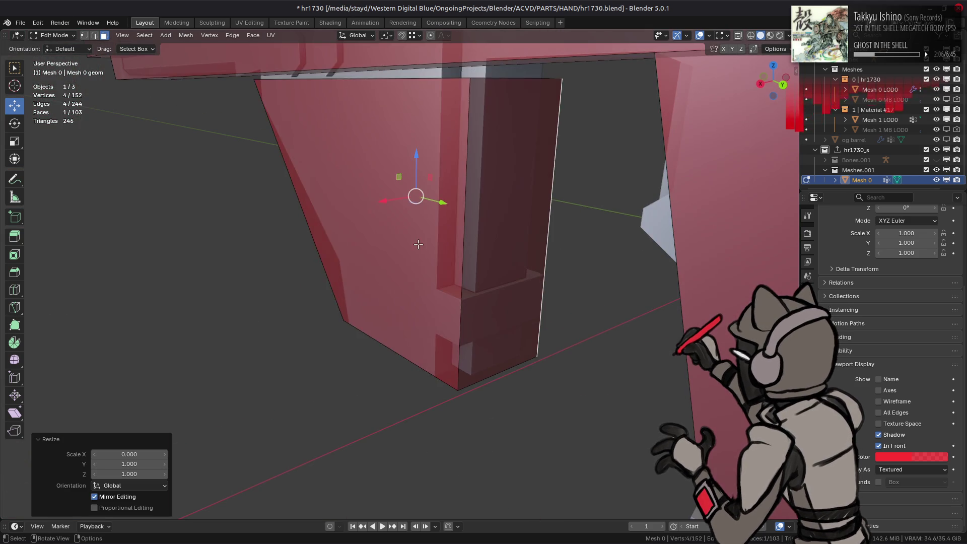
{"action": "left_click", "coordinate": [415, 242]}
{"action": "key", "text": "s"}
{"action": "key", "text": "x"}
{"action": "key", "text": "Return"}
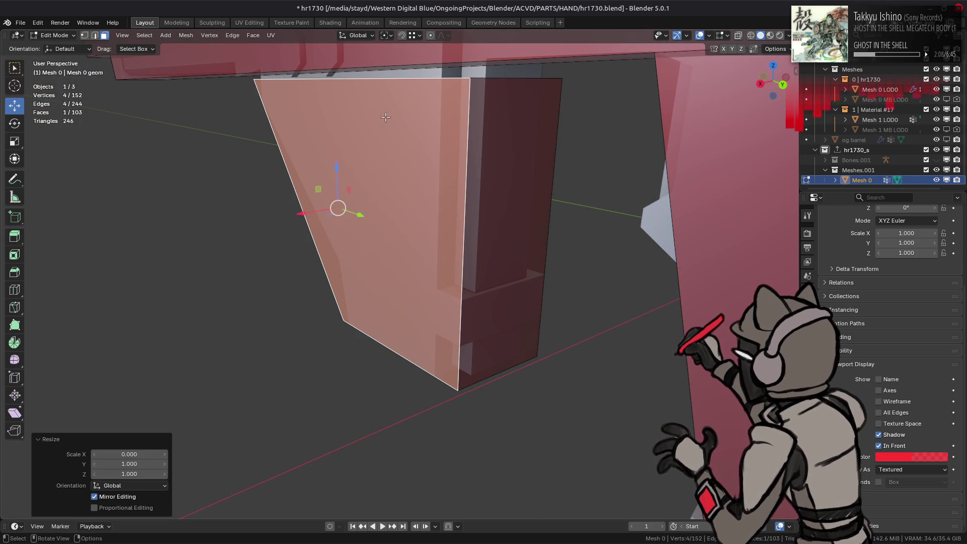
Flatten the top edge on Z, raise it 0.074255 m to the receiver, and shift a lower edge 0.023065 m on Y.
{"action": "middle_click_drag", "start_coordinate": [418, 245], "coordinate": [488, 105]}
{"action": "key", "text": "2"}
{"action": "key", "text": "s"}
{"action": "key", "text": "z"}
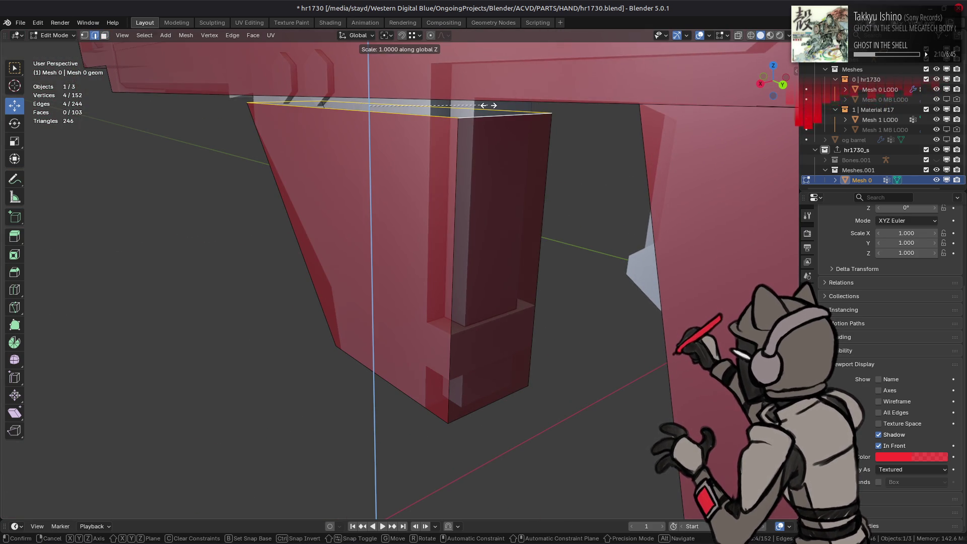
{"action": "type", "text": "0"}
{"action": "key", "text": "Return"}
{"action": "mouse_move", "coordinate": [383, 131]}
{"action": "middle_mouse_down"}
{"action": "mouse_move", "coordinate": [350, 172]}
{"action": "mouse_move", "coordinate": [335, 166]}
{"action": "mouse_move", "coordinate": [348, 161]}
{"action": "mouse_move", "coordinate": [345, 144]}
{"action": "middle_mouse_up"}
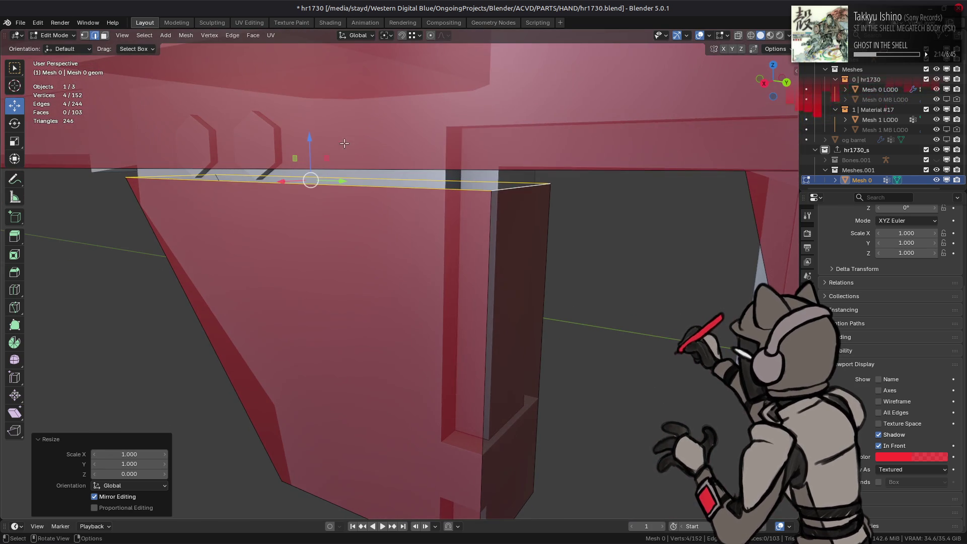
{"action": "left_click_drag", "start_coordinate": [313, 135], "coordinate": [445, 127]}
{"action": "mouse_move", "coordinate": [445, 127]}
{"action": "middle_mouse_down"}
{"action": "mouse_move", "coordinate": [460, 157]}
{"action": "mouse_move", "coordinate": [382, 276]}
{"action": "mouse_move", "coordinate": [434, 252]}
{"action": "mouse_move", "coordinate": [455, 258]}
{"action": "mouse_move", "coordinate": [441, 254]}
{"action": "middle_mouse_up"}
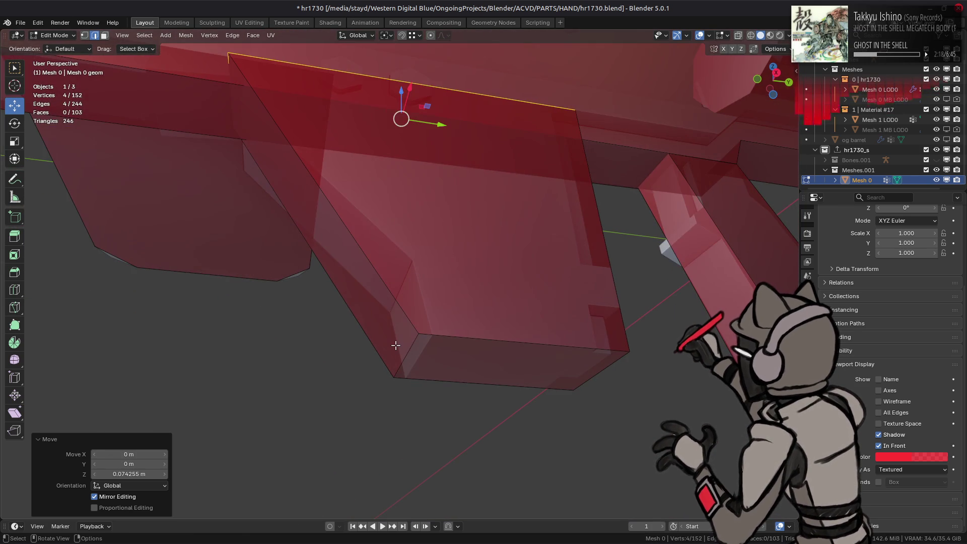
{"action": "left_click", "coordinate": [405, 355]}
{"action": "left_click_drag", "start_coordinate": [444, 360], "coordinate": [436, 334]}
{"action": "mouse_move", "coordinate": [302, 146]}
{"action": "middle_mouse_down"}
{"action": "mouse_move", "coordinate": [313, 183]}
{"action": "mouse_move", "coordinate": [395, 245]}
{"action": "mouse_move", "coordinate": [421, 249]}
{"action": "mouse_move", "coordinate": [358, 243]}
{"action": "mouse_move", "coordinate": [381, 205]}
{"action": "mouse_move", "coordinate": [434, 219]}
{"action": "mouse_move", "coordinate": [460, 272]}
{"action": "mouse_move", "coordinate": [477, 264]}
{"action": "mouse_move", "coordinate": [373, 231]}
{"action": "mouse_move", "coordinate": [407, 194]}
{"action": "mouse_move", "coordinate": [402, 172]}
{"action": "middle_mouse_up"}
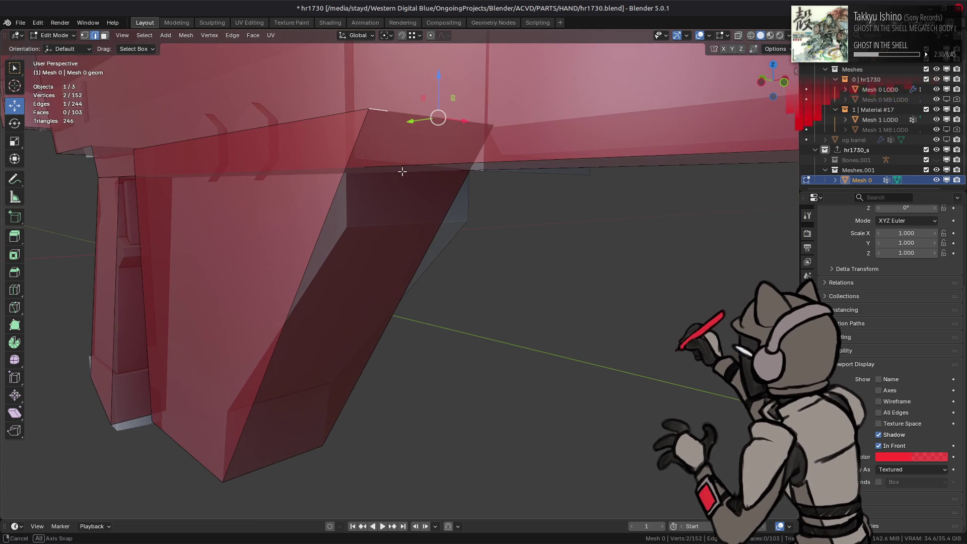
Snap the block's top edge down onto the receiver corner and adjust it within the Y-Z plane.
{"action": "mouse_move", "coordinate": [427, 107]}
{"action": "left_mouse_down"}
{"action": "mouse_move", "coordinate": [357, 200]}
{"action": "mouse_move", "coordinate": [349, 227]}
{"action": "left_mouse_up"}
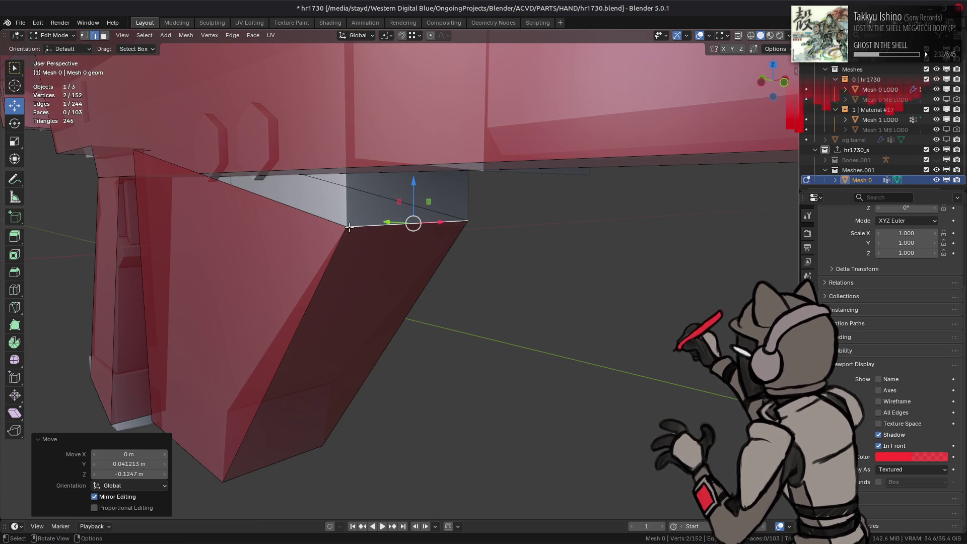
{"action": "mouse_move", "coordinate": [349, 227]}
{"action": "middle_mouse_down"}
{"action": "mouse_move", "coordinate": [197, 231]}
{"action": "mouse_move", "coordinate": [445, 251]}
{"action": "mouse_move", "coordinate": [398, 273]}
{"action": "middle_mouse_up"}
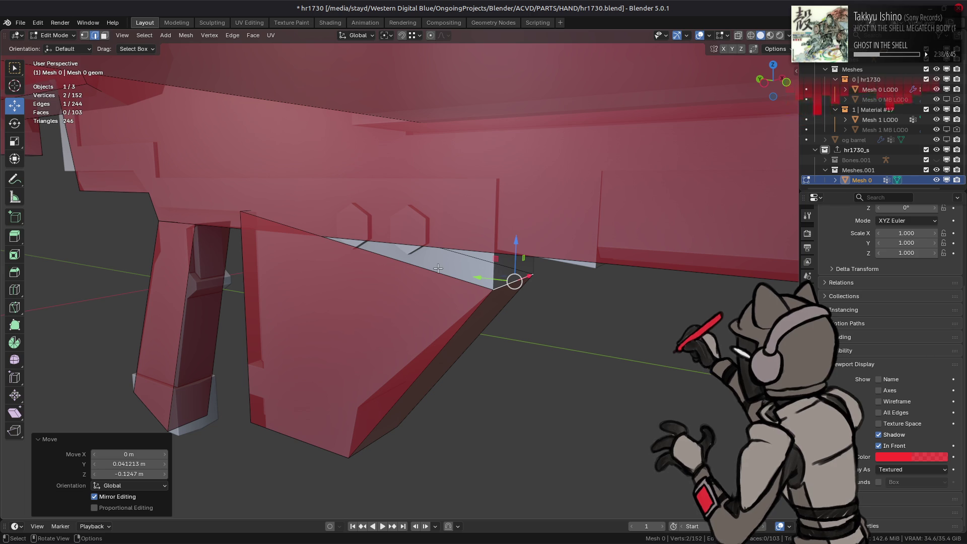
{"action": "key", "text": "g"}
{"action": "key", "text": "shift+x"}
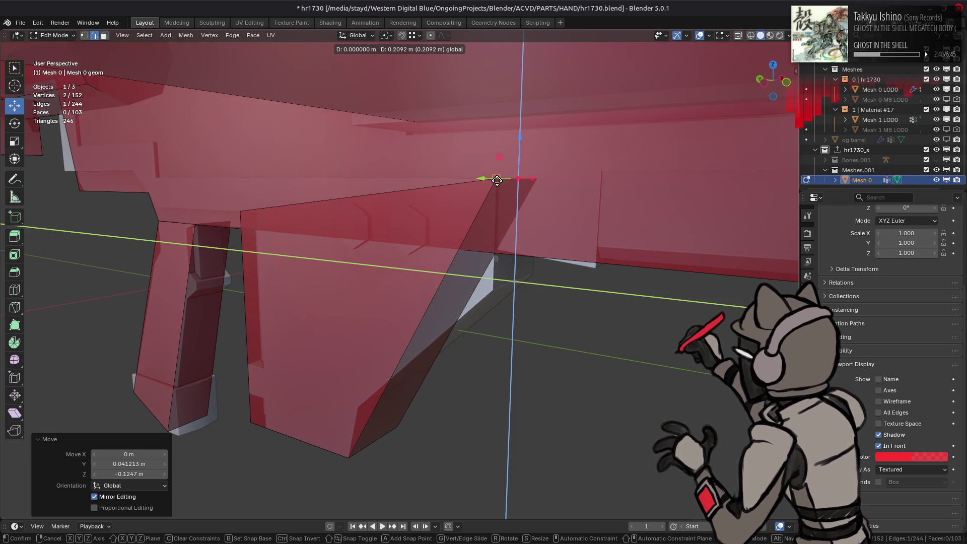
{"action": "left_click", "coordinate": [500, 182]}
{"action": "middle_click_drag", "start_coordinate": [519, 177], "coordinate": [453, 161]}
Fill the gap between the two edges with a new face, then slide and nudge the edge into place.
{"action": "left_click", "coordinate": [444, 312], "text": "shift"}
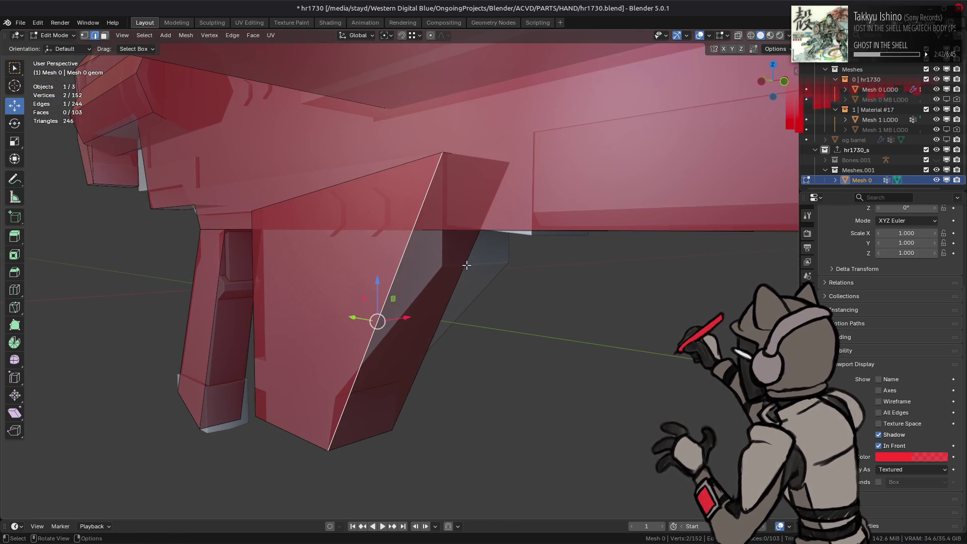
{"action": "right_click", "coordinate": [378, 265]}
{"action": "left_click", "coordinate": [349, 207]}
{"action": "key", "text": "alt+a"}
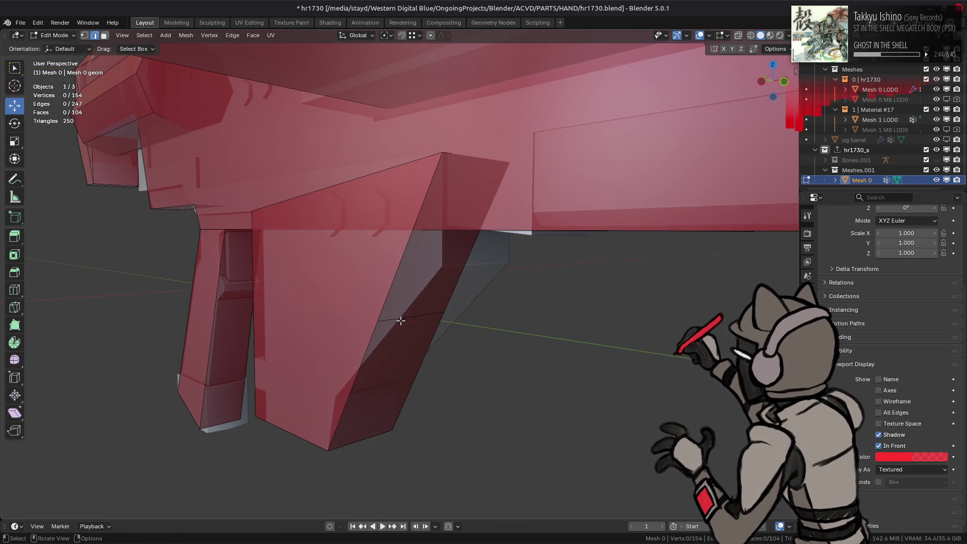
{"action": "key", "text": "g"}
{"action": "key", "text": "g"}
{"action": "left_click", "coordinate": [356, 287]}
{"action": "key", "text": "alt+a"}
{"action": "mouse_move", "coordinate": [356, 287]}
{"action": "middle_mouse_down"}
{"action": "mouse_move", "coordinate": [384, 286]}
{"action": "mouse_move", "coordinate": [333, 296]}
{"action": "mouse_move", "coordinate": [371, 298]}
{"action": "mouse_move", "coordinate": [354, 273]}
{"action": "middle_mouse_up"}
{"action": "scroll", "coordinate": [385, 286], "scroll_direction": "down", "scroll_amount": 2}
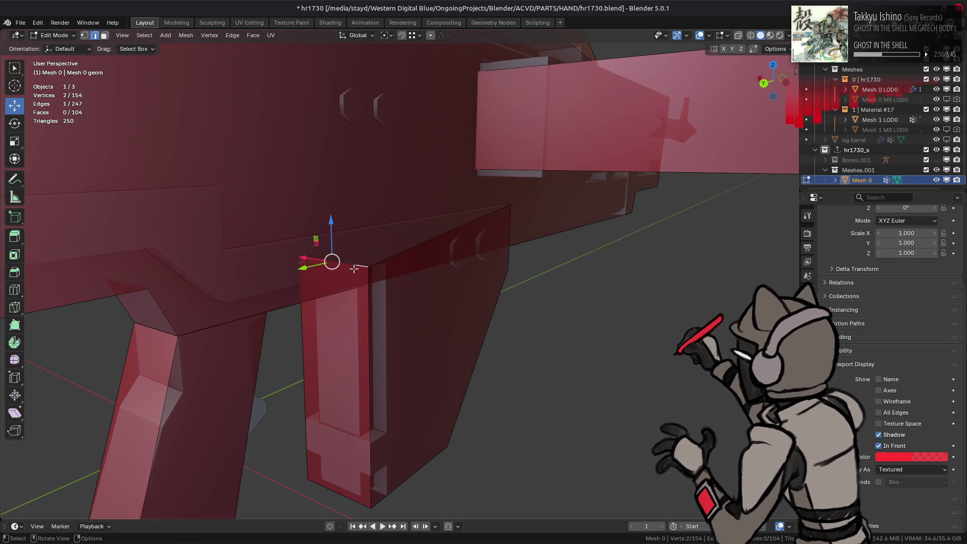
{"action": "mouse_move", "coordinate": [335, 219]}
{"action": "left_mouse_down"}
{"action": "mouse_move", "coordinate": [507, 210]}
{"action": "mouse_move", "coordinate": [492, 244]}
{"action": "left_mouse_up"}
{"action": "left_click", "coordinate": [492, 244]}
{"action": "middle_click_drag", "start_coordinate": [492, 243], "coordinate": [526, 233]}
{"action": "scroll", "coordinate": [455, 237], "scroll_direction": "up", "scroll_amount": 5}
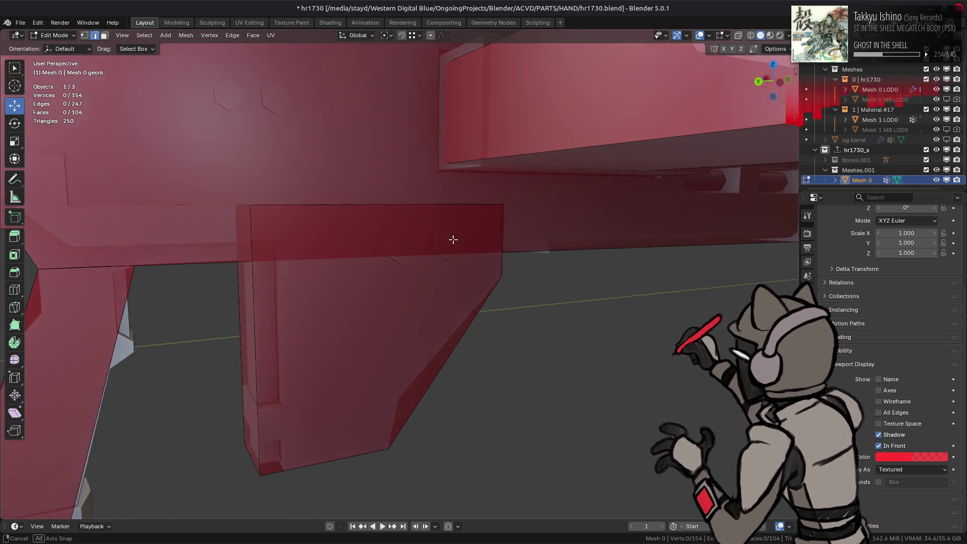
Move the lower block's front face 1 cm (0.01 m) along X.
{"action": "key", "text": "3"}
{"action": "left_click", "coordinate": [381, 318], "text": "shift"}
{"action": "middle_click_drag", "start_coordinate": [381, 318], "coordinate": [418, 222]}
{"action": "key", "text": "g"}
{"action": "key", "text": "x"}
{"action": "key", "text": "period"}
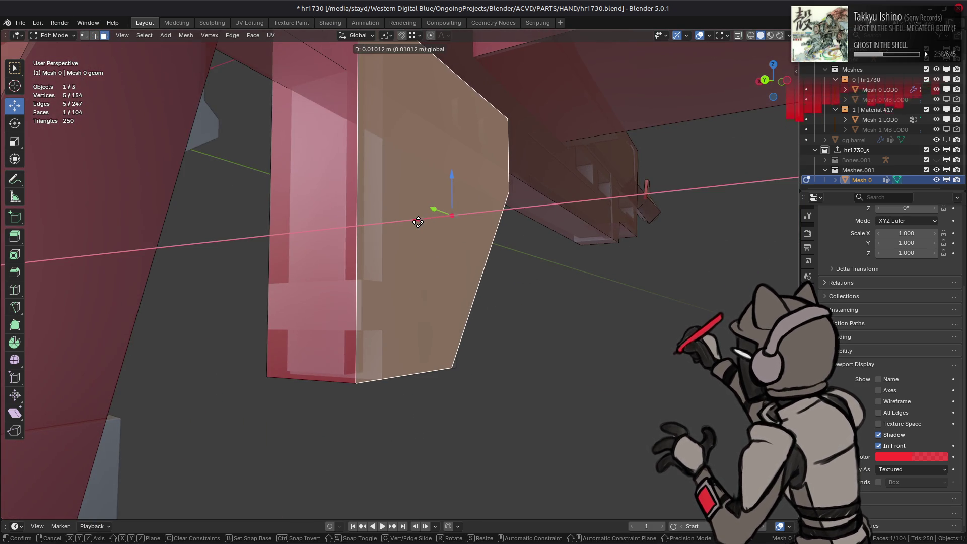
{"action": "key", "text": "Return"}
{"action": "middle_click_drag", "start_coordinate": [418, 222], "coordinate": [428, 242]}
{"action": "key", "text": "g"}
{"action": "key", "text": "x"}
{"action": "key", "text": "period"}
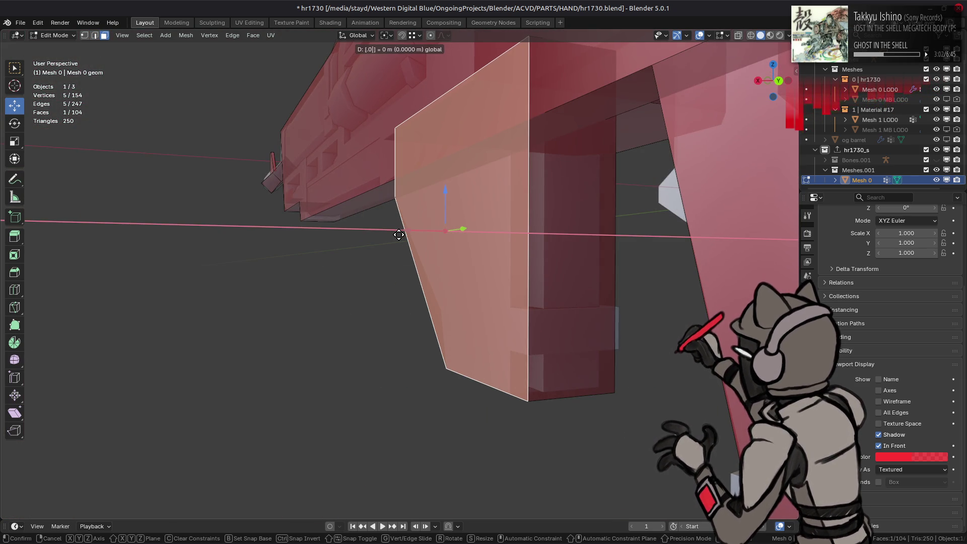
{"action": "key", "text": "1"}
{"action": "key", "text": "Return"}
Select the whole grip piece with L, switch to edge mode, and turn on X-ray.
{"action": "mouse_move", "coordinate": [449, 227]}
{"action": "middle_mouse_down"}
{"action": "mouse_move", "coordinate": [447, 246]}
{"action": "mouse_move", "coordinate": [391, 266]}
{"action": "middle_mouse_up"}
{"action": "key", "text": "alt+a"}
{"action": "middle_click", "coordinate": [556, 260], "text": "alt"}
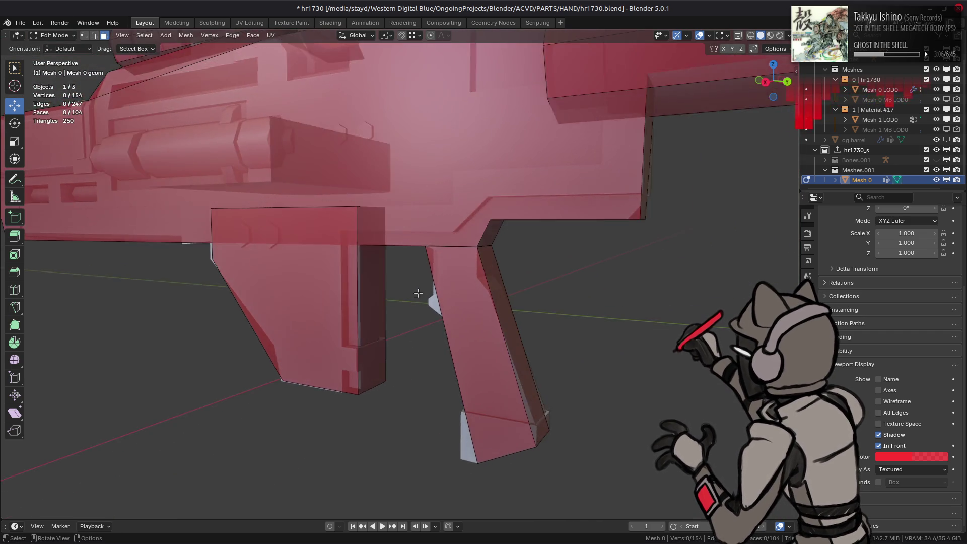
{"action": "scroll", "coordinate": [535, 231], "scroll_direction": "up", "scroll_amount": 3}
{"action": "key", "text": "alt+a"}
{"action": "middle_click_drag", "start_coordinate": [537, 226], "coordinate": [493, 224]}
{"action": "key", "text": "l"}
{"action": "key", "text": "2"}
{"action": "scroll", "coordinate": [529, 327], "scroll_direction": "down", "scroll_amount": 3}
{"action": "mouse_move", "coordinate": [551, 403]}
{"action": "middle_mouse_down"}
{"action": "mouse_move", "coordinate": [553, 356]}
{"action": "mouse_move", "coordinate": [577, 385]}
{"action": "middle_mouse_up"}
{"action": "key", "text": "alt+z"}
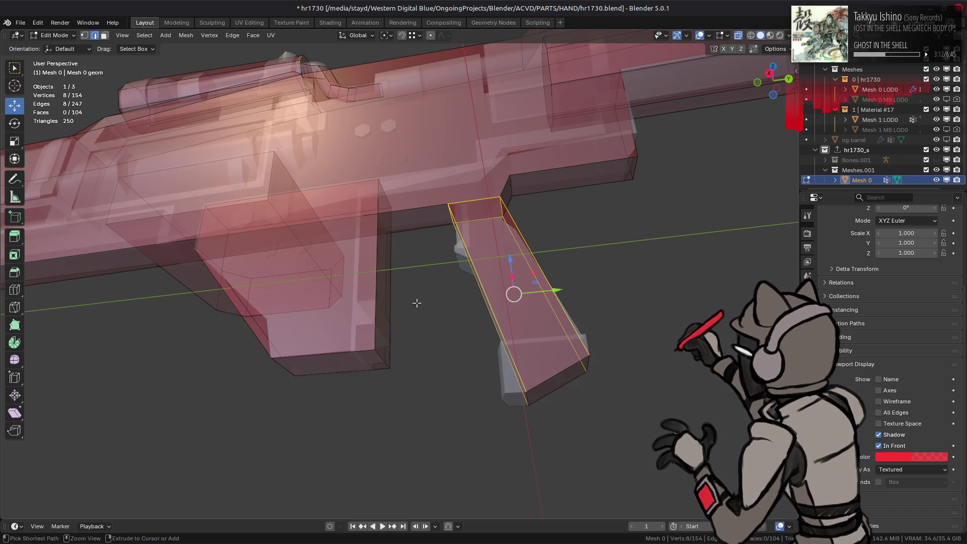
Raise the grip's top edge 0.01 m along Z with the gizmo arrow.
{"action": "mouse_move", "coordinate": [438, 224]}
{"action": "middle_mouse_down", "text": "ctrl"}
{"action": "mouse_move", "coordinate": [438, 255]}
{"action": "mouse_move", "coordinate": [517, 218]}
{"action": "middle_mouse_up", "text": "ctrl"}
{"action": "left_click_drag", "start_coordinate": [569, 175], "coordinate": [571, 170]}
{"action": "type", "text": ".0"}
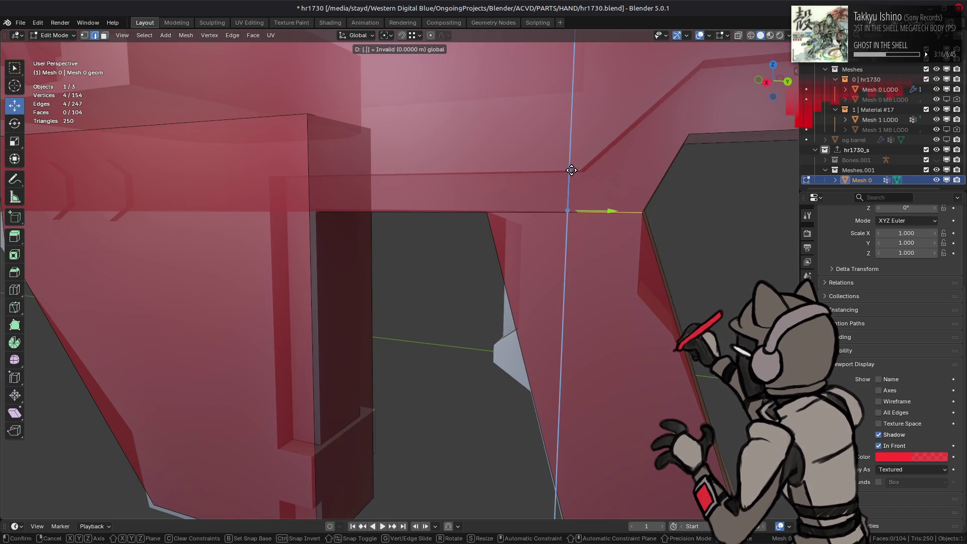
{"action": "type", "text": "1"}
{"action": "key", "text": "Return"}
Shift the grip edge 1 cm back along Y so it meets the body, then deselect.
{"action": "middle_click_drag", "start_coordinate": [574, 174], "coordinate": [613, 194]}
{"action": "left_click_drag", "start_coordinate": [616, 201], "coordinate": [612, 200]}
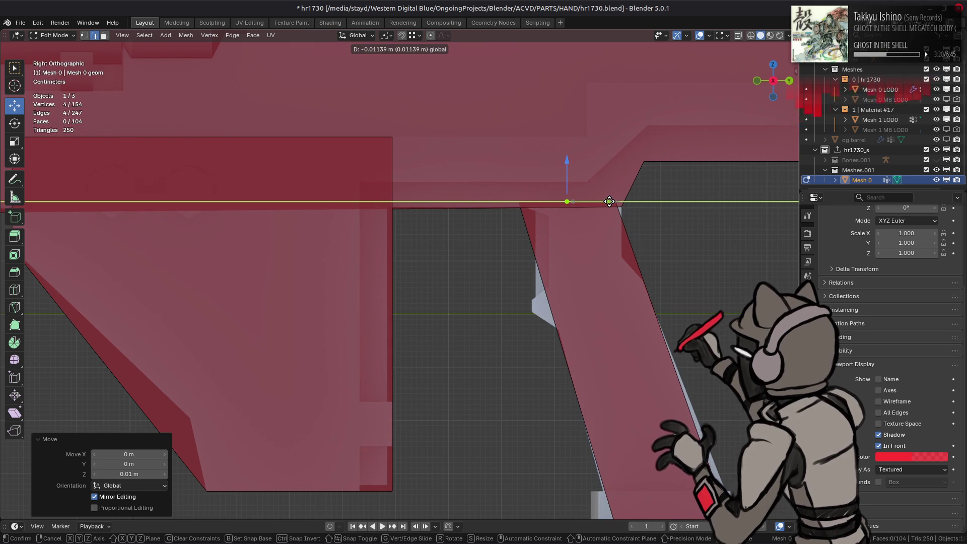
{"action": "type", "text": "."}
{"action": "type", "text": "1-"}
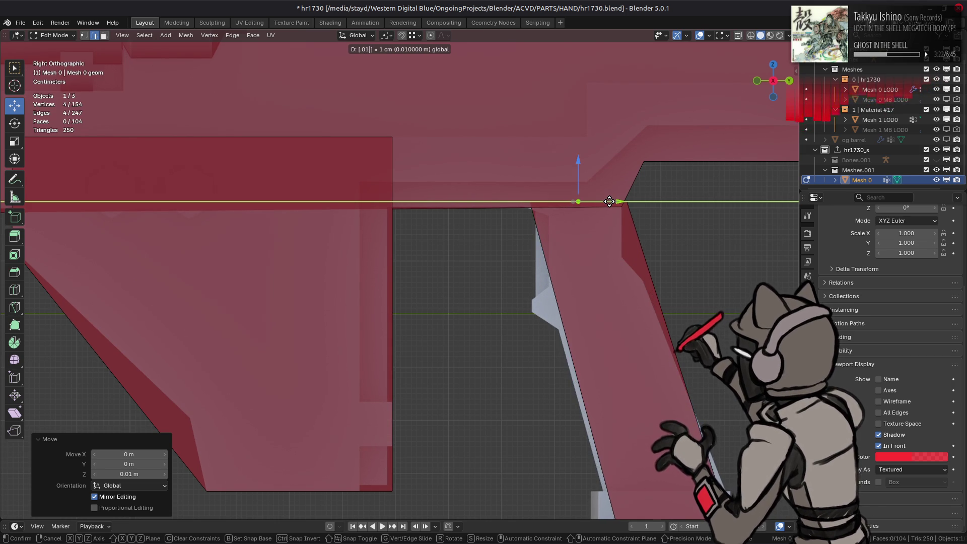
{"action": "key", "text": "Return"}
{"action": "scroll", "coordinate": [447, 210], "scroll_direction": "down", "scroll_amount": 1}
{"action": "key", "text": "ctrl+z"}
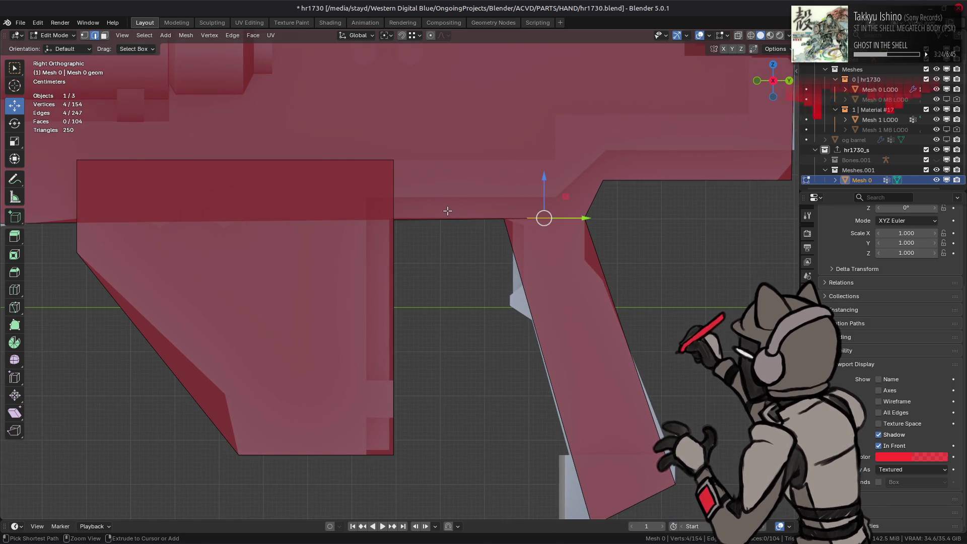
{"action": "key", "text": "ctrl+z"}
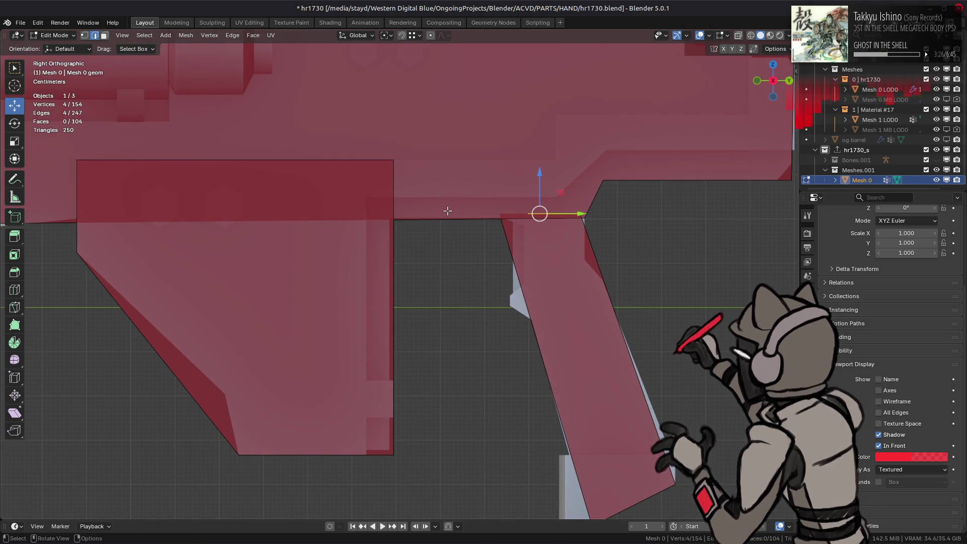
{"action": "key", "text": "alt+a"}
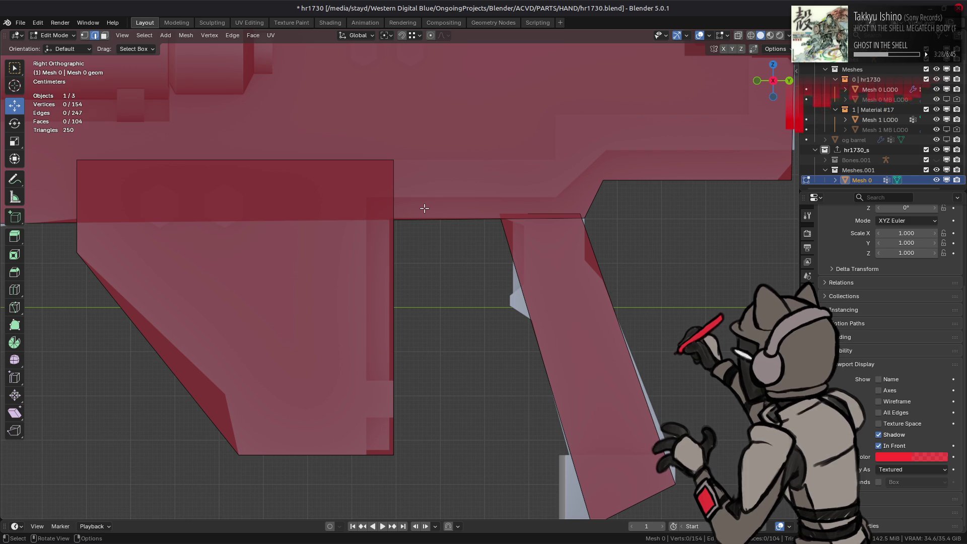
Check the mesh data properties (154 vertices, 104 faces) and save hr1730.blend.
{"action": "scroll", "coordinate": [424, 208], "scroll_direction": "down", "scroll_amount": 6}
{"action": "mouse_move", "coordinate": [424, 208]}
{"action": "middle_mouse_down"}
{"action": "mouse_move", "coordinate": [410, 269]}
{"action": "mouse_move", "coordinate": [434, 261]}
{"action": "mouse_move", "coordinate": [453, 272]}
{"action": "mouse_move", "coordinate": [437, 289]}
{"action": "mouse_move", "coordinate": [406, 282]}
{"action": "middle_mouse_up"}
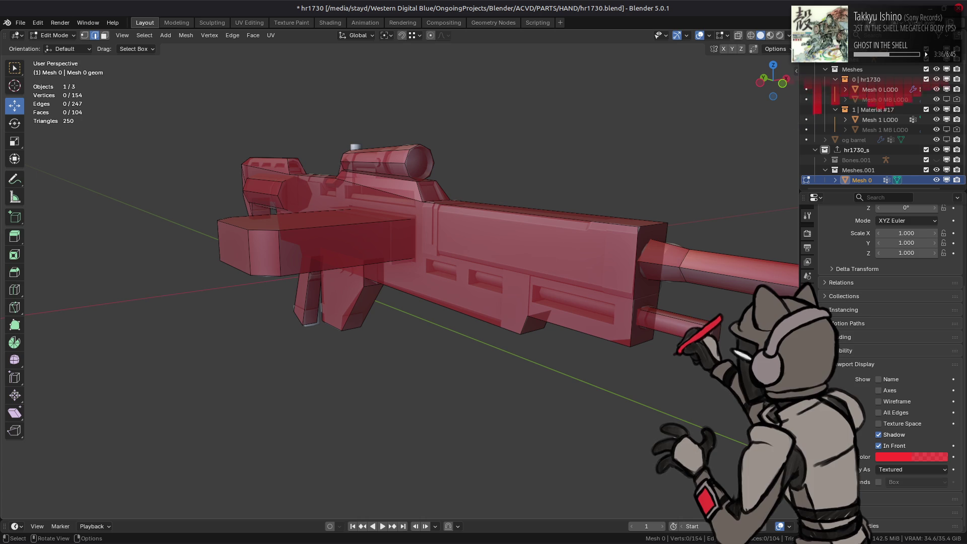
{"action": "left_click", "coordinate": [808, 392]}
{"action": "scroll", "coordinate": [871, 276], "scroll_direction": "up", "scroll_amount": 5}
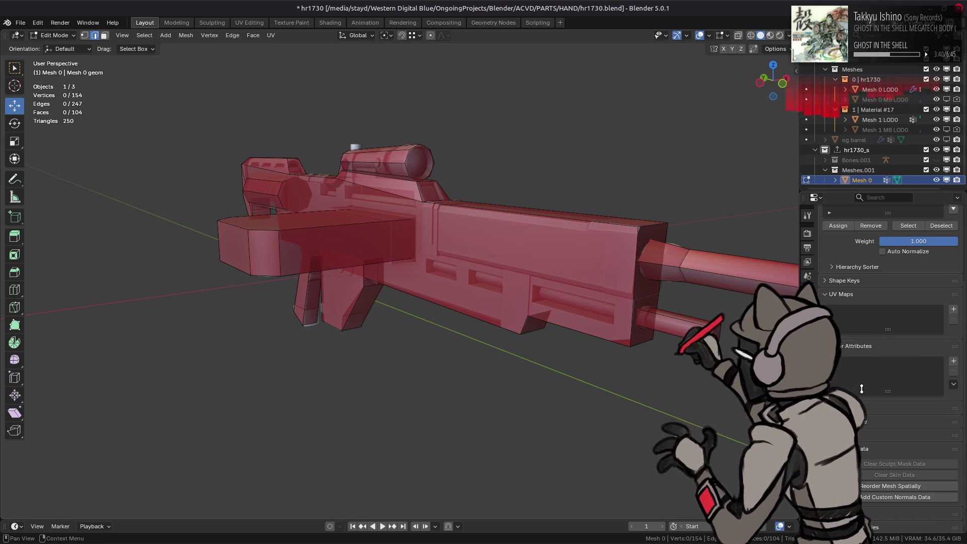
{"action": "mouse_move", "coordinate": [555, 264]}
{"action": "middle_mouse_down"}
{"action": "mouse_move", "coordinate": [426, 219]}
{"action": "mouse_move", "coordinate": [338, 248]}
{"action": "mouse_move", "coordinate": [537, 218]}
{"action": "mouse_move", "coordinate": [585, 229]}
{"action": "middle_mouse_up"}
{"action": "key", "text": "ctrl+s"}
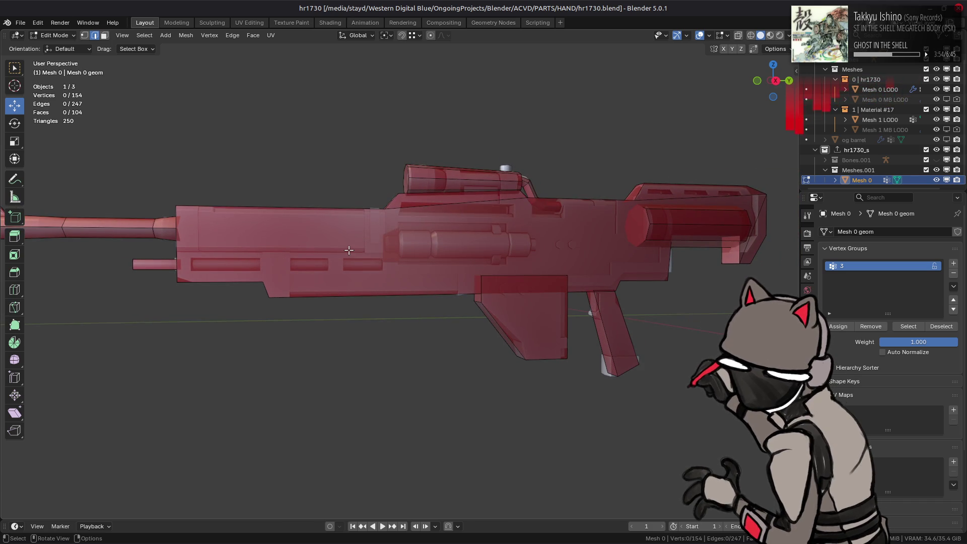
{"action": "middle_click_drag", "start_coordinate": [349, 250], "coordinate": [322, 276]}
{"action": "key", "text": "a"}
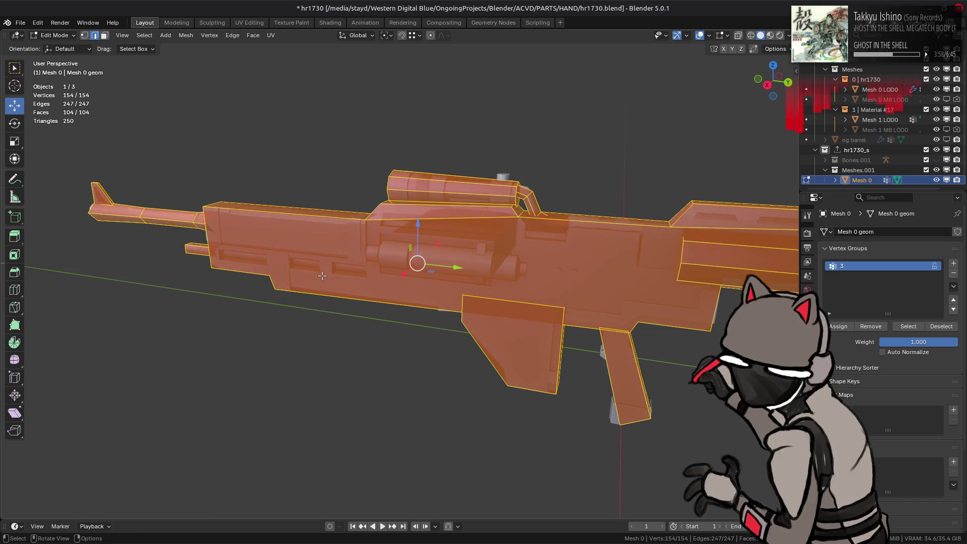
{"action": "key", "text": "3"}
{"action": "left_click", "coordinate": [529, 199]}
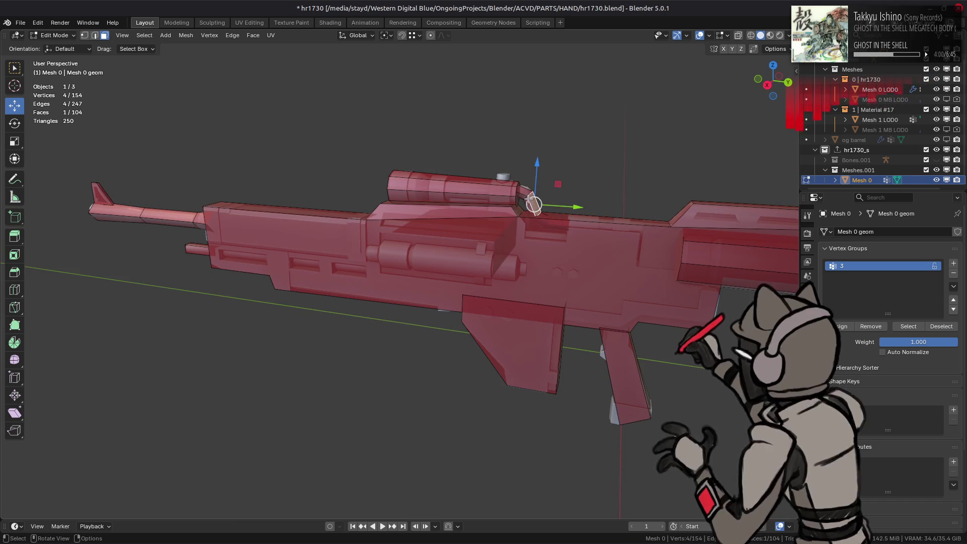
{"action": "right_click", "coordinate": [395, 288]}
{"action": "left_click", "coordinate": [353, 460]}
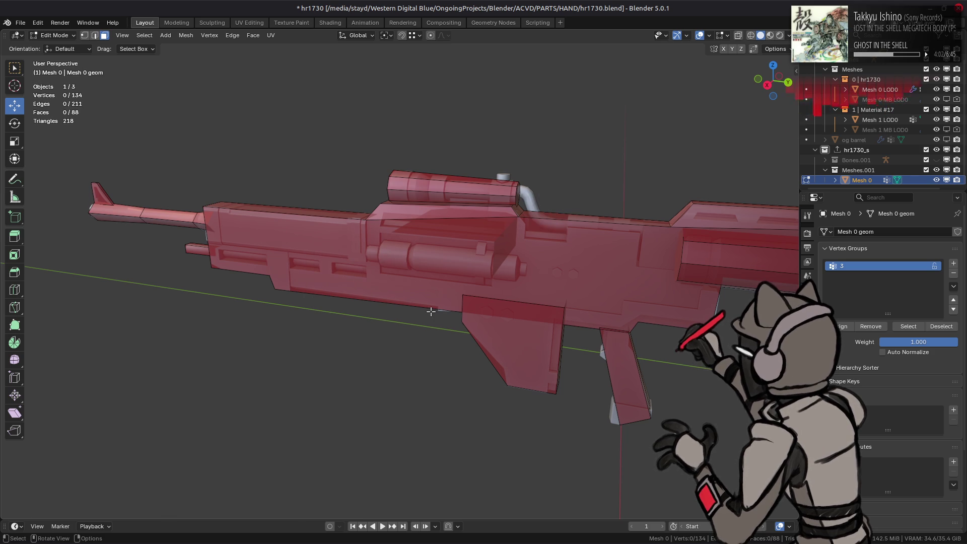
{"action": "key", "text": "ctrl+z"}
{"action": "scroll", "coordinate": [441, 314], "scroll_direction": "up", "scroll_amount": 1}
{"action": "key", "text": "ctrl+shift+z"}
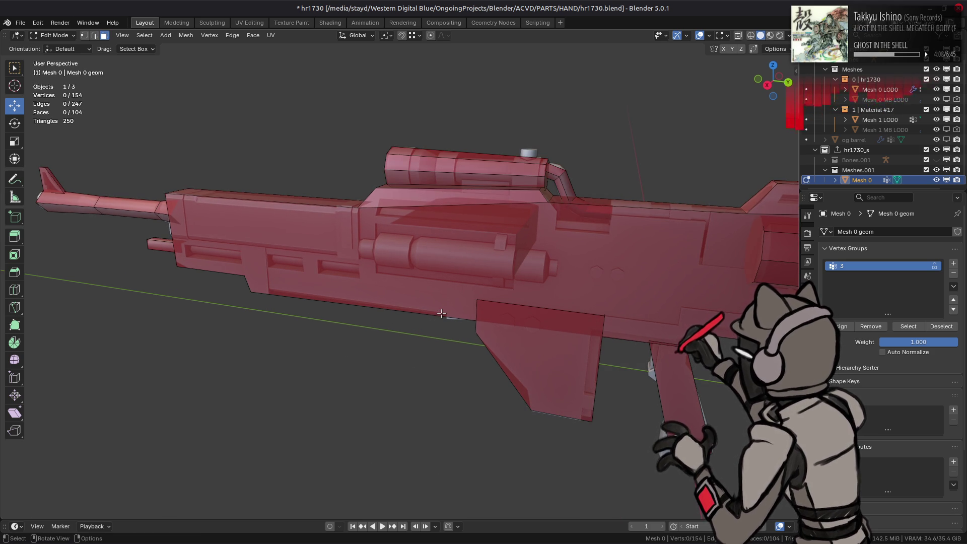
{"action": "scroll", "coordinate": [441, 314], "scroll_direction": "down", "scroll_amount": 1}
{"action": "mouse_move", "coordinate": [434, 296]}
{"action": "middle_mouse_down"}
{"action": "mouse_move", "coordinate": [357, 292]}
{"action": "mouse_move", "coordinate": [358, 280]}
{"action": "middle_mouse_up"}
{"action": "scroll", "coordinate": [358, 281], "scroll_direction": "up", "scroll_amount": 5}
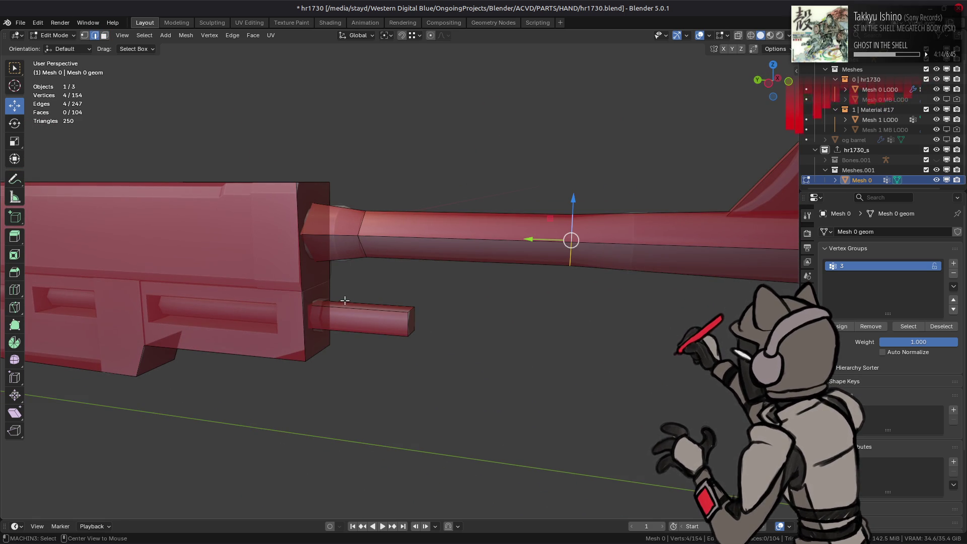
Dissolve the selected barrel edge loop and the barrel joint edge loop.
{"action": "right_click", "coordinate": [311, 428]}
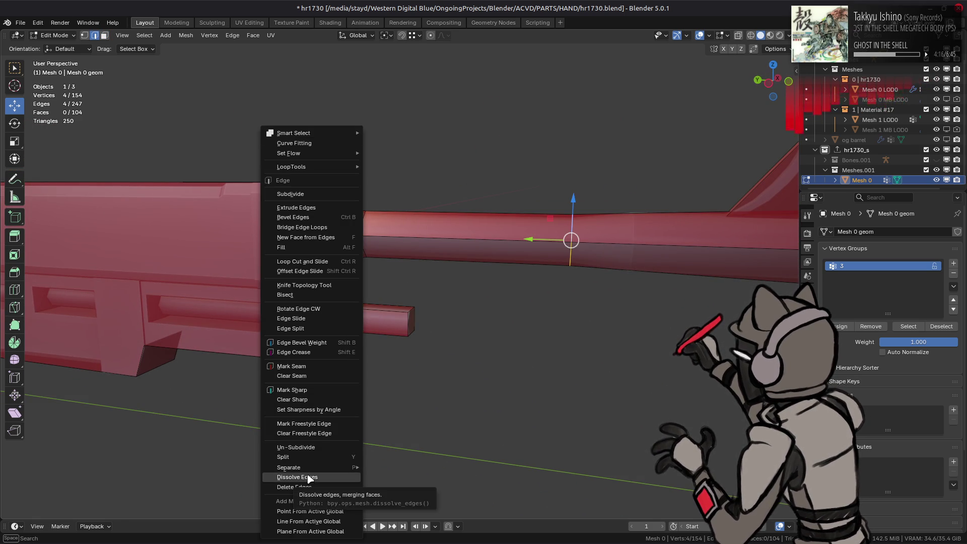
{"action": "left_click", "coordinate": [310, 477]}
{"action": "left_click", "coordinate": [379, 272], "text": "alt"}
{"action": "right_click", "coordinate": [394, 359]}
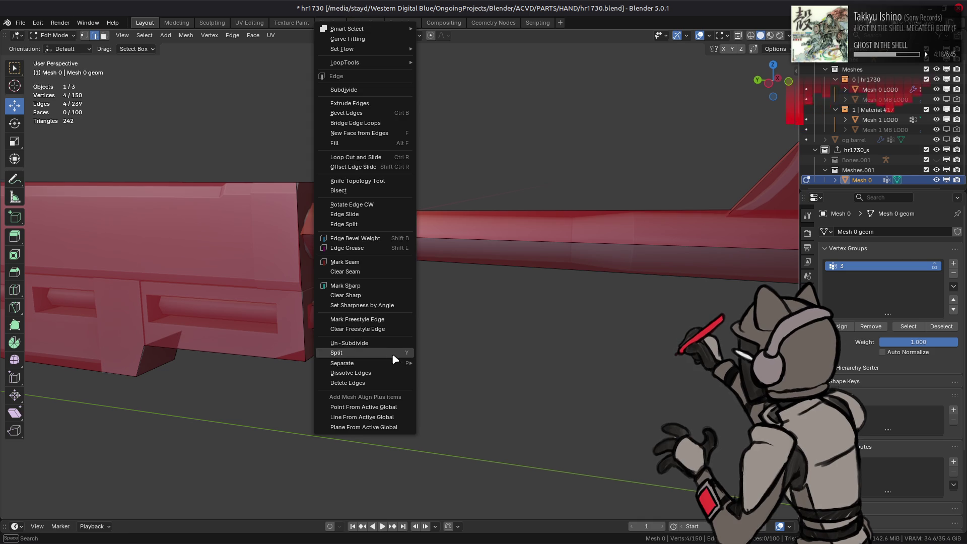
{"action": "left_click", "coordinate": [374, 373]}
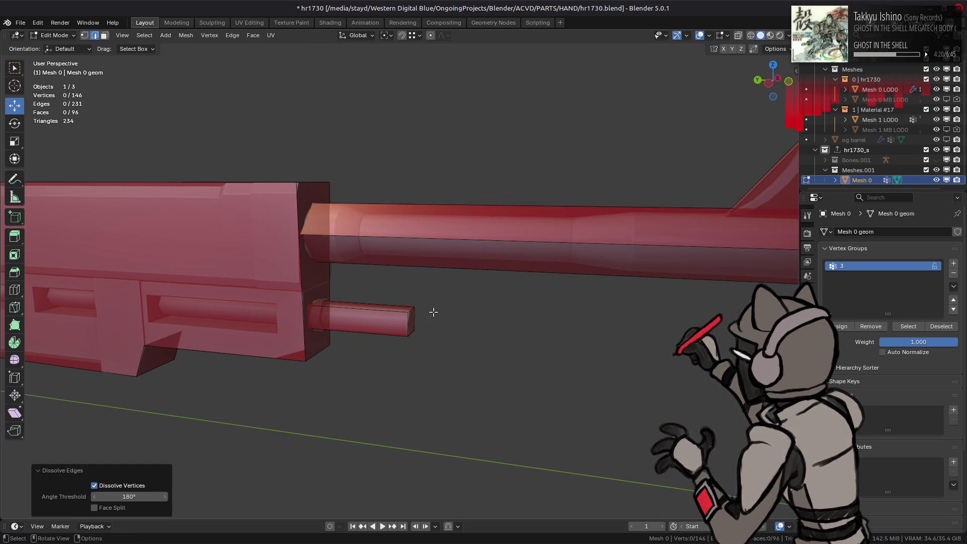
Shrink the barrel-end loop to about 0.669 while keeping it unscaled along Y.
{"action": "left_click", "coordinate": [318, 222], "text": "alt"}
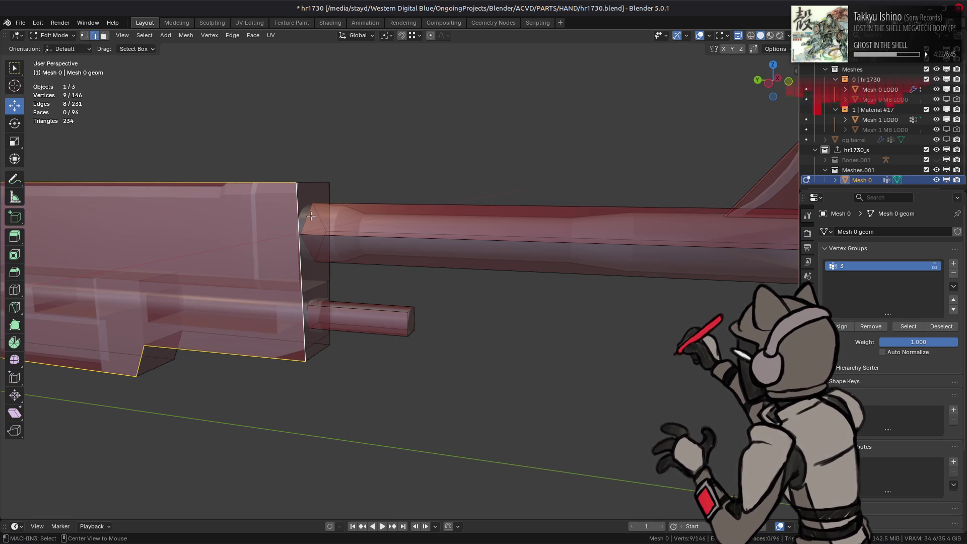
{"action": "left_click", "coordinate": [314, 222], "text": "alt"}
{"action": "middle_click_drag", "start_coordinate": [351, 227], "coordinate": [376, 224]}
{"action": "key", "text": "s"}
{"action": "key", "text": "shift+y"}
{"action": "left_click", "coordinate": [373, 252]}
{"action": "mouse_move", "coordinate": [373, 252]}
{"action": "middle_mouse_down"}
{"action": "mouse_move", "coordinate": [435, 215]}
{"action": "mouse_move", "coordinate": [455, 235]}
{"action": "mouse_move", "coordinate": [405, 242]}
{"action": "middle_mouse_up"}
{"action": "left_click", "coordinate": [406, 242]}
{"action": "scroll", "coordinate": [405, 243], "scroll_direction": "down", "scroll_amount": 1}
{"action": "scroll", "coordinate": [408, 237], "scroll_direction": "up", "scroll_amount": 5}
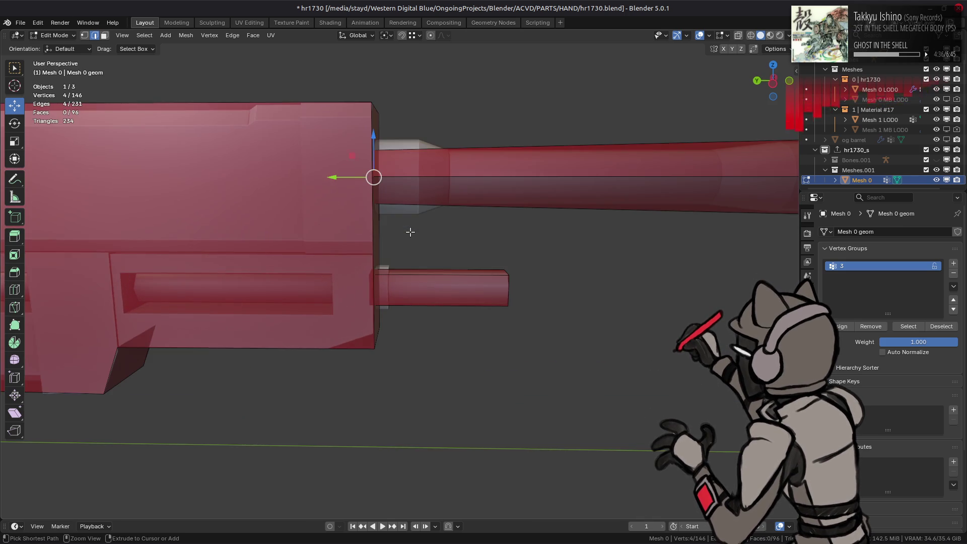
Flatten the barrel-body junction loop along Y with S Y 0, then return to Object Mode.
{"action": "left_click", "coordinate": [361, 225], "text": "alt"}
{"action": "mouse_move", "coordinate": [360, 225]}
{"action": "middle_mouse_down"}
{"action": "mouse_move", "coordinate": [345, 237]}
{"action": "mouse_move", "coordinate": [356, 236]}
{"action": "middle_mouse_up"}
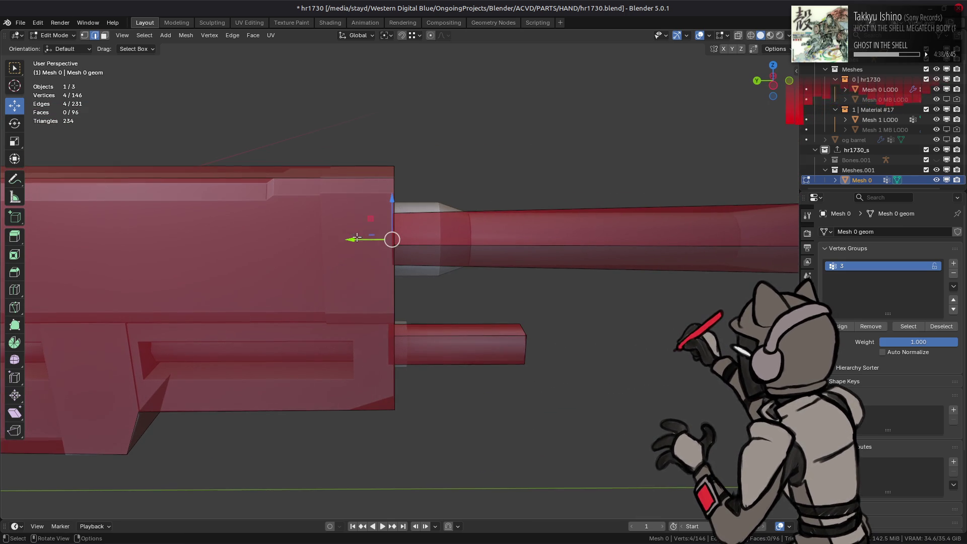
{"action": "left_click_drag", "start_coordinate": [353, 238], "coordinate": [351, 239]}
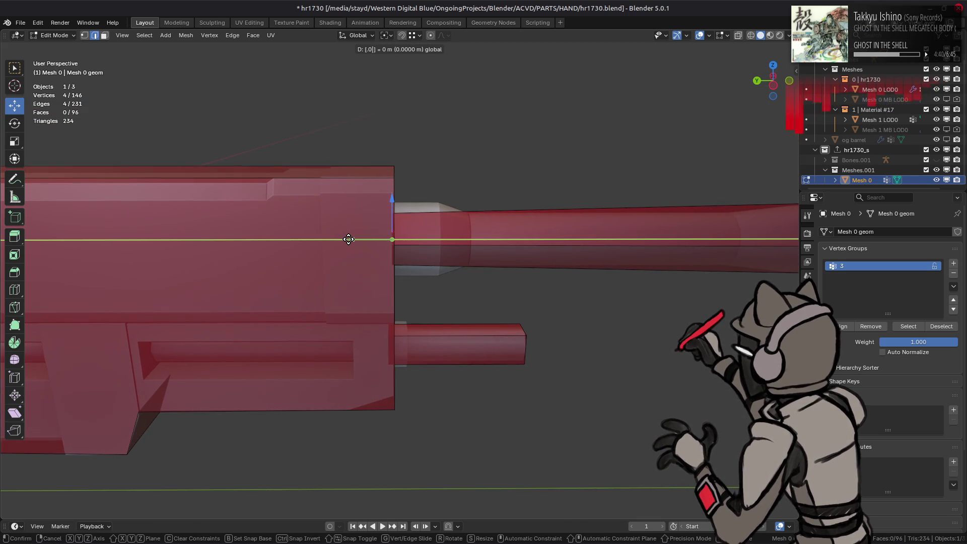
{"action": "key", "text": "Escape"}
{"action": "type", "text": "sy"}
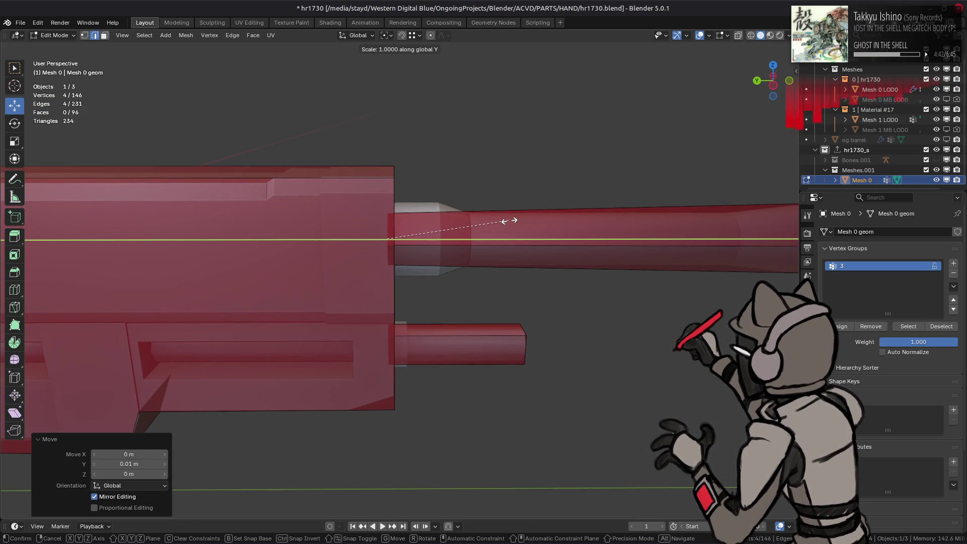
{"action": "type", "text": "0"}
{"action": "key", "text": "Return"}
{"action": "key", "text": "Tab"}
{"action": "scroll", "coordinate": [455, 228], "scroll_direction": "down", "scroll_amount": 3}
{"action": "mouse_move", "coordinate": [456, 229]}
{"action": "middle_mouse_down"}
{"action": "mouse_move", "coordinate": [339, 218]}
{"action": "mouse_move", "coordinate": [554, 208]}
{"action": "middle_mouse_up"}
{"action": "key", "text": "alt+a"}
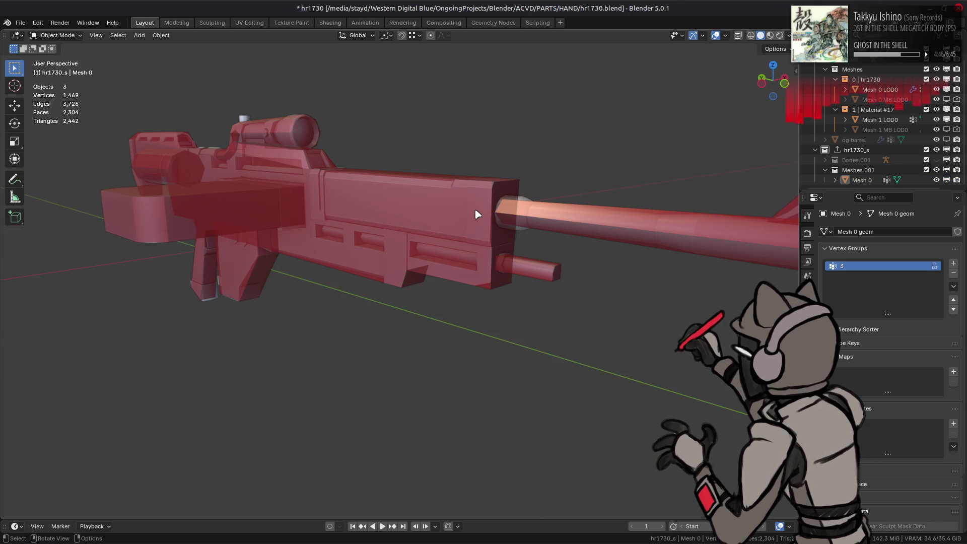
Export the hr1730_s collection to hr1730_s.smd and save hr1730.blend.
{"action": "mouse_move", "coordinate": [477, 214]}
{"action": "middle_mouse_down"}
{"action": "mouse_move", "coordinate": [363, 237]}
{"action": "mouse_move", "coordinate": [543, 239]}
{"action": "mouse_move", "coordinate": [394, 238]}
{"action": "mouse_move", "coordinate": [470, 237]}
{"action": "mouse_move", "coordinate": [513, 222]}
{"action": "mouse_move", "coordinate": [577, 229]}
{"action": "mouse_move", "coordinate": [512, 241]}
{"action": "middle_mouse_up"}
{"action": "mouse_move", "coordinate": [408, 226]}
{"action": "middle_mouse_down"}
{"action": "mouse_move", "coordinate": [407, 218]}
{"action": "mouse_move", "coordinate": [500, 229]}
{"action": "mouse_move", "coordinate": [341, 244]}
{"action": "mouse_move", "coordinate": [475, 237]}
{"action": "mouse_move", "coordinate": [446, 229]}
{"action": "middle_mouse_up"}
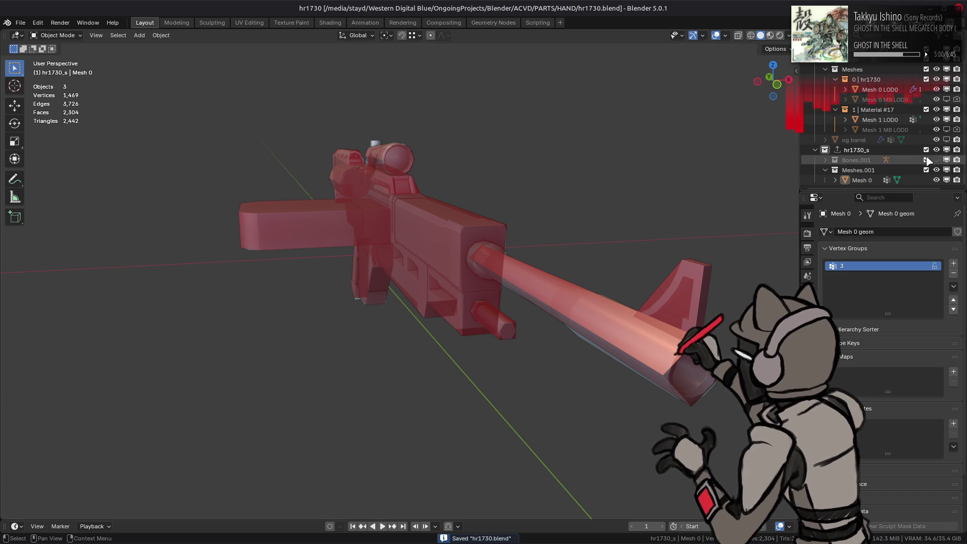
{"action": "left_click", "coordinate": [876, 150]}
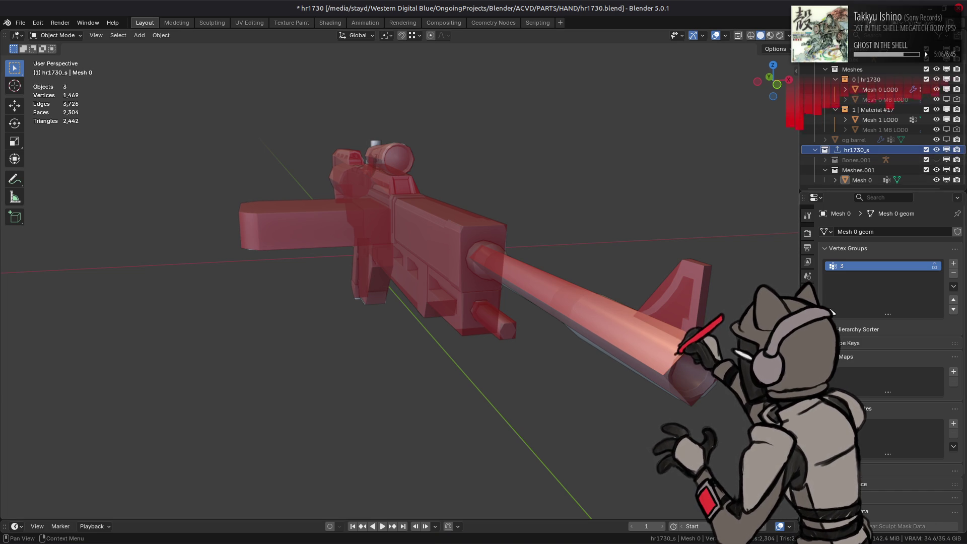
{"action": "left_click", "coordinate": [808, 304]}
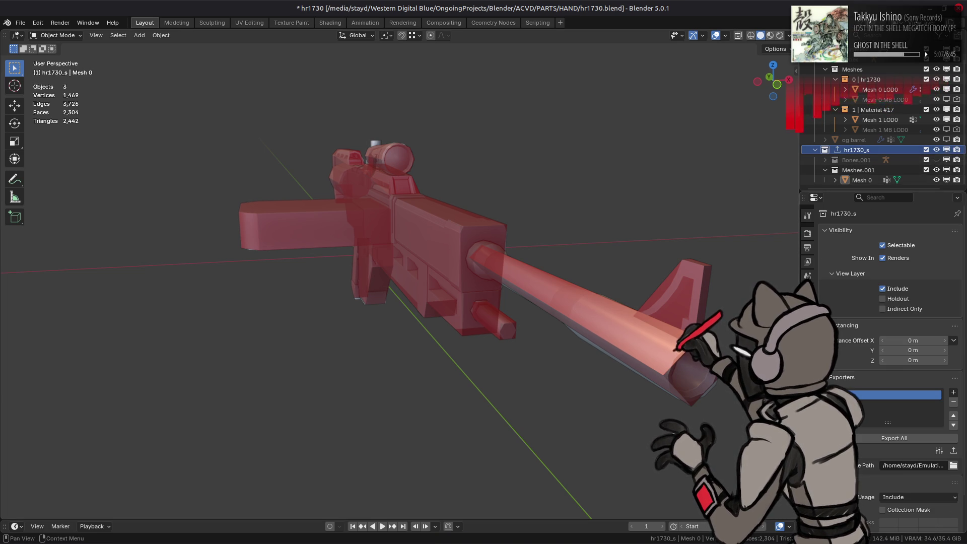
{"action": "left_click", "coordinate": [954, 452]}
{"action": "key", "text": "ctrl+s"}
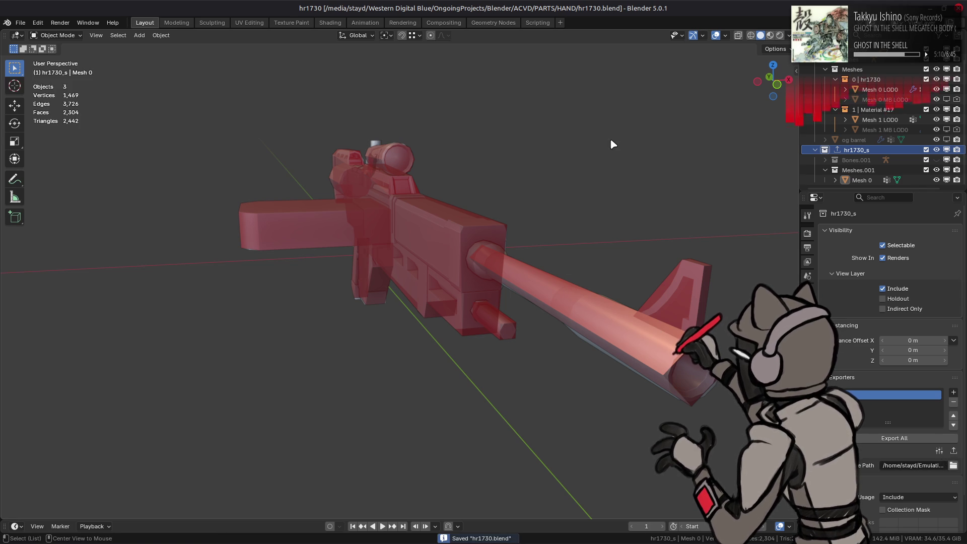
{"action": "key", "text": "alt+Tab"}
{"action": "key", "text": "alt+Tab"}
{"action": "key", "text": "alt+Tab"}
{"action": "key", "text": "alt+Tab"}
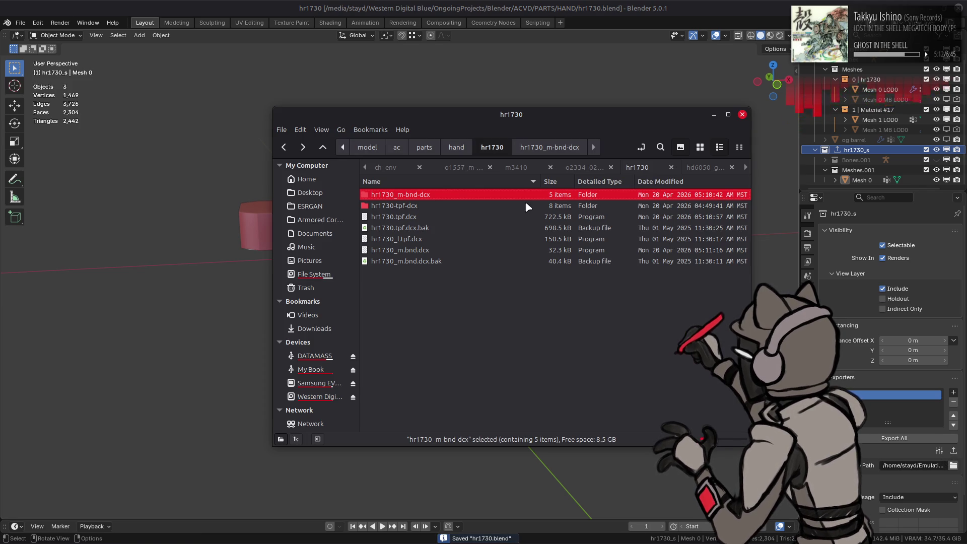
Repack hr1730_m-bnd-dcx with YabberExtended, then enter the Workshop in Xenia.
{"action": "right_click", "coordinate": [455, 195]}
{"action": "mouse_move", "coordinate": [573, 244]}
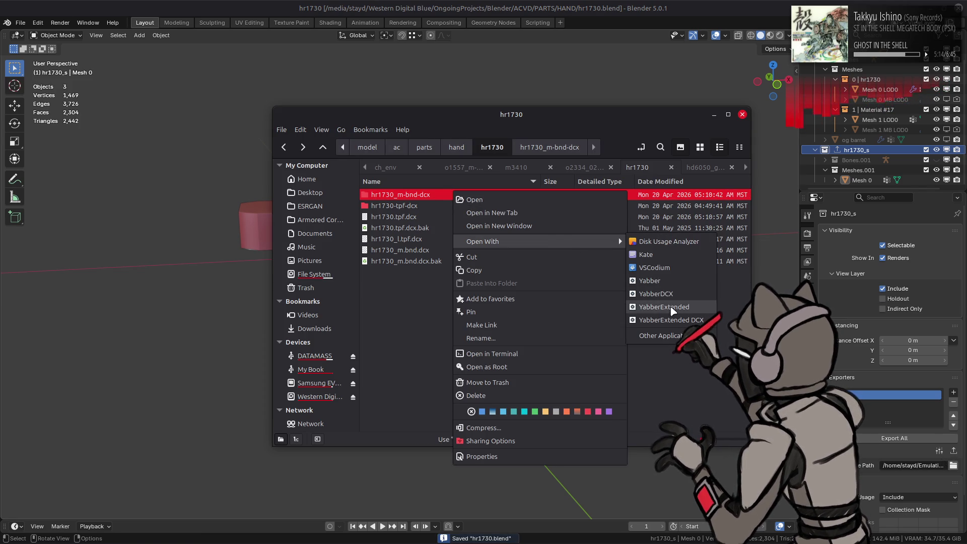
{"action": "left_click", "coordinate": [673, 311]}
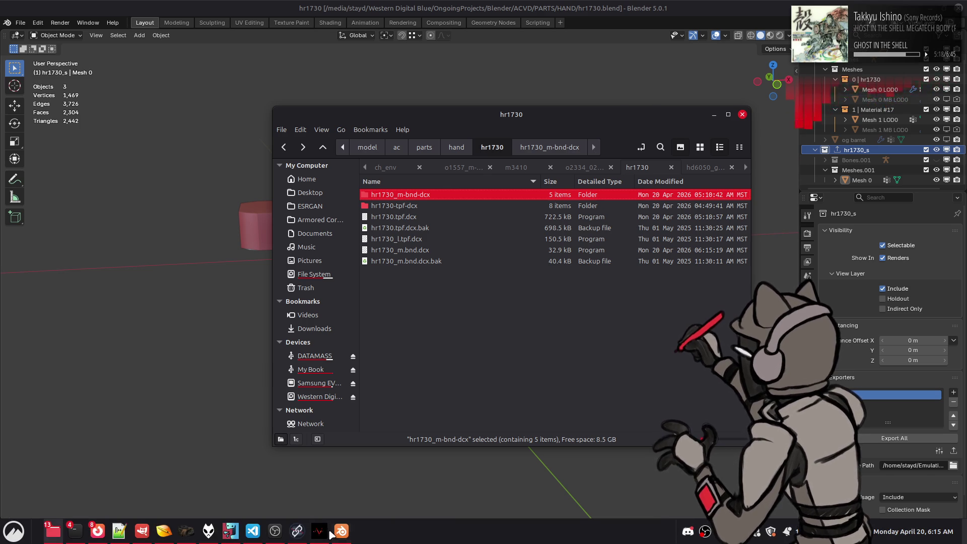
{"action": "left_click", "coordinate": [328, 531]}
{"action": "key", "text": "Return"}
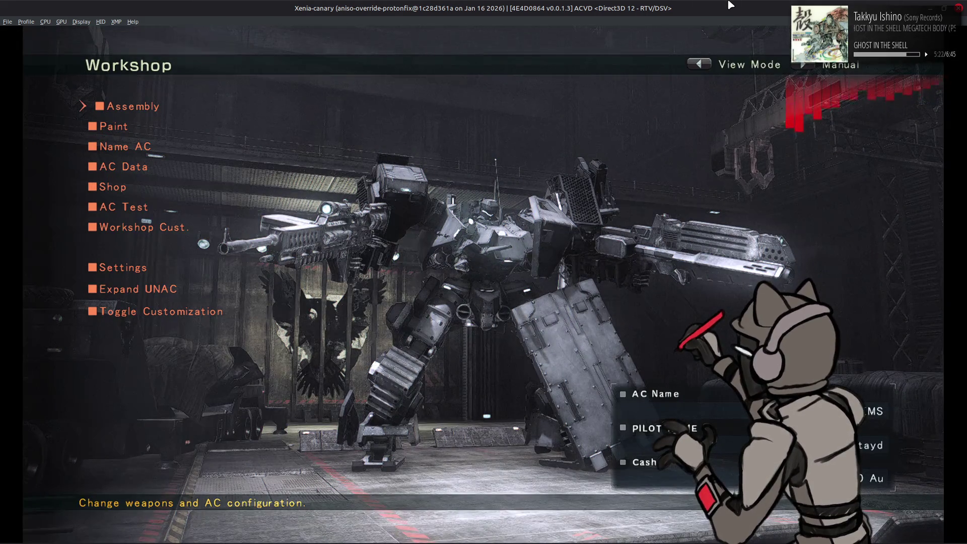
Use Workshop customization to switch the backdrop to Workshop 5.
{"action": "key", "text": "y"}
{"action": "key", "text": "y"}
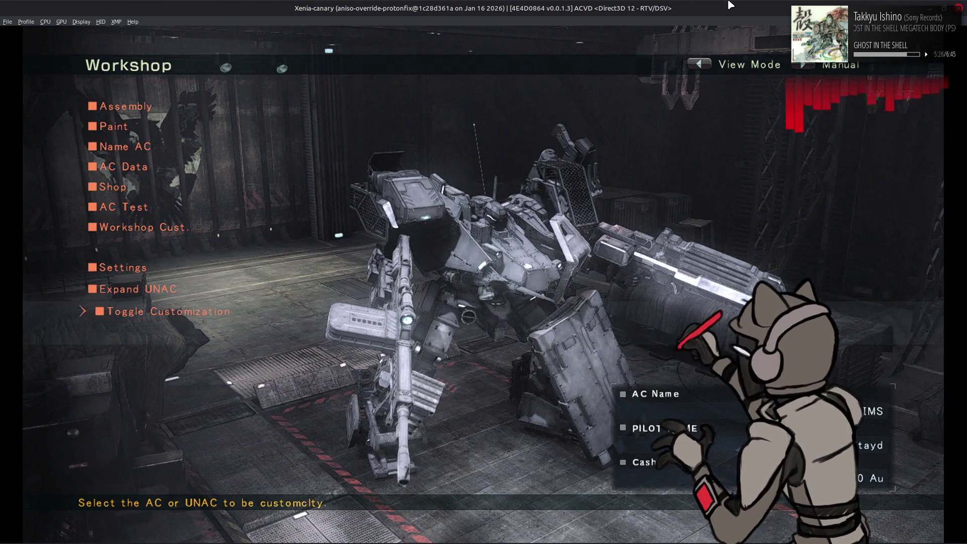
{"action": "key", "text": "Return"}
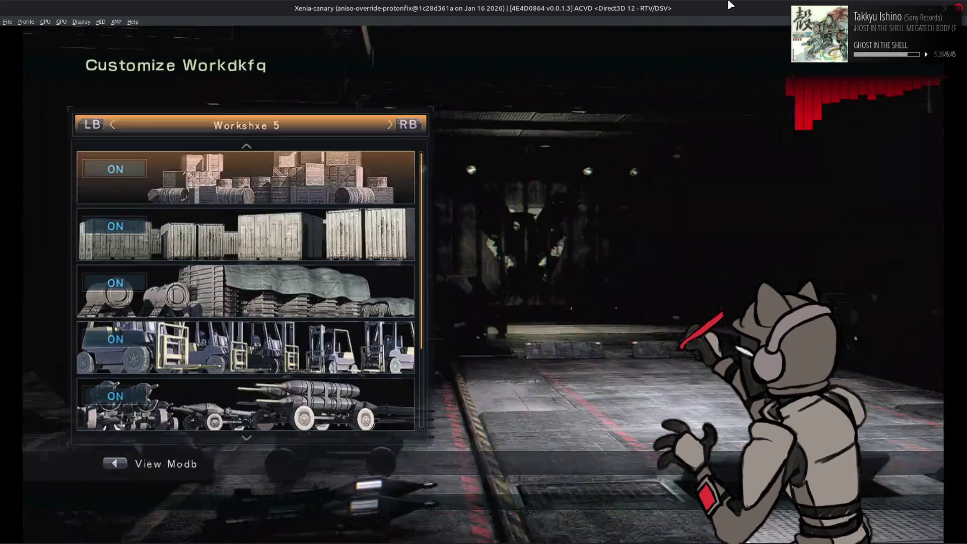
{"action": "key", "text": "3"}
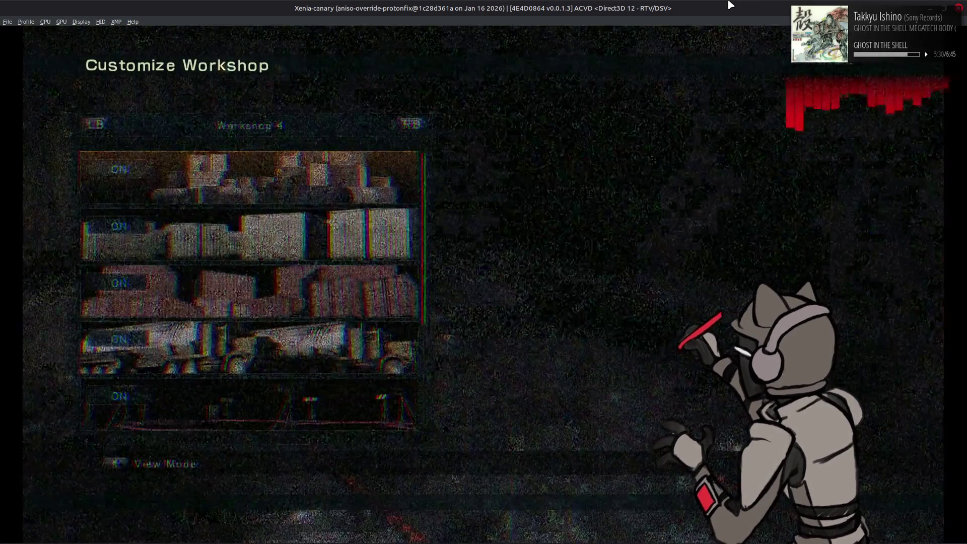
{"action": "key", "text": "3"}
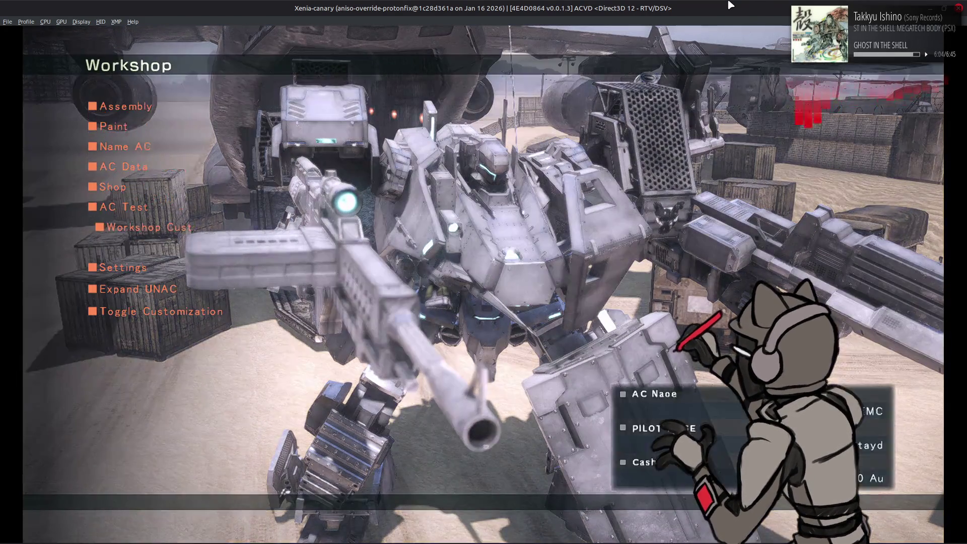
Return to Blender and unhide Mesh 0 MB LOD0 in the viewport.
{"action": "key", "text": "alt+Tab"}
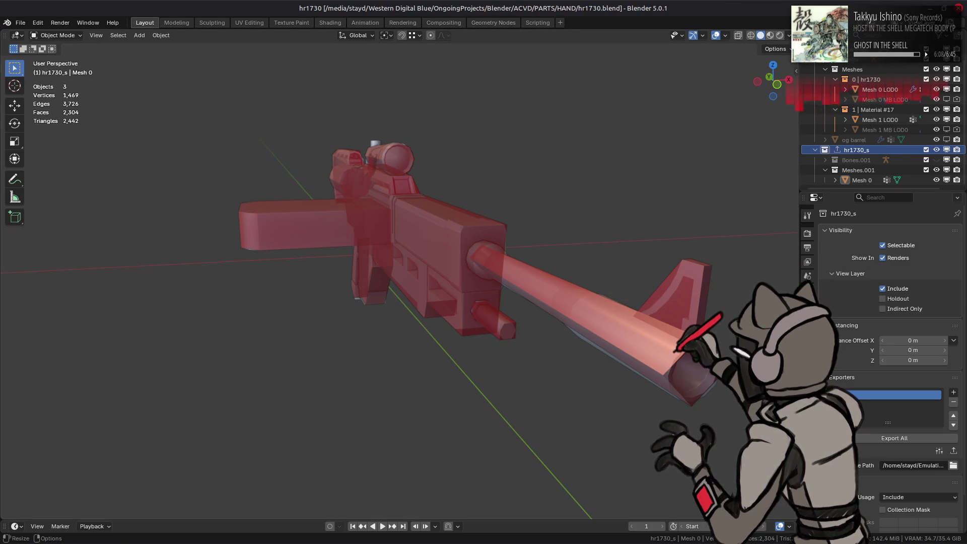
{"action": "left_click", "coordinate": [947, 100]}
{"action": "scroll", "coordinate": [947, 151], "scroll_direction": "up", "scroll_amount": 2}
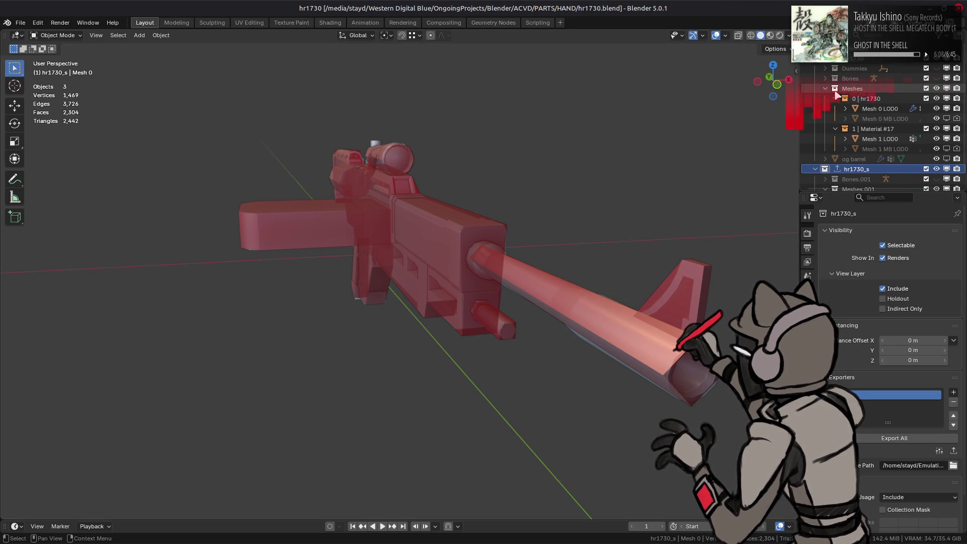
Unhide Mesh 1 MB LOD0 and apply modifiers on the LOD0 and both MB meshes.
{"action": "left_click", "coordinate": [946, 149]}
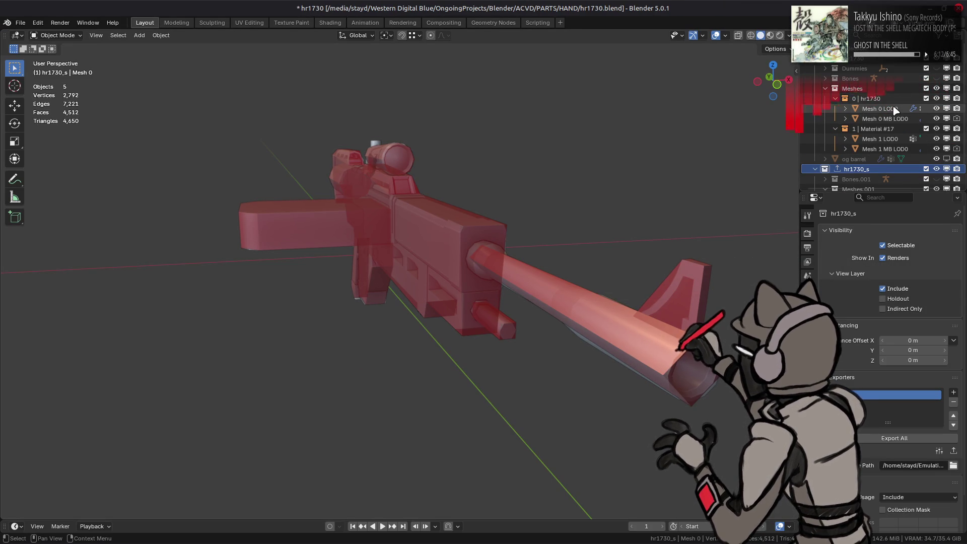
{"action": "left_click", "coordinate": [880, 108]}
{"action": "left_click", "coordinate": [808, 336]}
{"action": "left_click", "coordinate": [866, 233]}
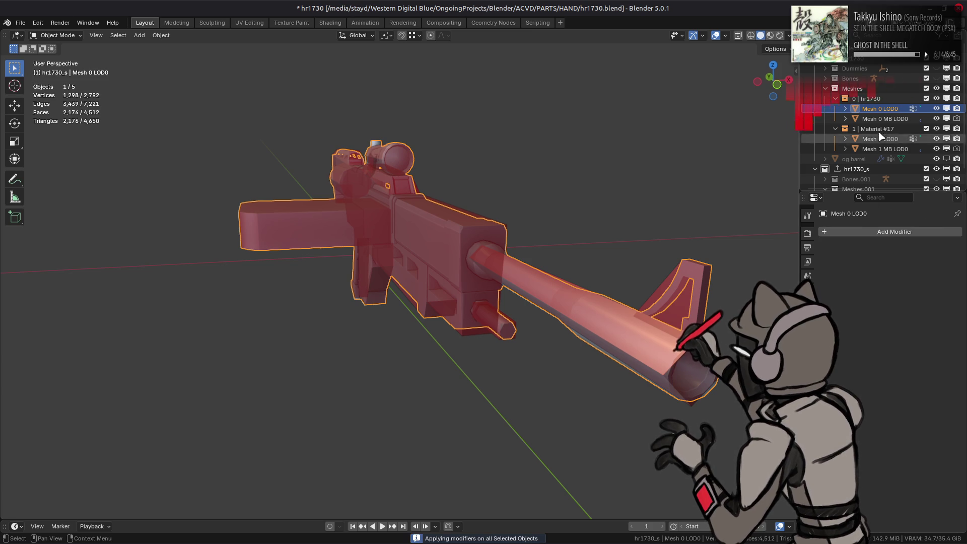
{"action": "left_click", "coordinate": [885, 119]}
{"action": "left_click", "coordinate": [885, 148], "text": "ctrl"}
{"action": "left_click", "coordinate": [866, 231]}
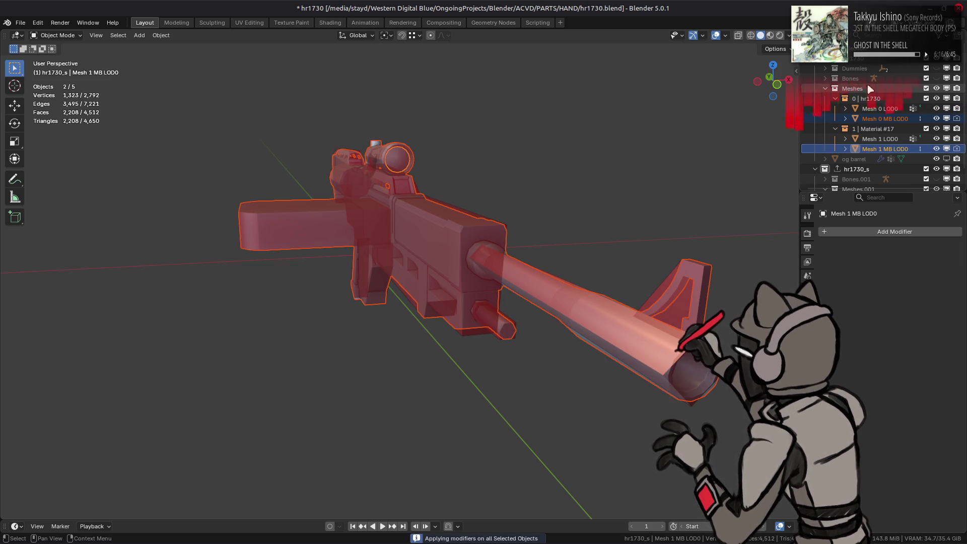
{"action": "key", "text": "alt+a"}
Exclude the hr1730_s duplicate via the hr1730 exporter settings, preview textures, and save hr1730.blend.
{"action": "left_click", "coordinate": [807, 302]}
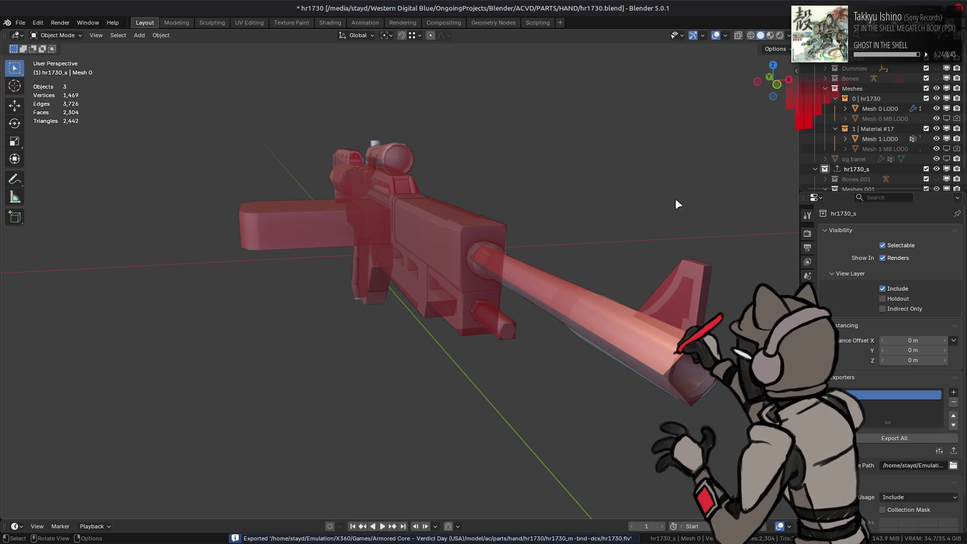
{"action": "left_click", "coordinate": [926, 168]}
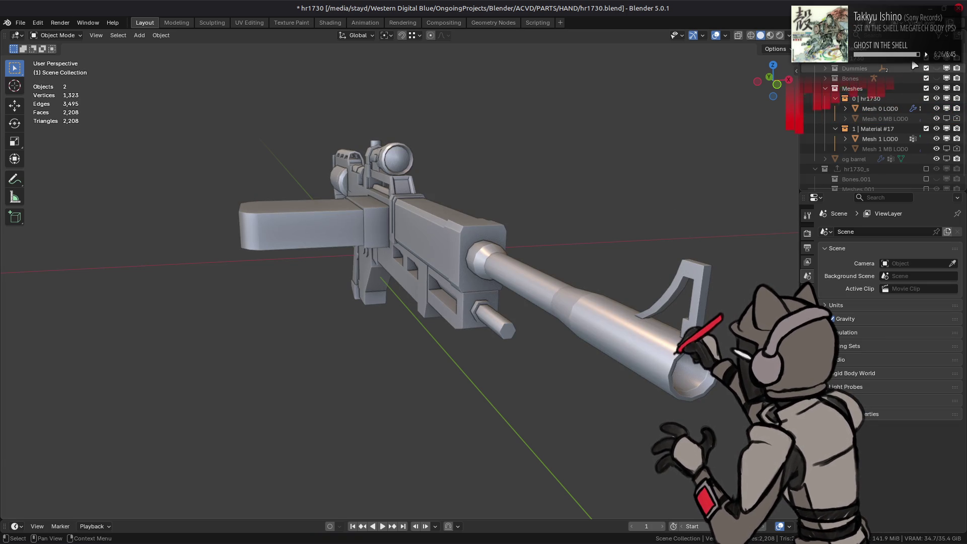
{"action": "left_click", "coordinate": [770, 35]}
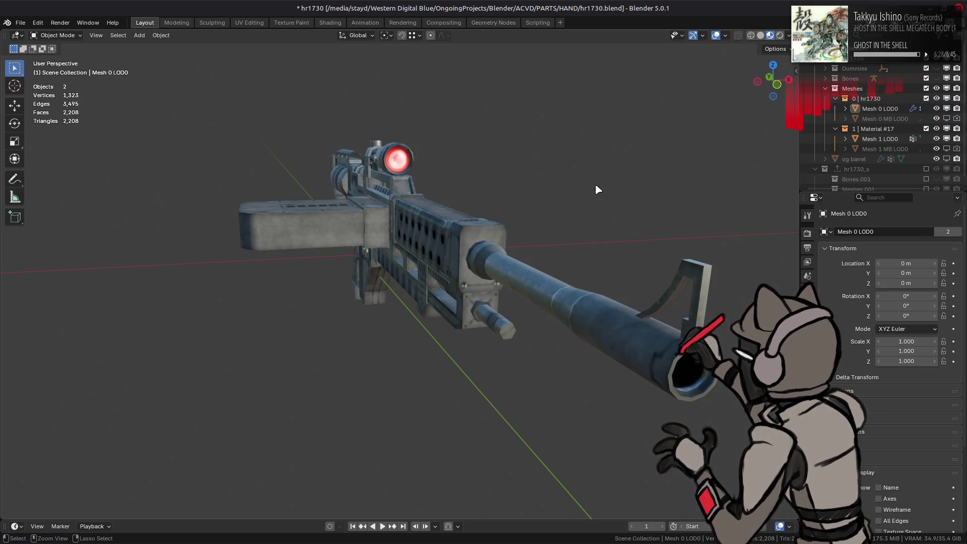
{"action": "key", "text": "ctrl+s"}
{"action": "key", "text": "alt+Tab"}
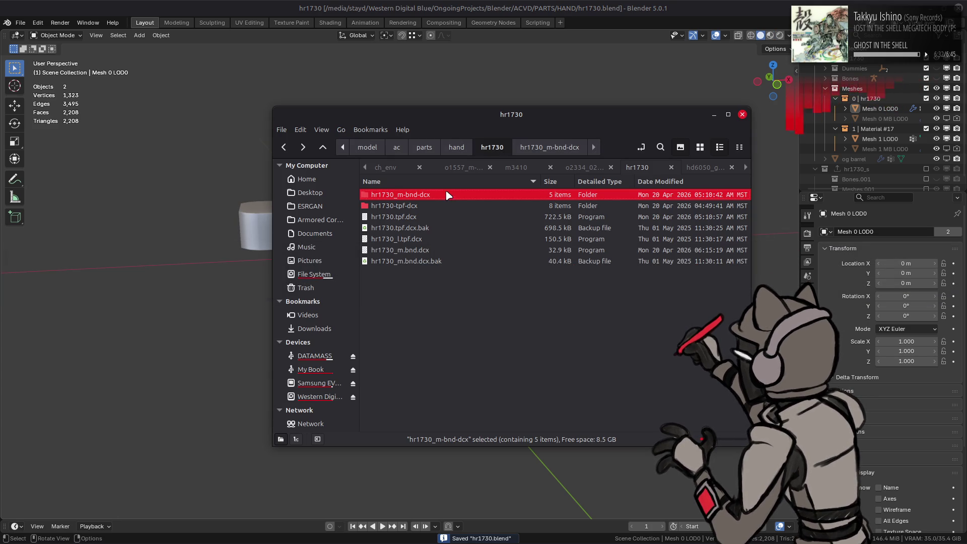
Check the new hr1730.flv in hr1730_m-bnd-dcx, repack it with YabberExtended, and enter Xenia's Workshop.
{"action": "double_click", "coordinate": [446, 193]}
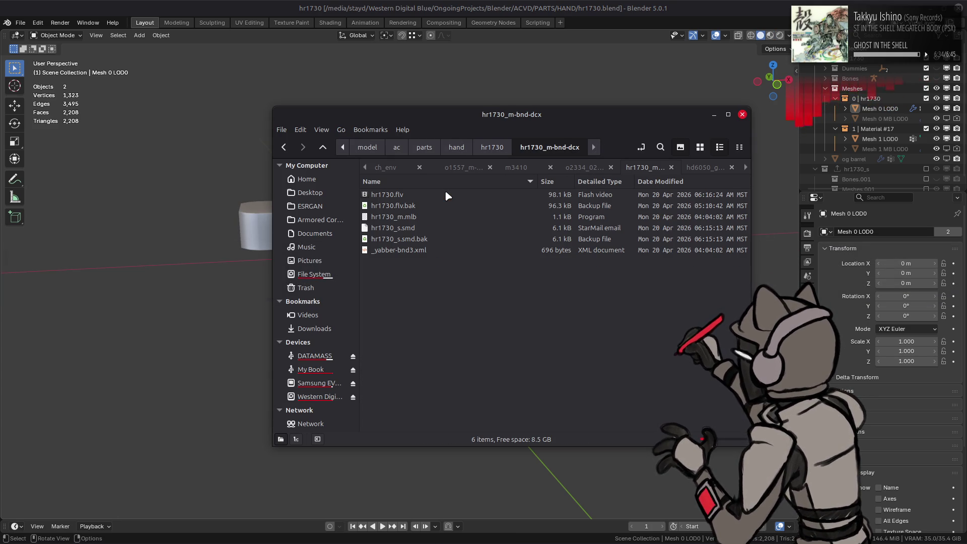
{"action": "key", "text": "alt+Left"}
{"action": "right_click", "coordinate": [445, 192]}
{"action": "mouse_move", "coordinate": [554, 244]}
{"action": "left_click", "coordinate": [648, 308]}
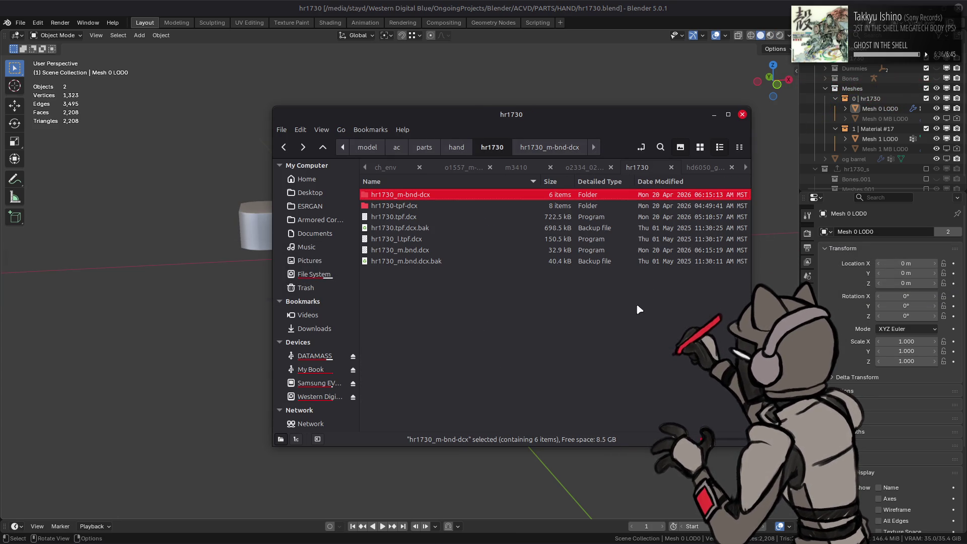
{"action": "key", "text": "alt+Tab"}
{"action": "key", "text": "alt+Tab"}
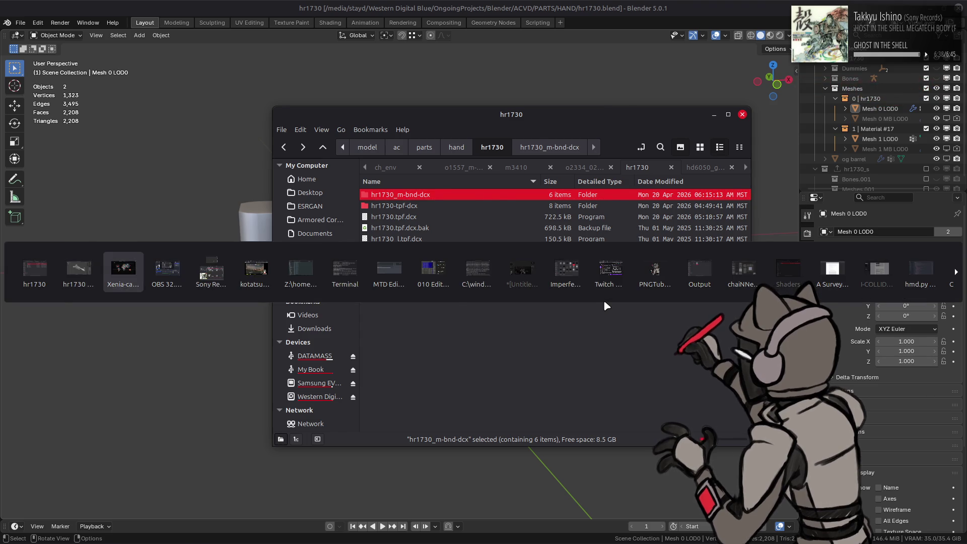
{"action": "key", "text": "Return"}
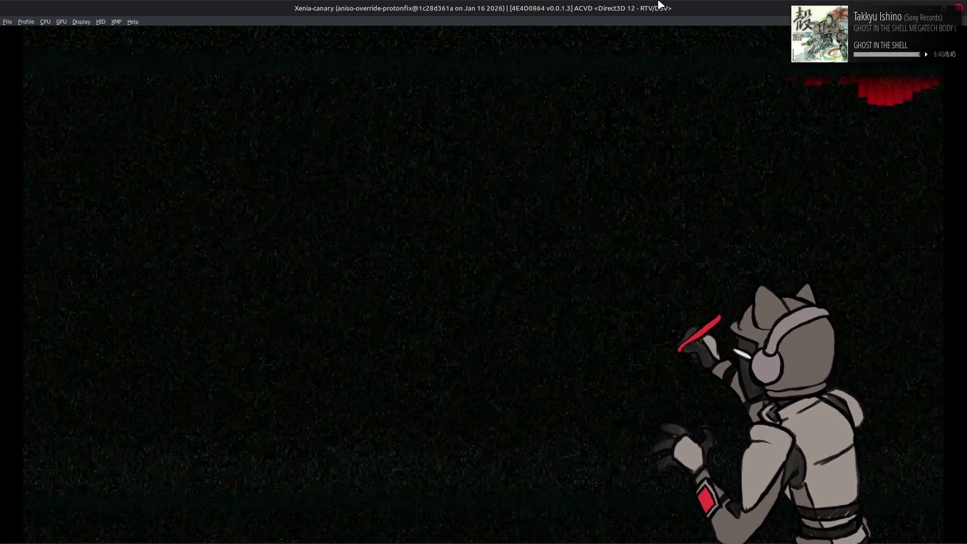
Equip the ISONOKAMI mdl.1 rifle on the right arm, exit assembly, and view the AC full screen.
{"action": "key", "text": "Return"}
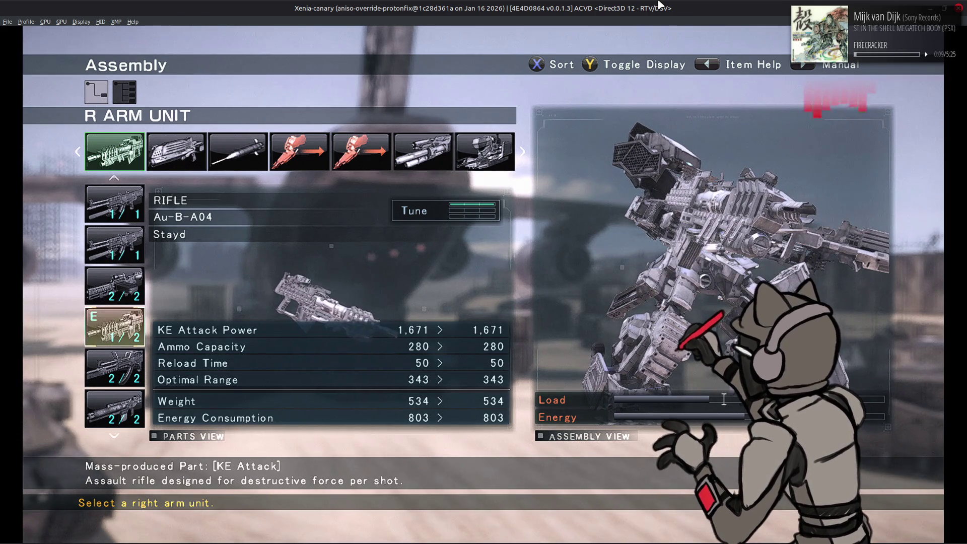
{"action": "key", "text": "Up"}
{"action": "key", "text": "Up"}
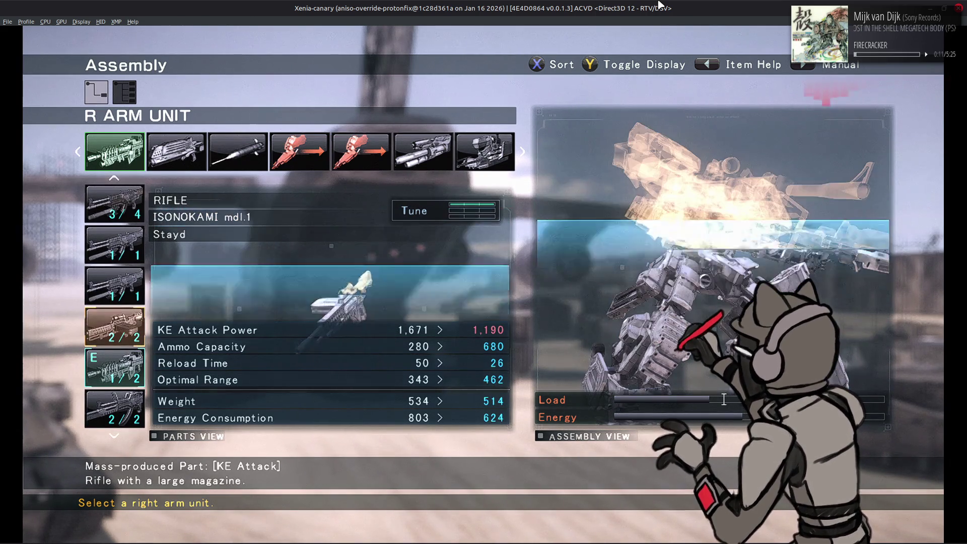
{"action": "key", "text": "Return"}
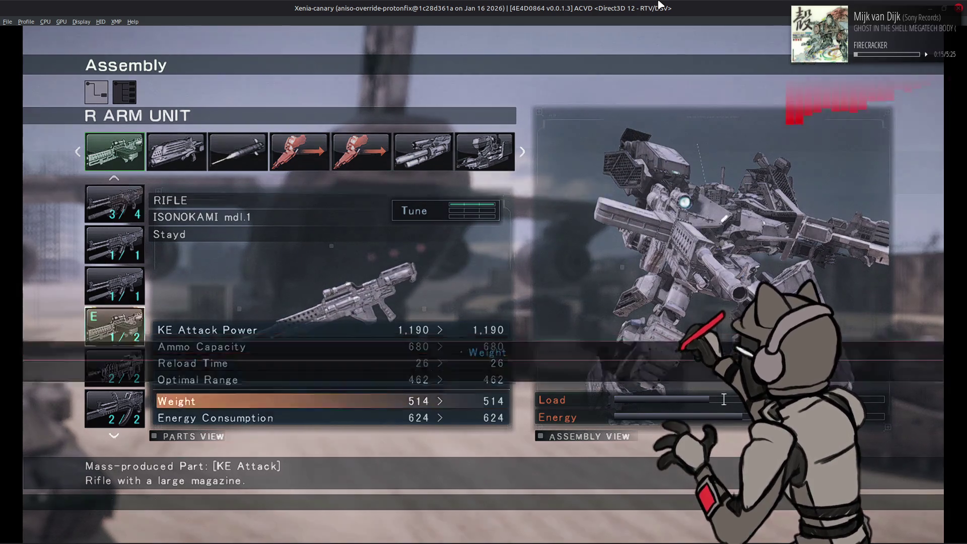
{"action": "key", "text": "Escape"}
{"action": "key", "text": "Escape"}
{"action": "key", "text": "Return"}
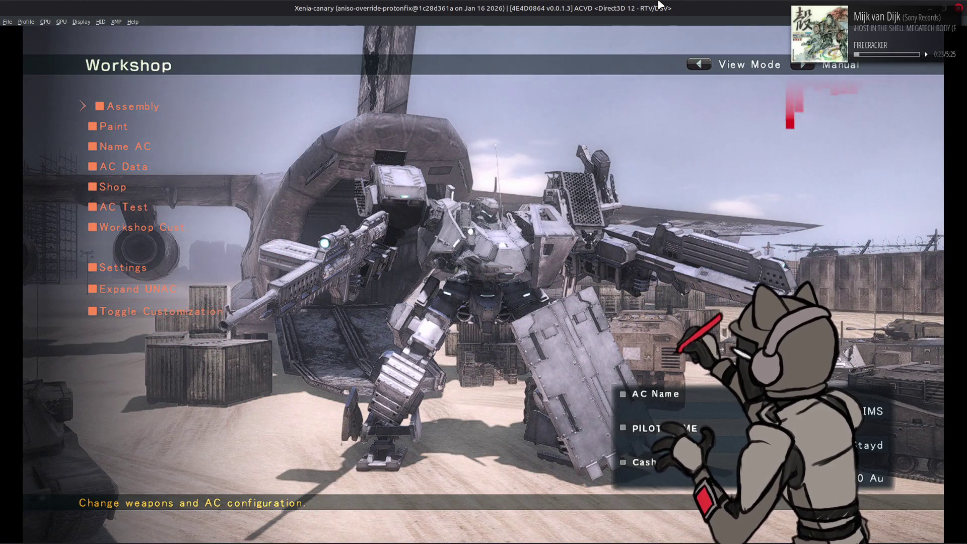
{"action": "key", "text": "z"}
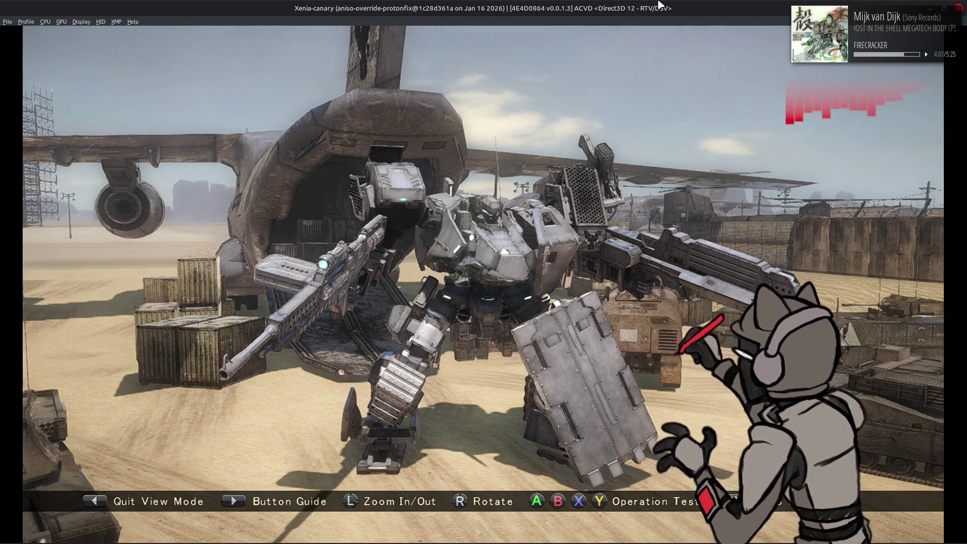
Leave View Mode back to the Workshop menu with the AC holding the repacked rifle.
{"action": "key", "text": "Escape"}
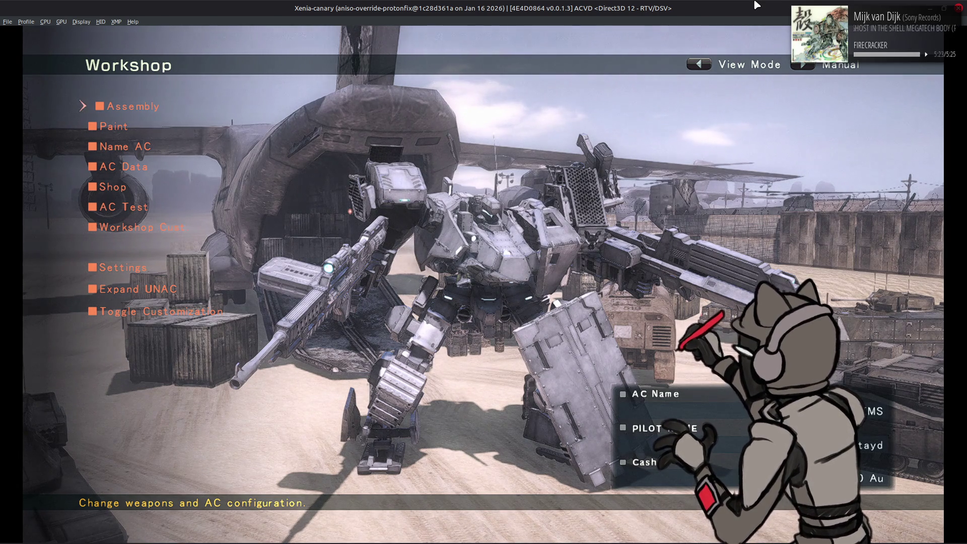
Toggle the Workshop menu off and on, then reopen the Workshop from the World Menu.
{"action": "key", "text": "z"}
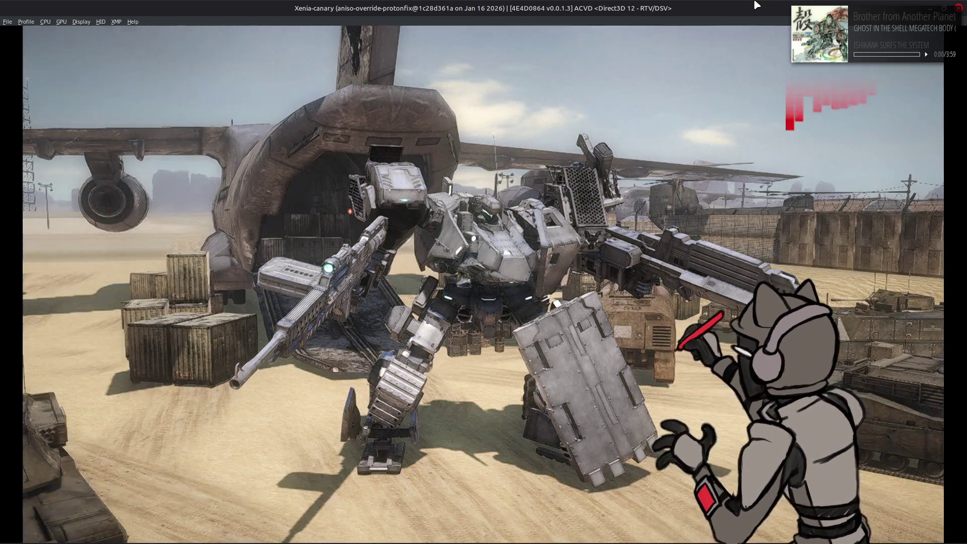
{"action": "key", "text": "BackSpace"}
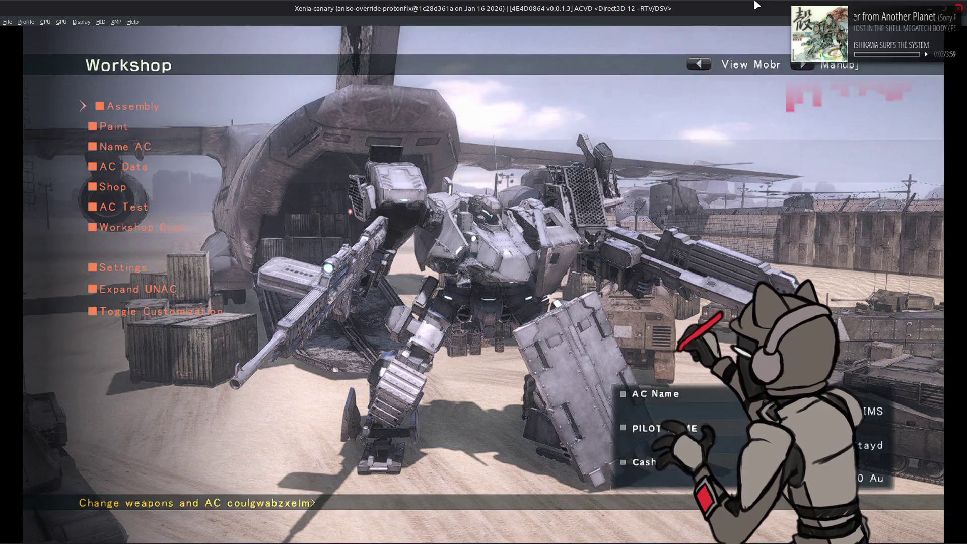
{"action": "key", "text": "z"}
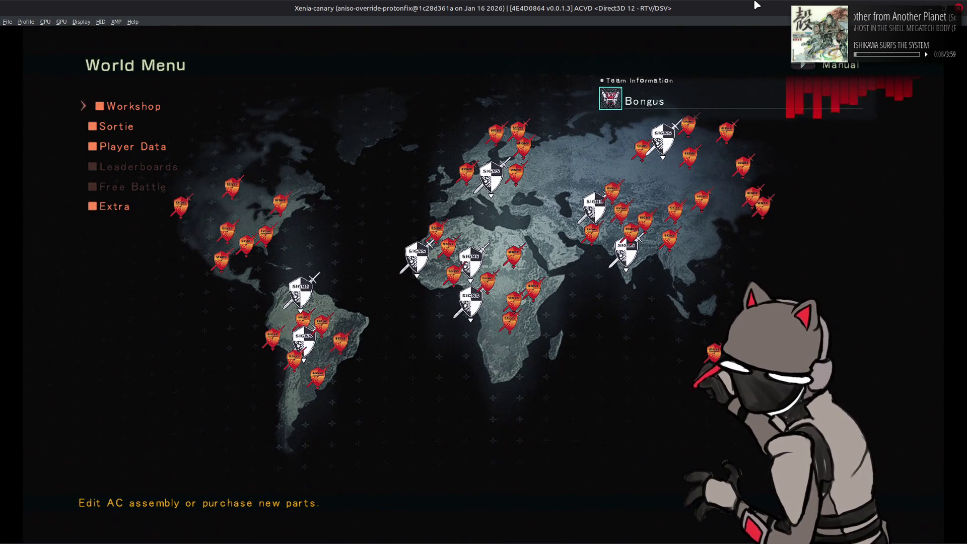
{"action": "key", "text": "Return"}
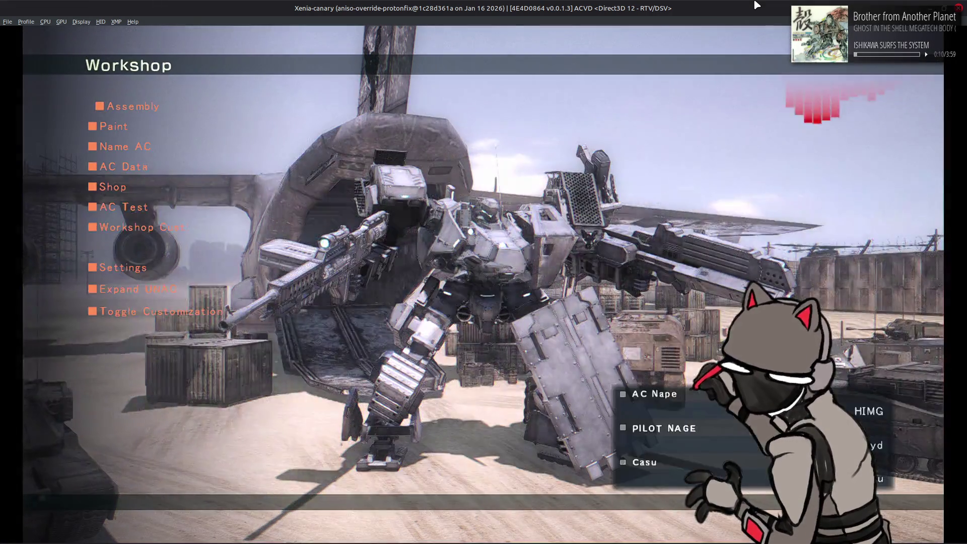
Open the right arm Gatling Gun list and try the Au-D-H11, then equip the AM/GGA-107.
{"action": "key", "text": "Return"}
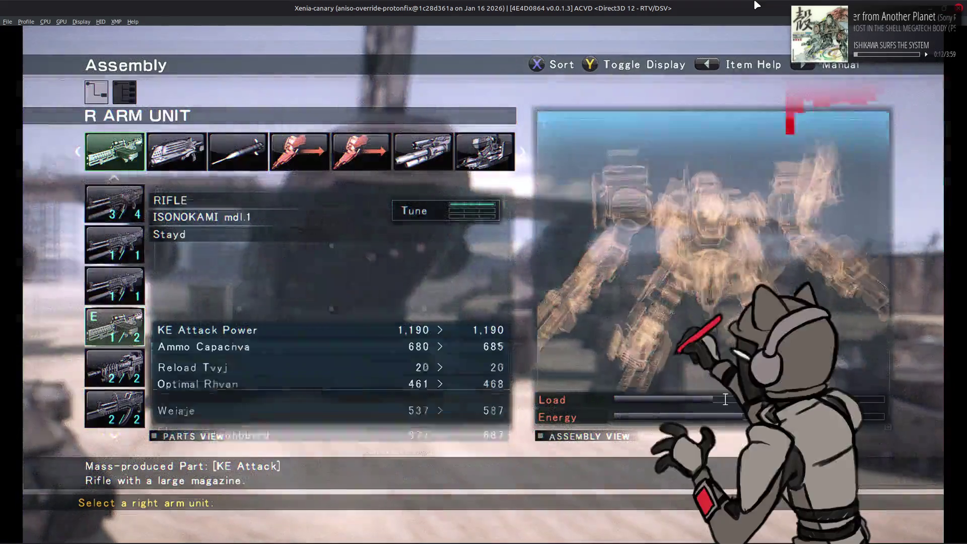
{"action": "key", "text": "Down"}
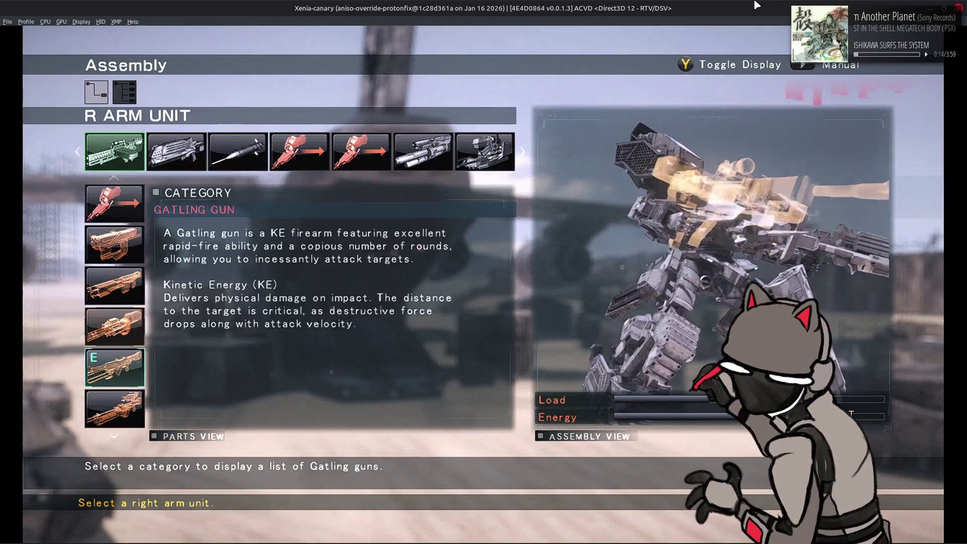
{"action": "key", "text": "Return"}
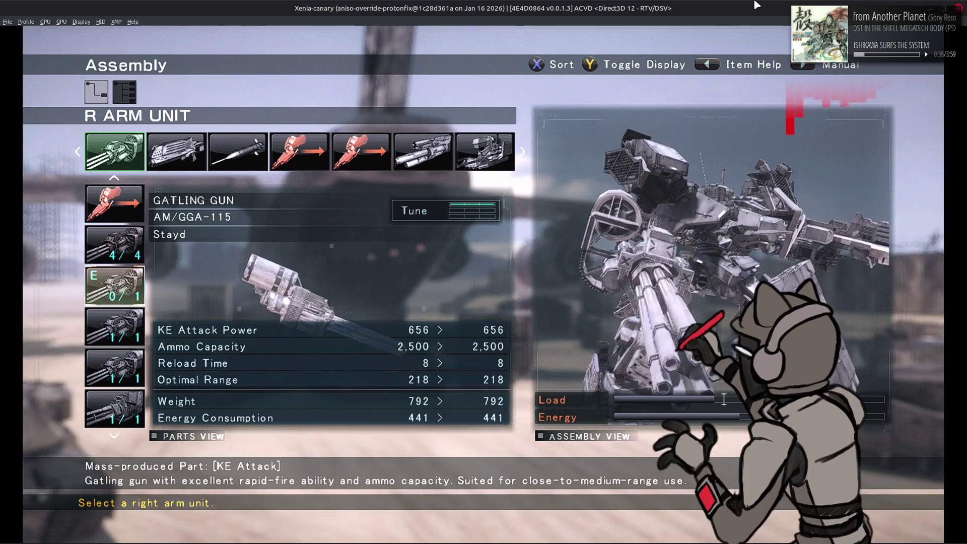
{"action": "key", "text": "Down"}
{"action": "key", "text": "Down"}
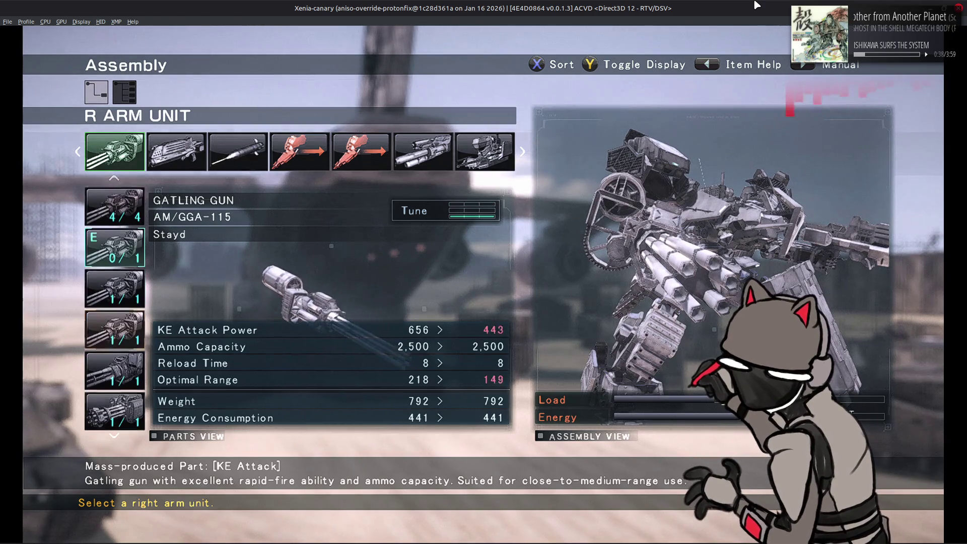
{"action": "key", "text": "Down"}
{"action": "key", "text": "Down"}
{"action": "key", "text": "Return"}
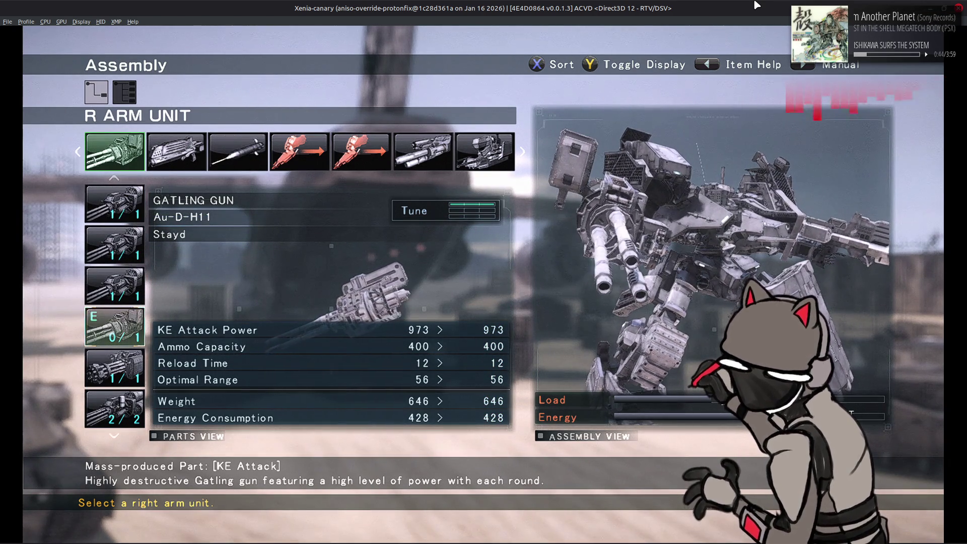
{"action": "key", "text": "Down"}
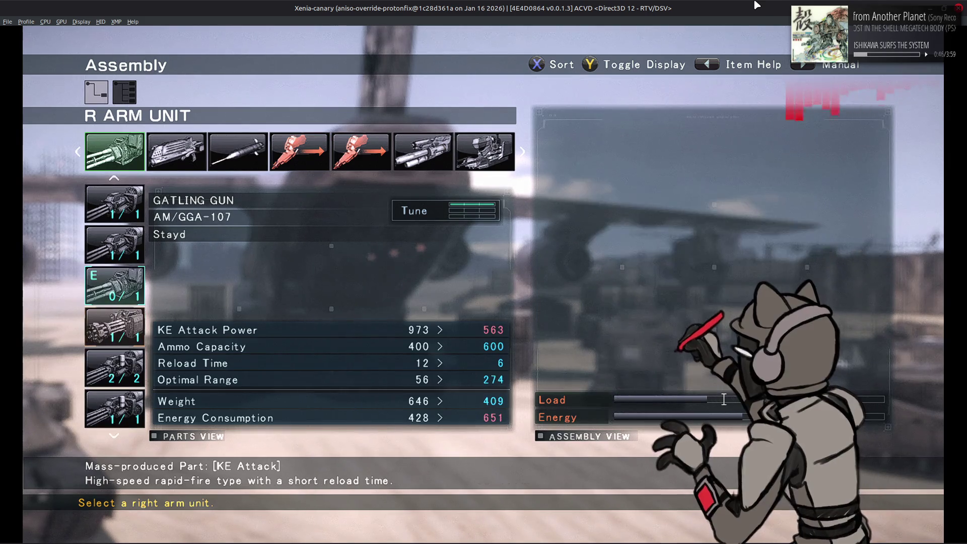
{"action": "key", "text": "Return"}
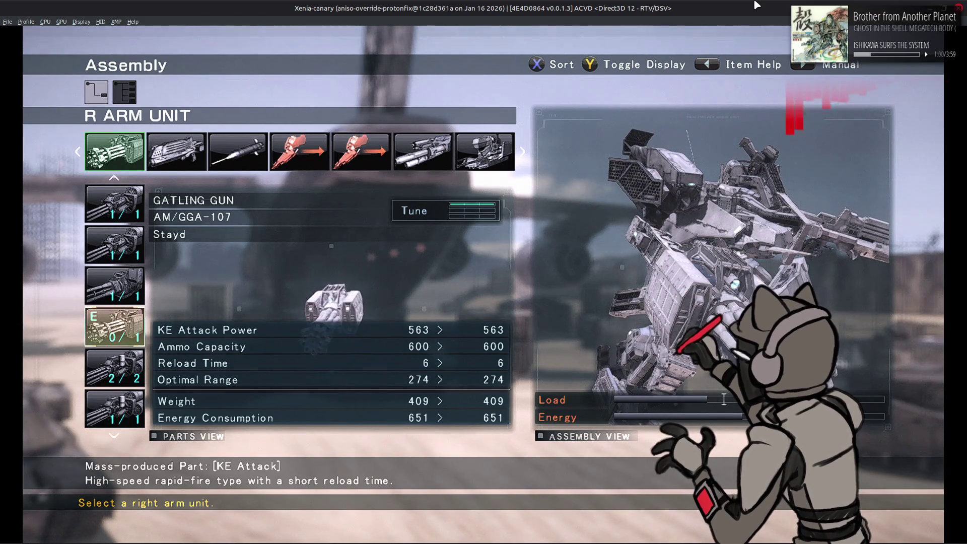
Compare Au-D-H11, AM/GGA-115 and AM/GGA-206, then equip the AM/GGA-206 gatling gun.
{"action": "key", "text": "Up"}
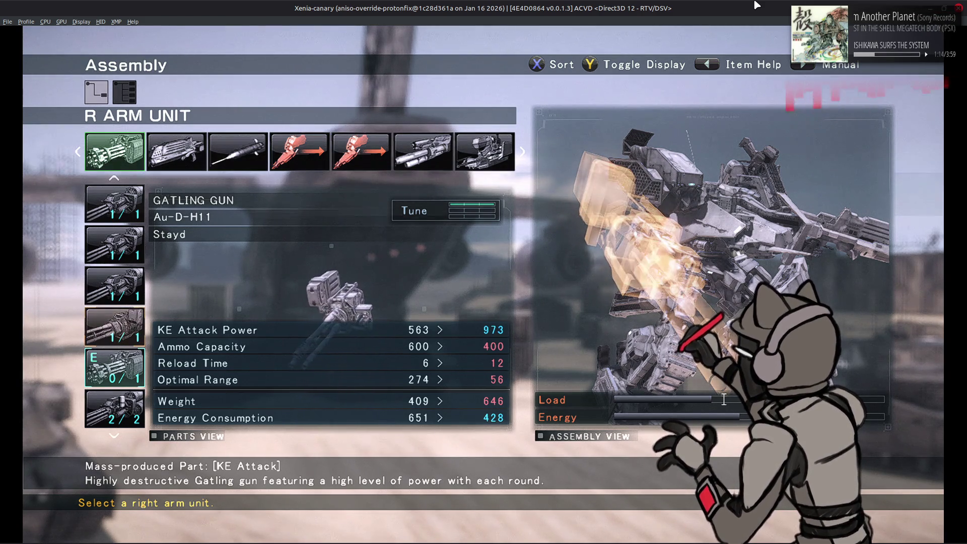
{"action": "key", "text": "Up"}
{"action": "key", "text": "Up"}
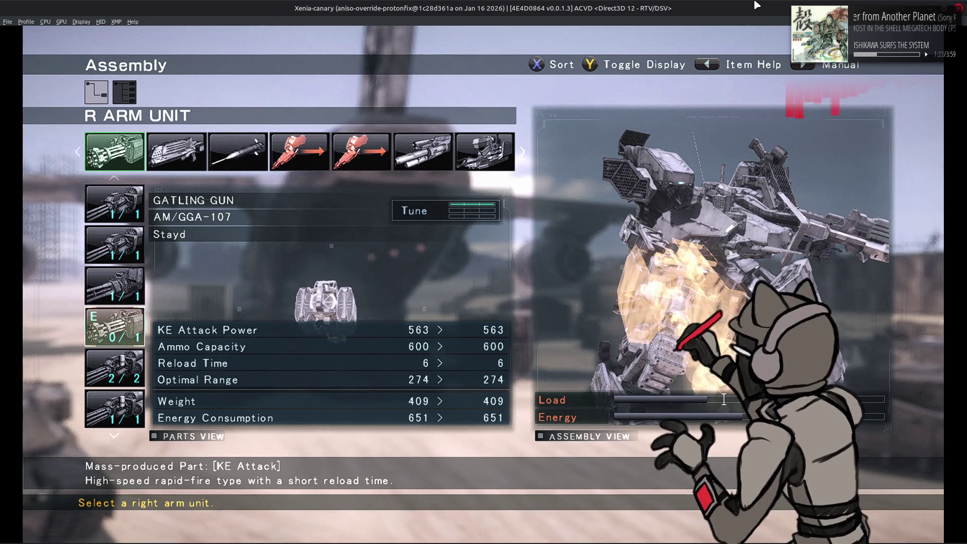
{"action": "key", "text": "Down"}
{"action": "key", "text": "Down"}
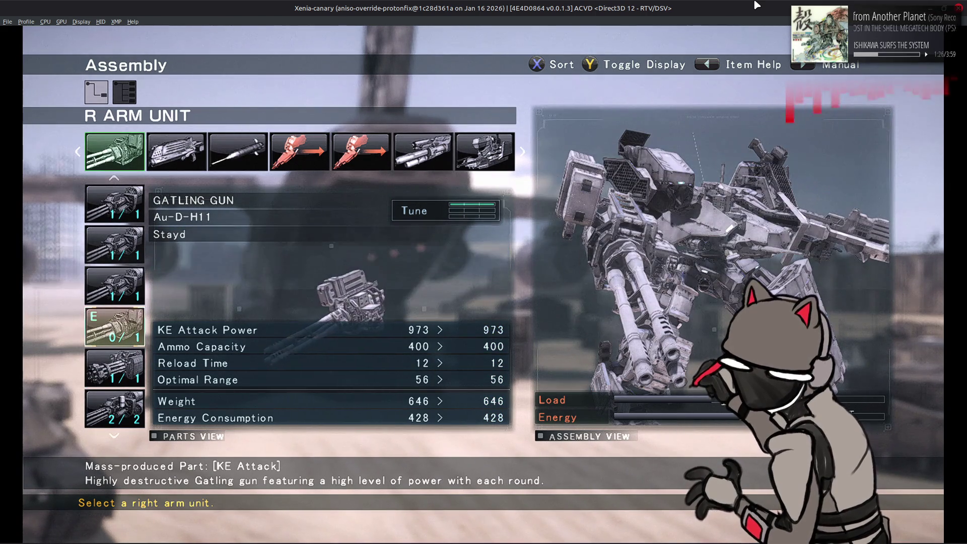
{"action": "key", "text": "Down"}
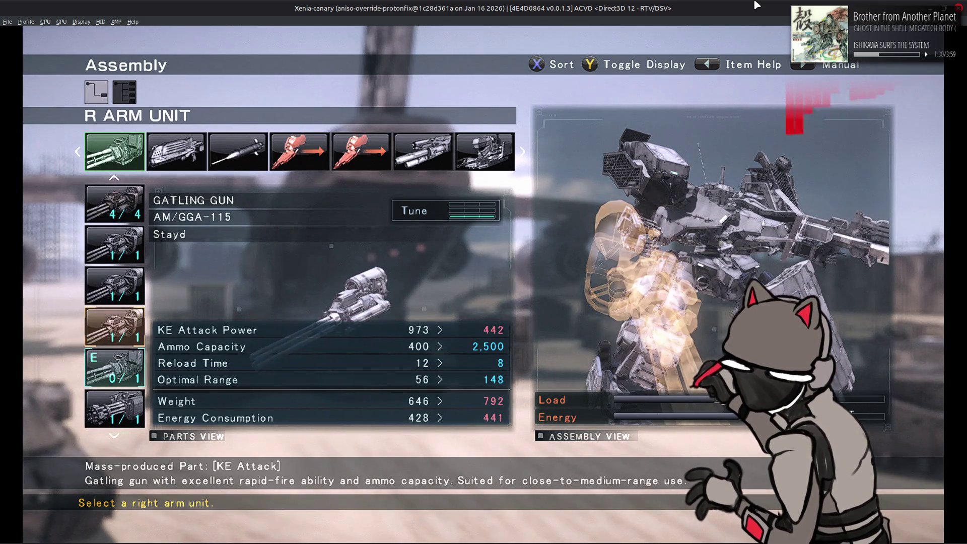
{"action": "key", "text": "Down"}
{"action": "key", "text": "Down"}
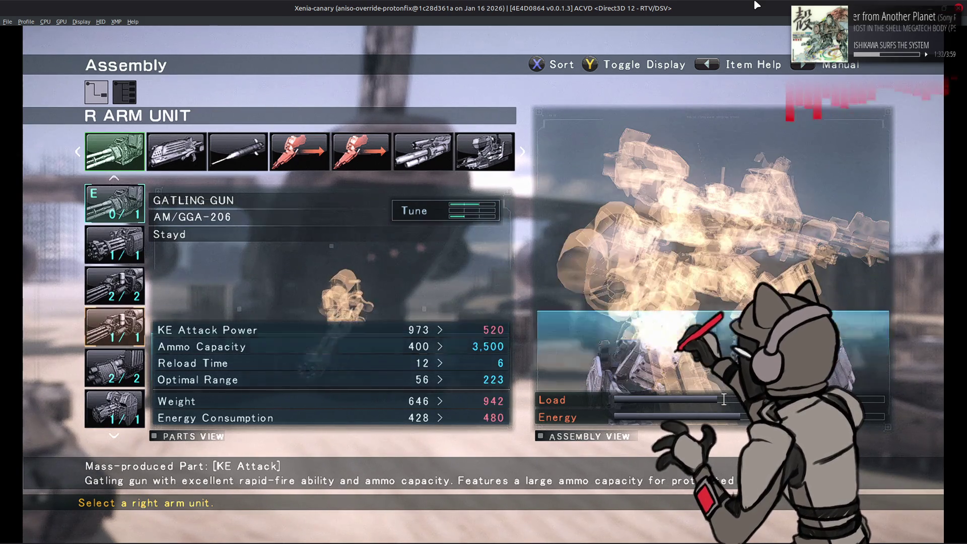
{"action": "key", "text": "Return"}
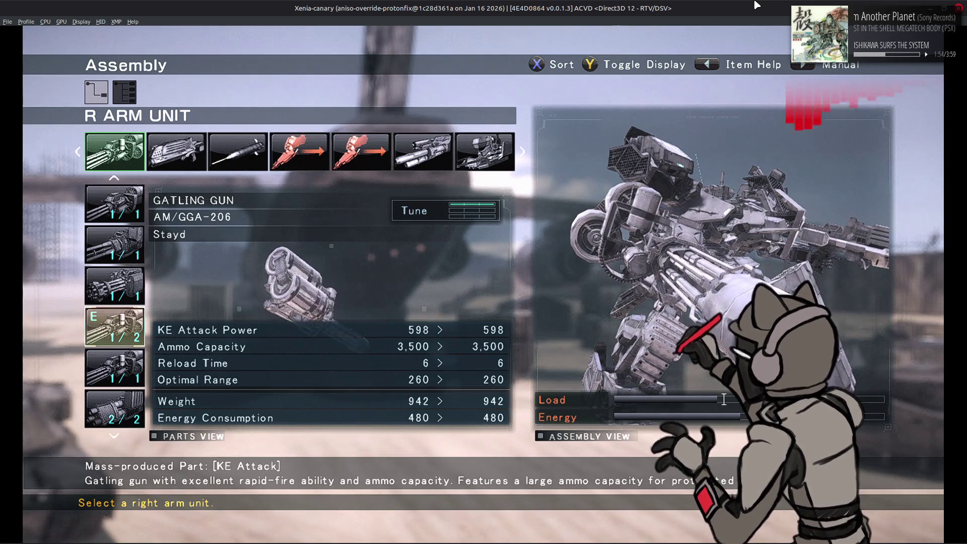
{"action": "key", "text": "Down"}
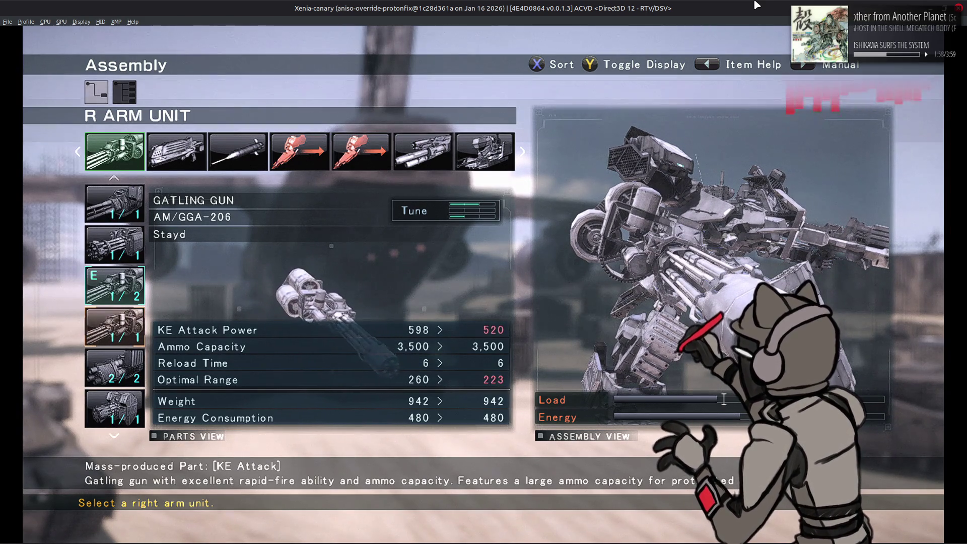
{"action": "key", "text": "Down"}
{"action": "key", "text": "Down"}
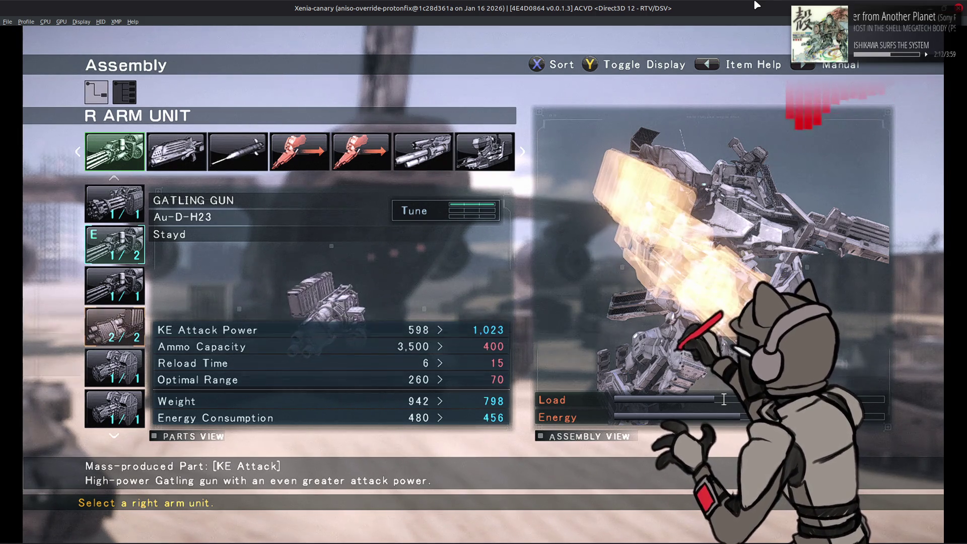
{"action": "key", "text": "Down"}
{"action": "key", "text": "Down"}
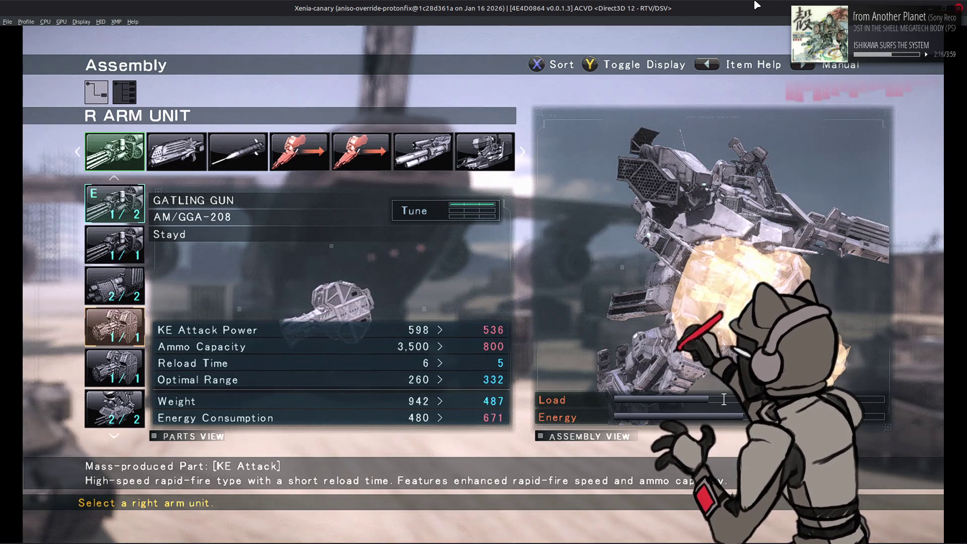
{"action": "key", "text": "Down"}
{"action": "key", "text": "Down"}
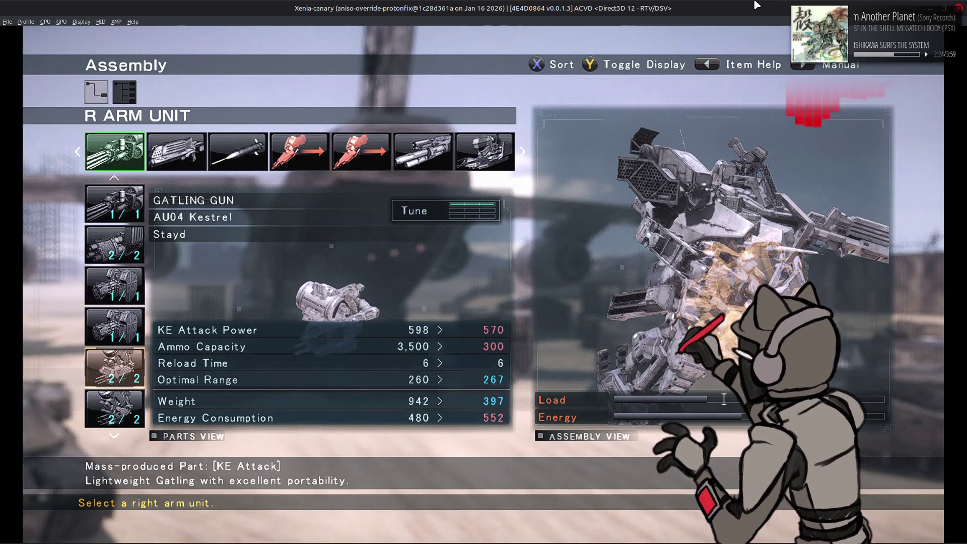
{"action": "key", "text": "Down"}
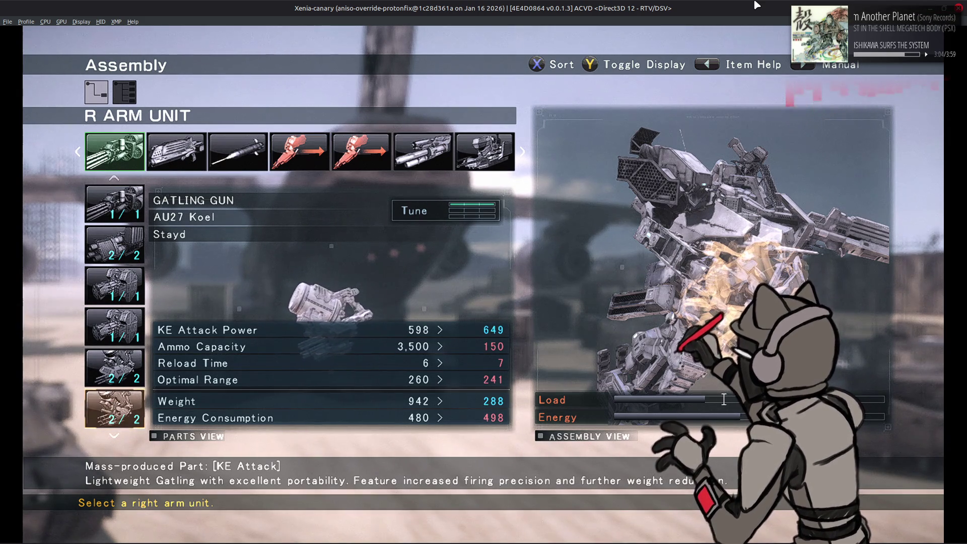
{"action": "key", "text": "Down"}
{"action": "key", "text": "Down"}
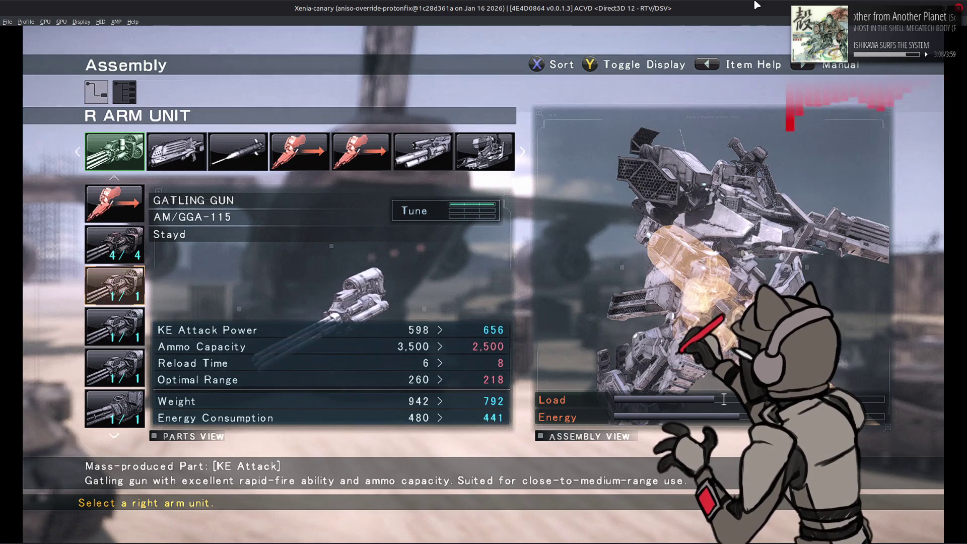
{"action": "key", "text": "Down"}
{"action": "key", "text": "Down"}
{"action": "key", "text": "Down"}
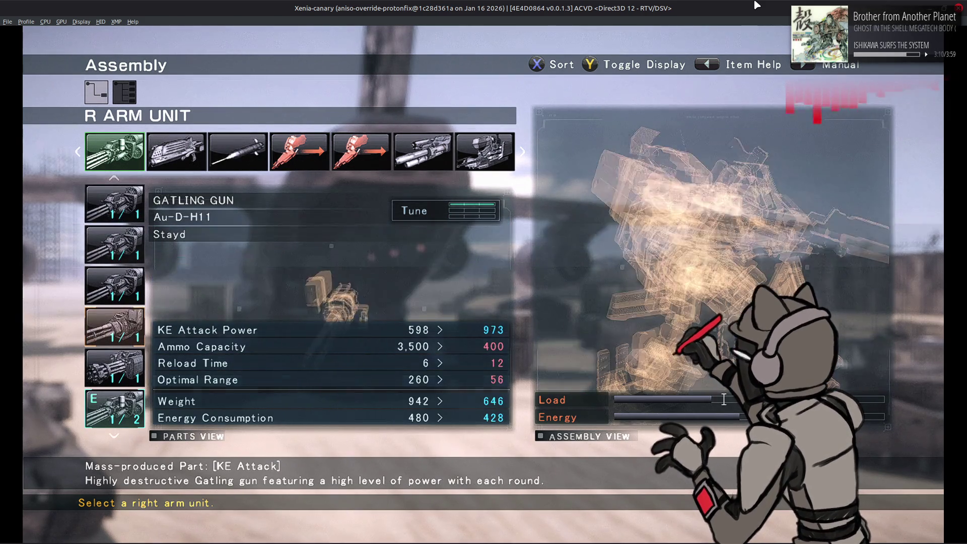
Compare the AM/GGA-107, AM/GGA-115 and Au-D-H11 gatling guns, then equip the AM/GGA-115.
{"action": "key", "text": "Down"}
{"action": "key", "text": "Down"}
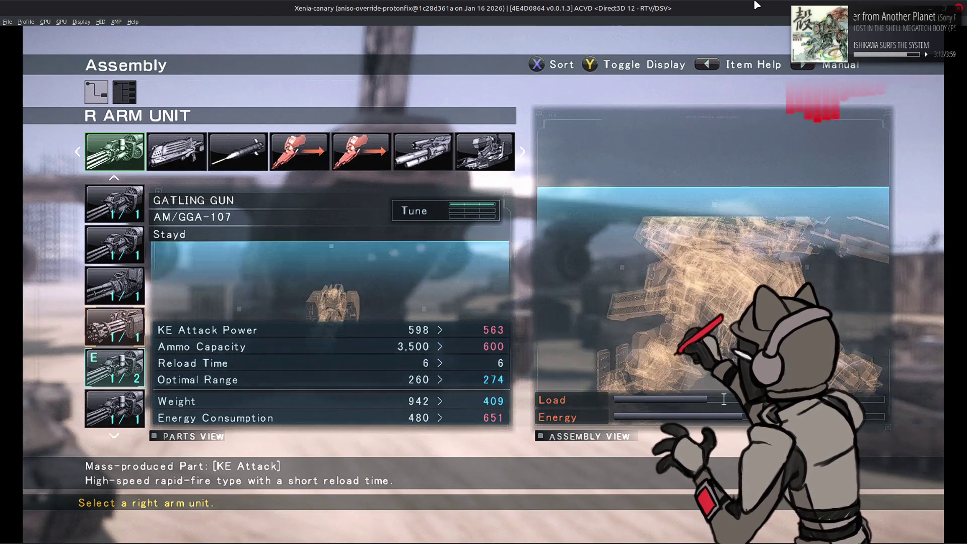
{"action": "key", "text": "Up"}
{"action": "key", "text": "Up"}
{"action": "key", "text": "Up"}
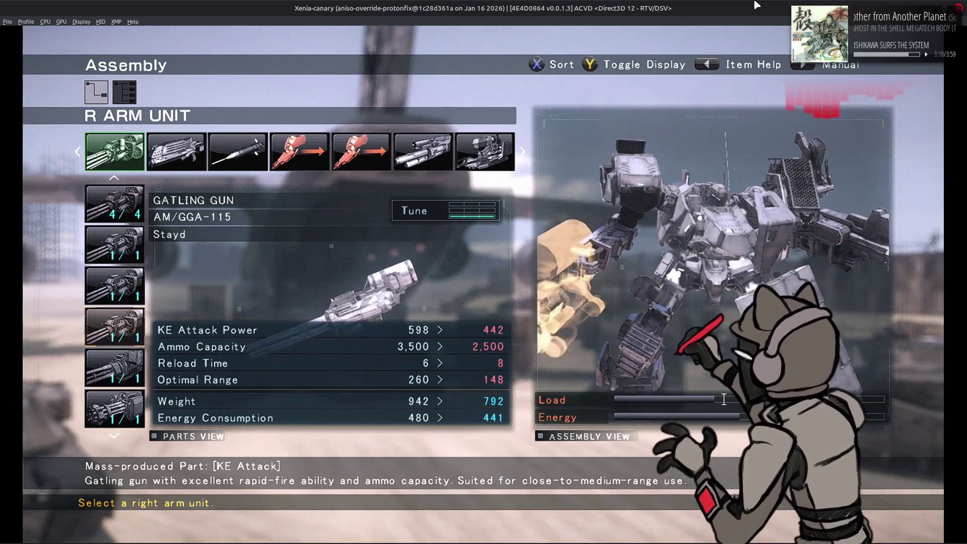
{"action": "key", "text": "Down"}
{"action": "key", "text": "Down"}
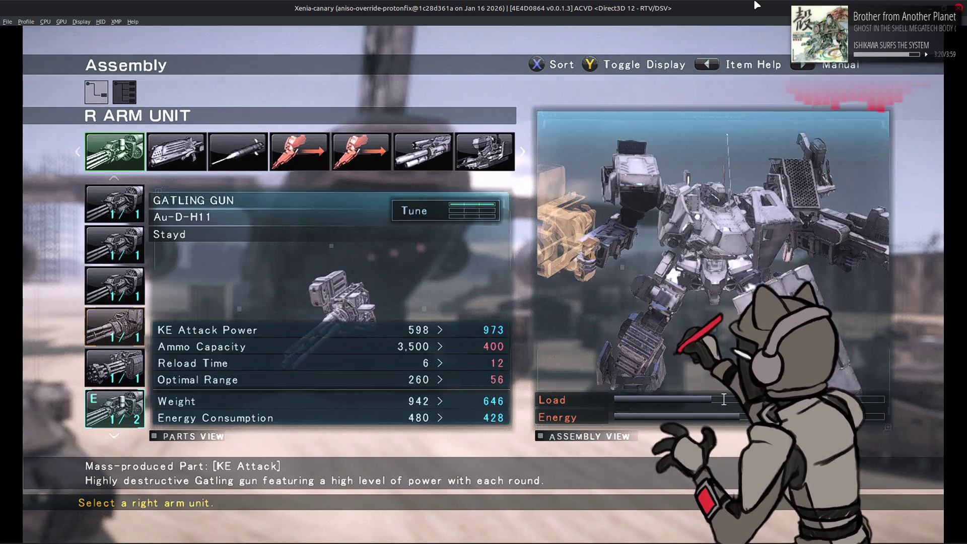
{"action": "key", "text": "Up"}
{"action": "key", "text": "Up"}
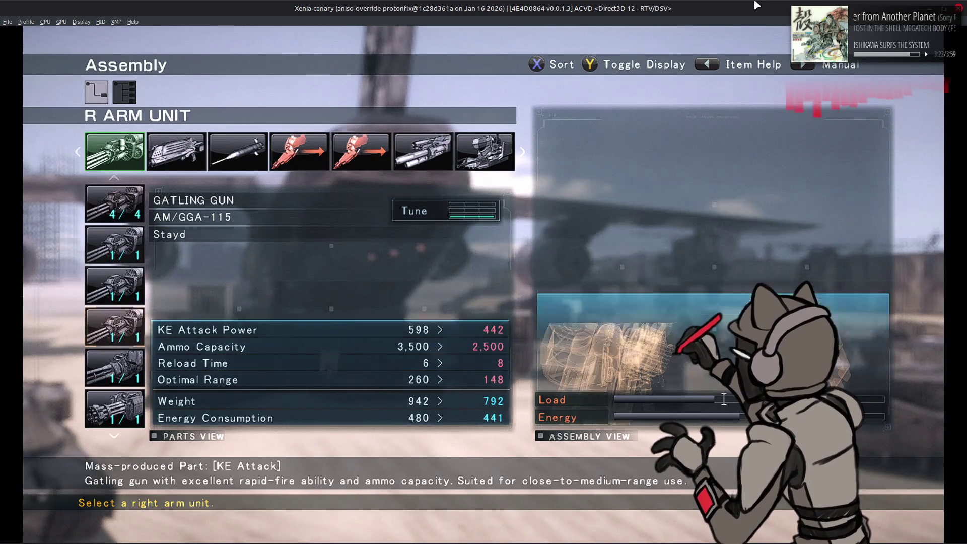
{"action": "key", "text": "Down"}
{"action": "key", "text": "Down"}
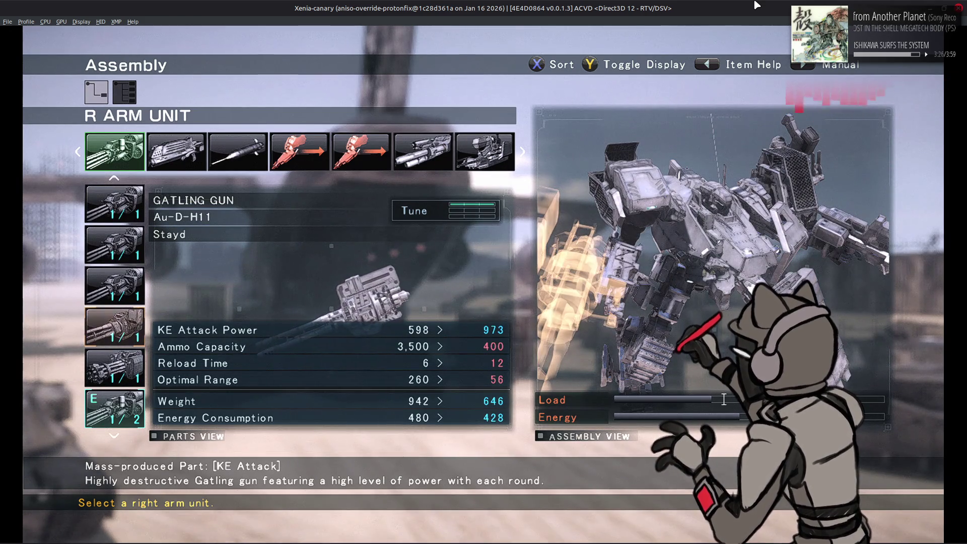
{"action": "key", "text": "Return"}
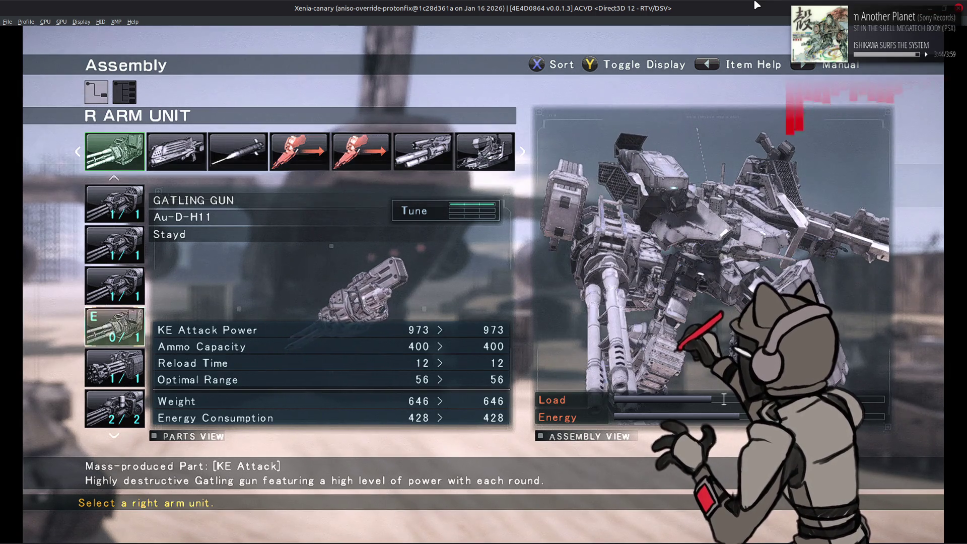
{"action": "key", "text": "Up"}
{"action": "key", "text": "Return"}
{"action": "key", "text": "Up"}
{"action": "key", "text": "Return"}
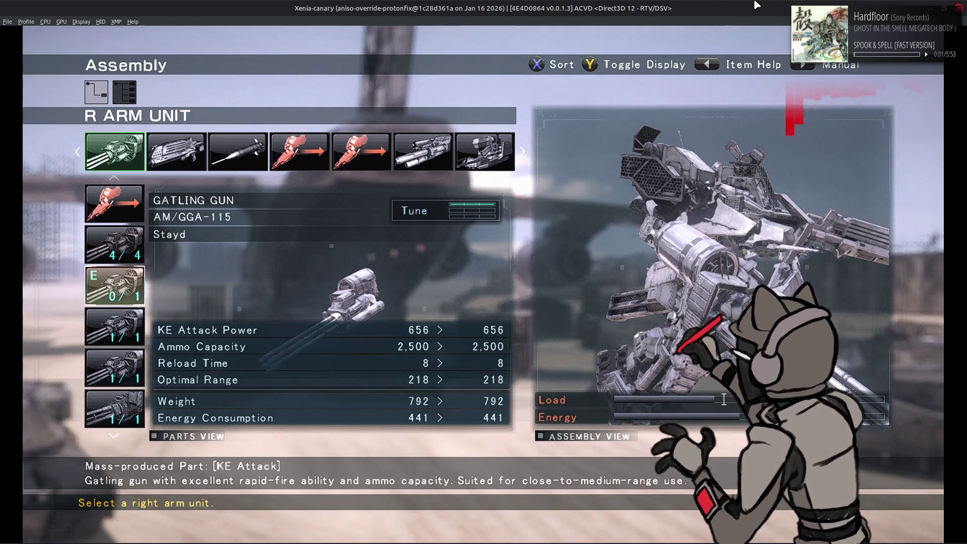
Back out of assembly and the Workshop to the World Menu, then switch to Notepad++.
{"action": "key", "text": "Escape"}
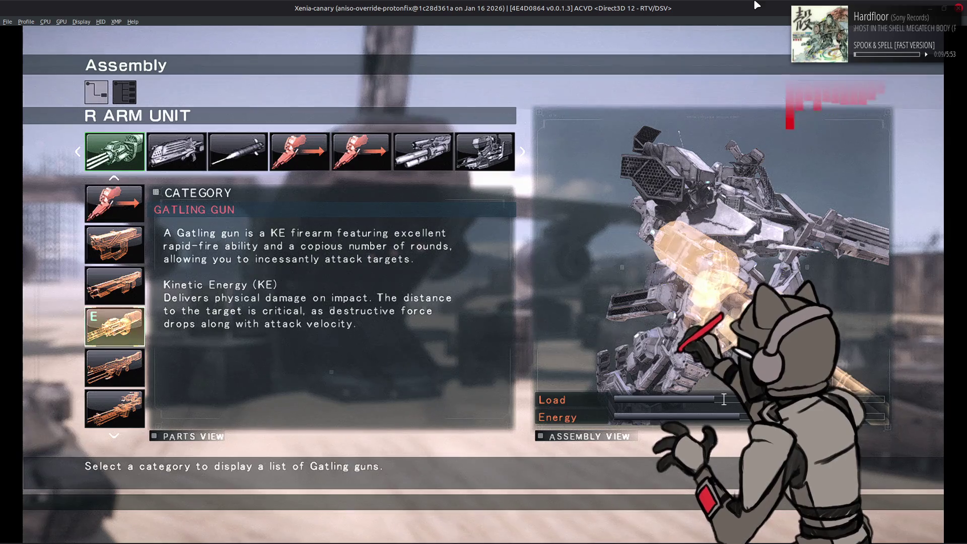
{"action": "key", "text": "Escape"}
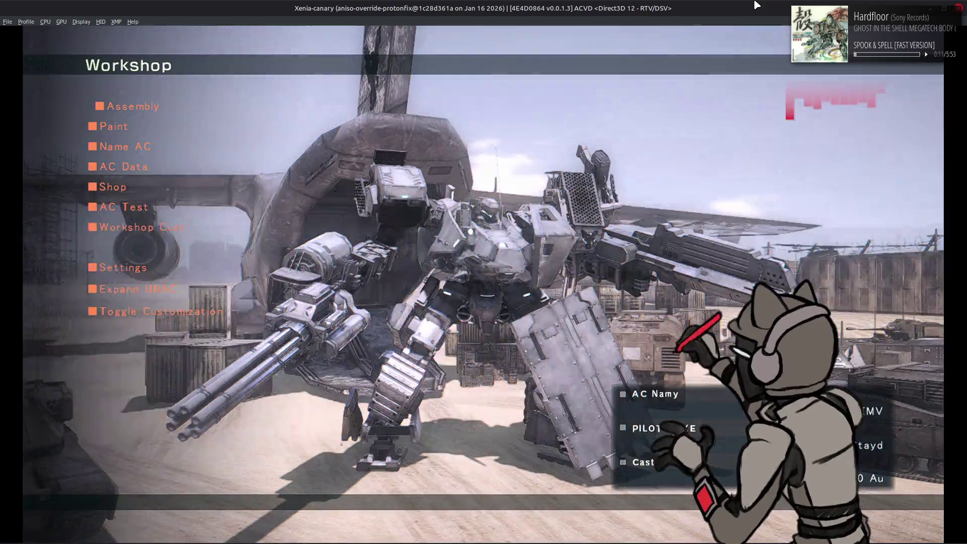
{"action": "key", "text": "Escape"}
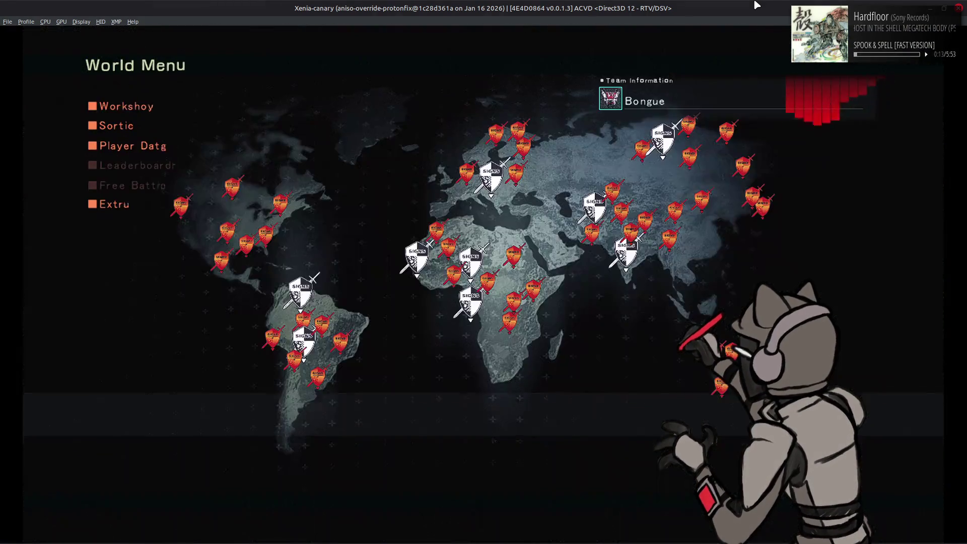
{"action": "key", "text": "alt+Tab"}
{"action": "key", "text": "alt+Tab"}
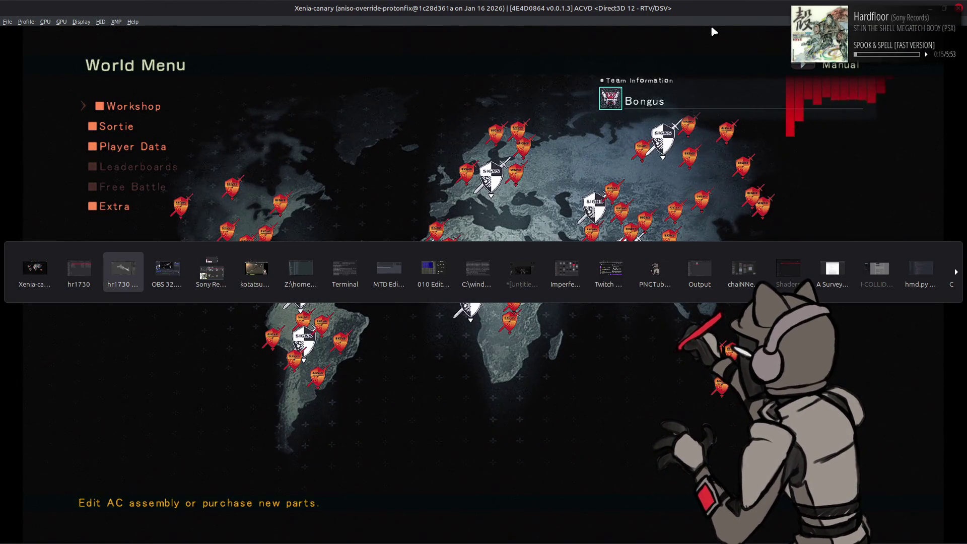
{"action": "key", "text": "alt+Tab"}
{"action": "key", "text": "alt+Tab"}
{"action": "key", "text": "alt+Tab"}
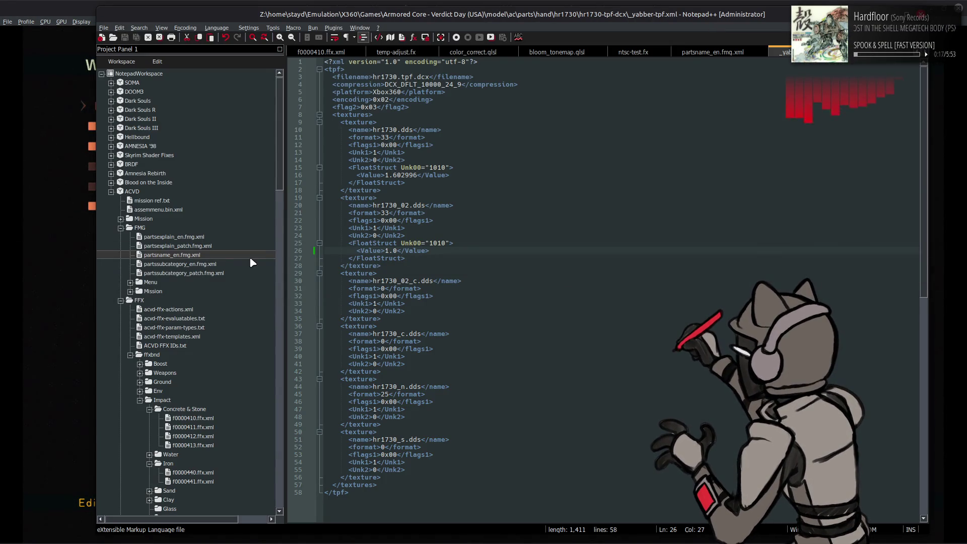
Open partsname_en.fmg.xml, find the GGA-115 entry, then return to Blender's textured rifle view.
{"action": "double_click", "coordinate": [196, 257]}
{"action": "key", "text": "ctrl+f"}
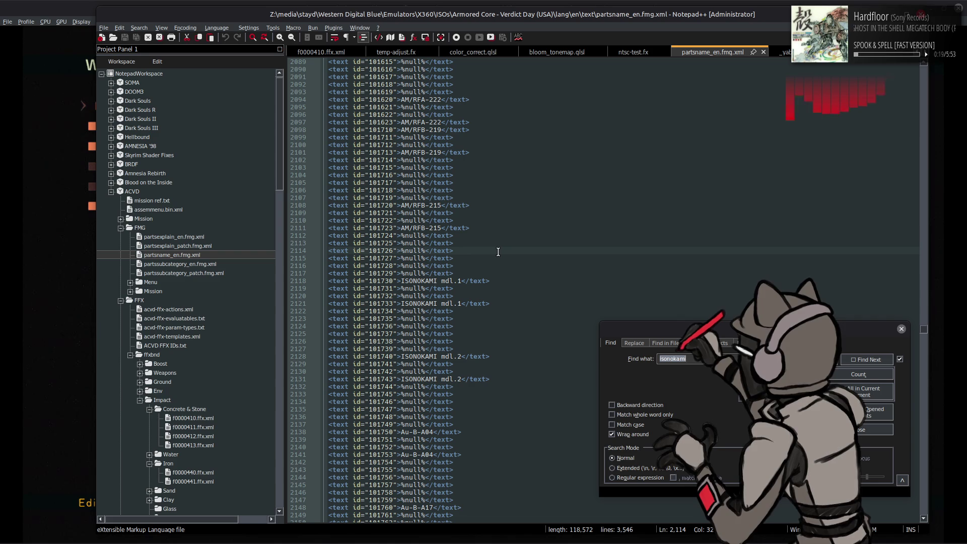
{"action": "type", "text": "GGA-115"}
{"action": "key", "text": "Return"}
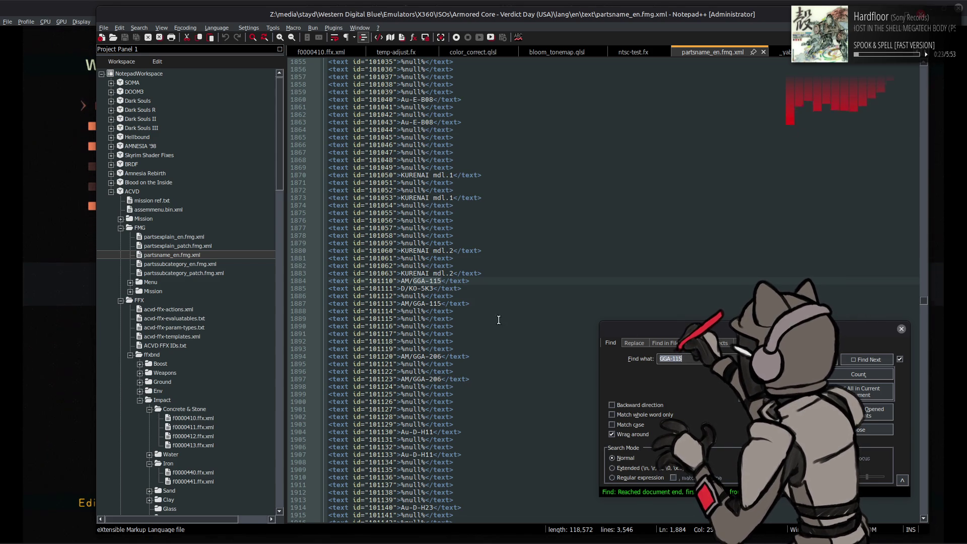
{"action": "key", "text": "Escape"}
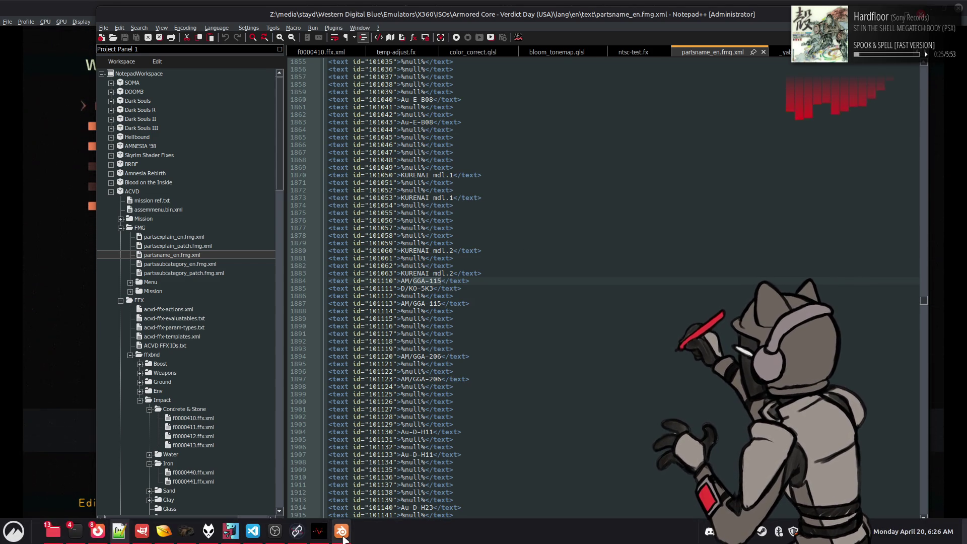
{"action": "key", "text": "alt+Tab"}
{"action": "left_click", "coordinate": [770, 36]}
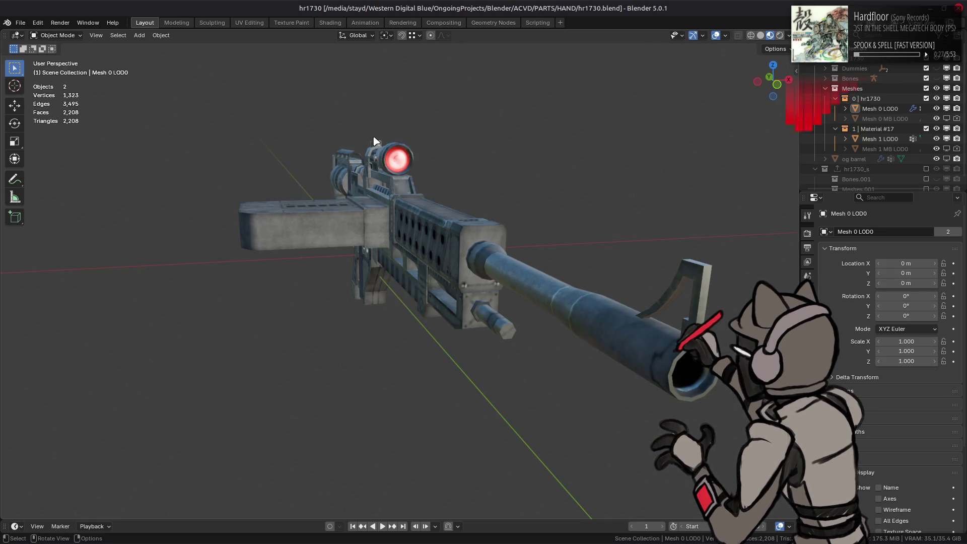
Turn on Shadows in the hr1730 rifle's render settings.
{"action": "left_click", "coordinate": [807, 233]}
{"action": "left_click", "coordinate": [839, 346]}
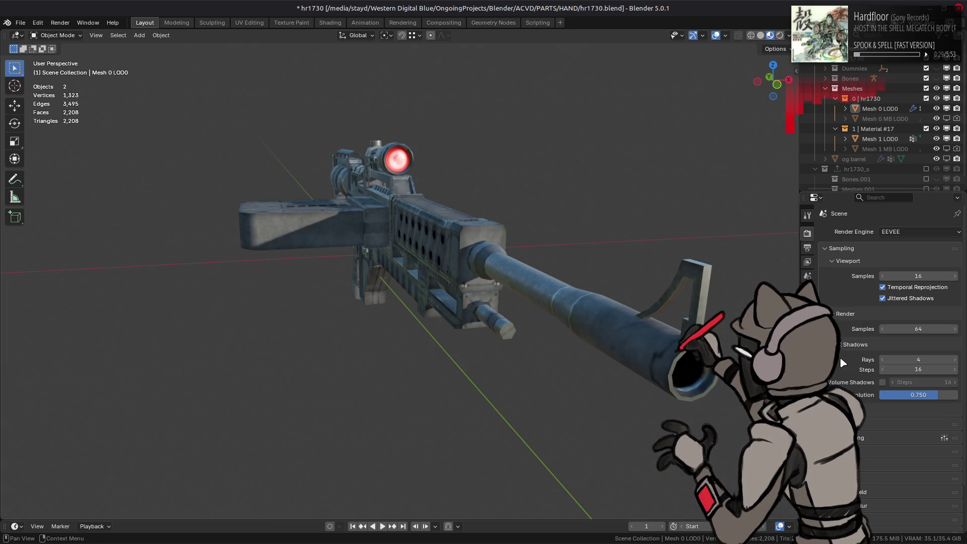
{"action": "mouse_move", "coordinate": [554, 287]}
{"action": "middle_mouse_down"}
{"action": "mouse_move", "coordinate": [568, 287]}
{"action": "mouse_move", "coordinate": [536, 302]}
{"action": "mouse_move", "coordinate": [559, 272]}
{"action": "middle_mouse_up"}
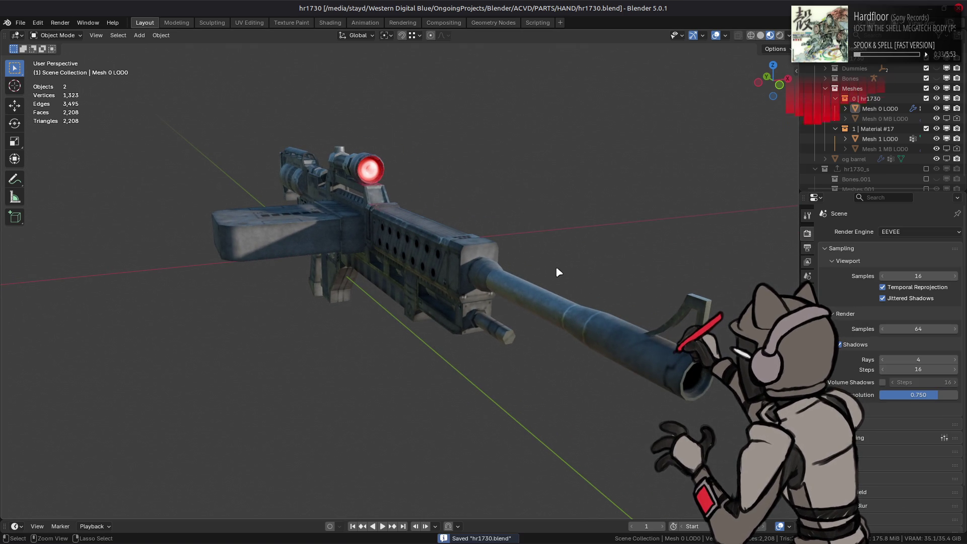
Start a new General scene and open hr1110.blend from the HAND folder.
{"action": "left_click", "coordinate": [20, 24]}
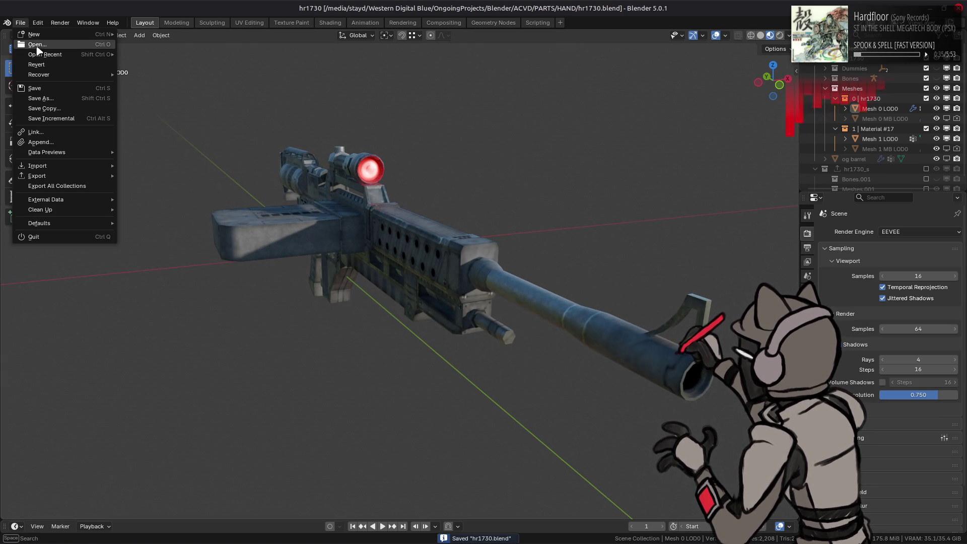
{"action": "mouse_move", "coordinate": [39, 38]}
{"action": "left_click", "coordinate": [144, 34]}
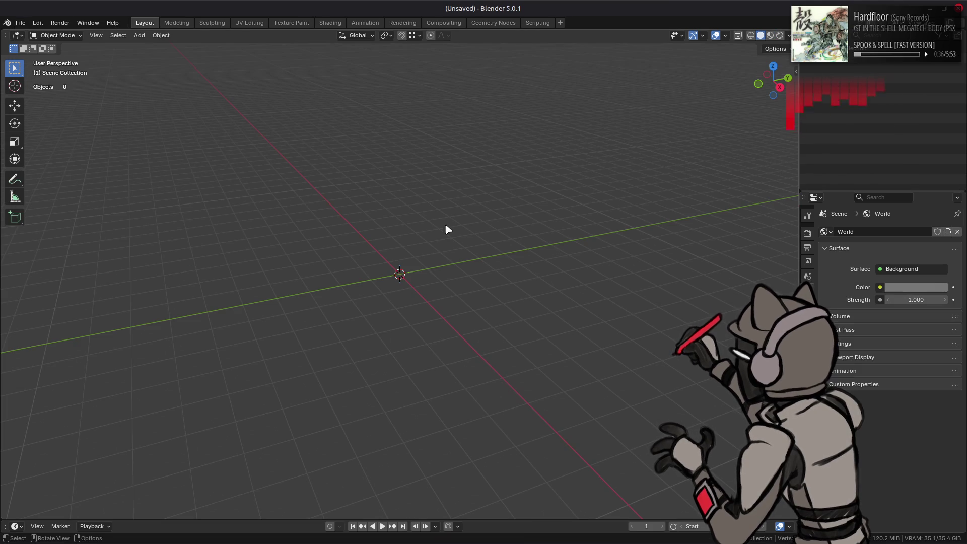
{"action": "left_click", "coordinate": [20, 23]}
{"action": "left_click", "coordinate": [31, 49]}
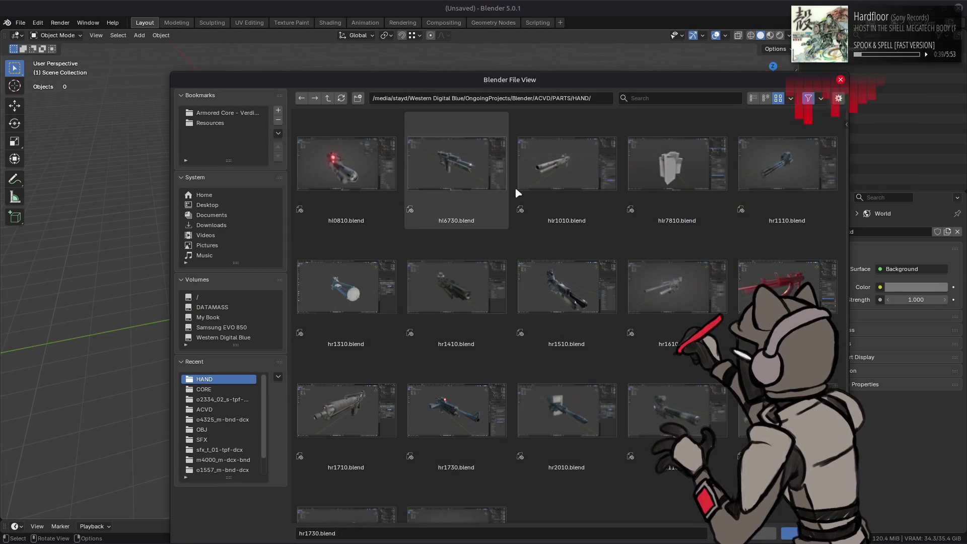
{"action": "double_click", "coordinate": [766, 167]}
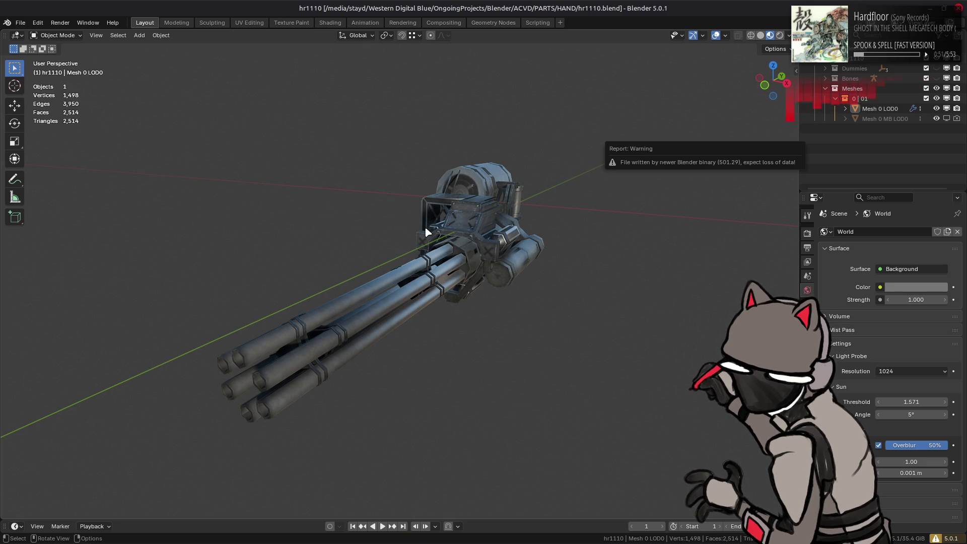
Inspect the minigun's barrels and underside, briefly checking the Compositing workspace.
{"action": "mouse_move", "coordinate": [399, 252]}
{"action": "middle_mouse_down"}
{"action": "mouse_move", "coordinate": [479, 255]}
{"action": "mouse_move", "coordinate": [360, 265]}
{"action": "mouse_move", "coordinate": [413, 224]}
{"action": "mouse_move", "coordinate": [331, 235]}
{"action": "mouse_move", "coordinate": [387, 230]}
{"action": "mouse_move", "coordinate": [368, 236]}
{"action": "mouse_move", "coordinate": [388, 248]}
{"action": "mouse_move", "coordinate": [370, 239]}
{"action": "mouse_move", "coordinate": [346, 254]}
{"action": "middle_mouse_up"}
{"action": "scroll", "coordinate": [368, 235], "scroll_direction": "up", "scroll_amount": 4}
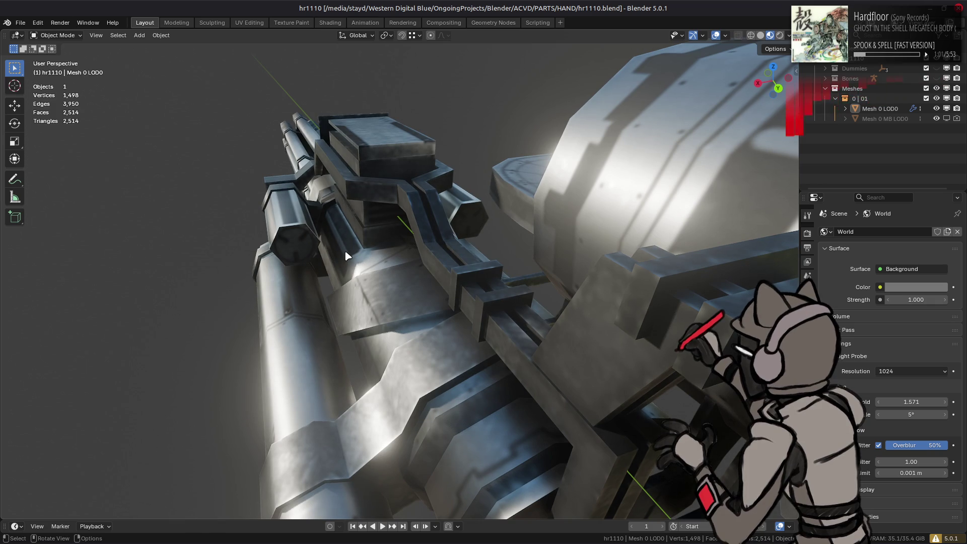
{"action": "scroll", "coordinate": [347, 256], "scroll_direction": "down", "scroll_amount": 4}
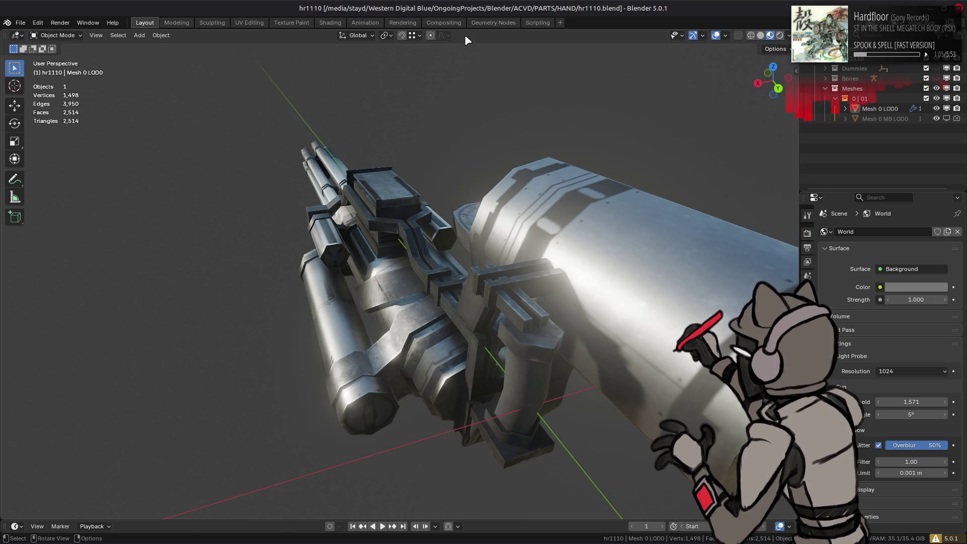
{"action": "left_click", "coordinate": [443, 23]}
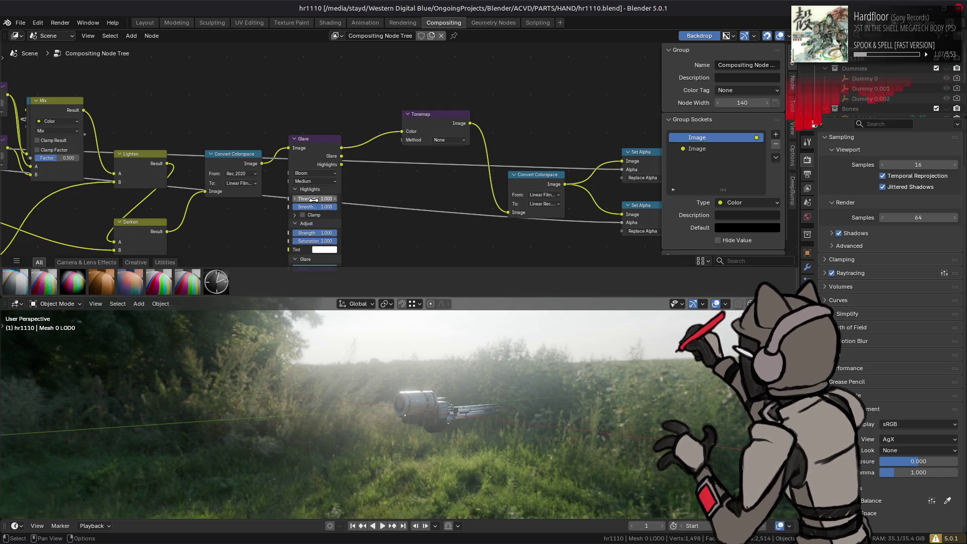
{"action": "middle_click_drag", "start_coordinate": [419, 204], "coordinate": [432, 183]}
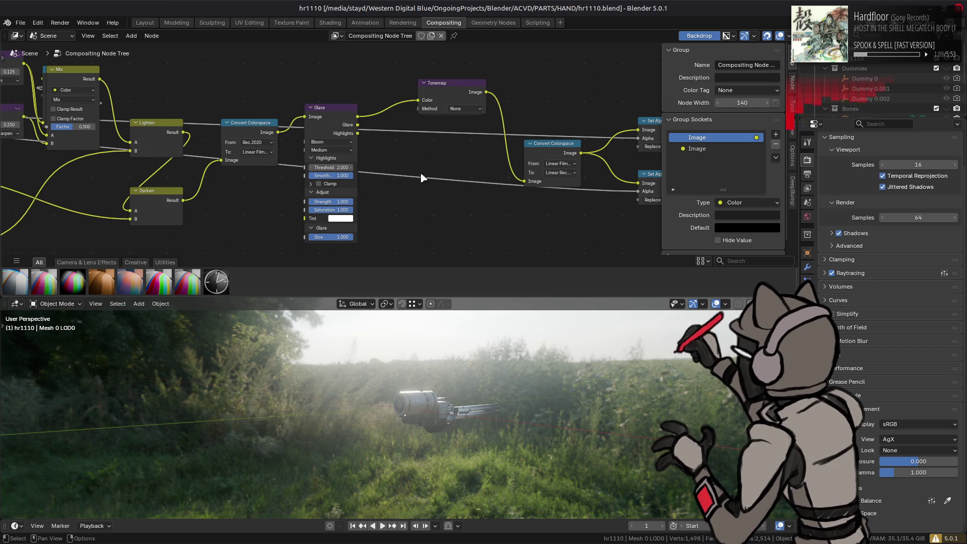
{"action": "left_click", "coordinate": [144, 23]}
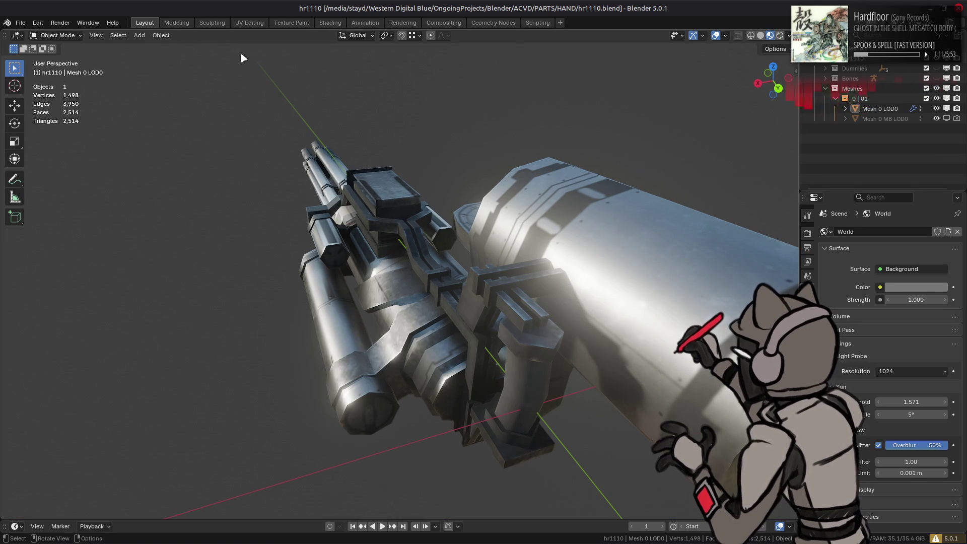
{"action": "mouse_move", "coordinate": [210, 136]}
{"action": "middle_mouse_down"}
{"action": "mouse_move", "coordinate": [395, 136]}
{"action": "mouse_move", "coordinate": [380, 190]}
{"action": "mouse_move", "coordinate": [421, 171]}
{"action": "middle_mouse_up"}
{"action": "scroll", "coordinate": [423, 172], "scroll_direction": "up", "scroll_amount": 4}
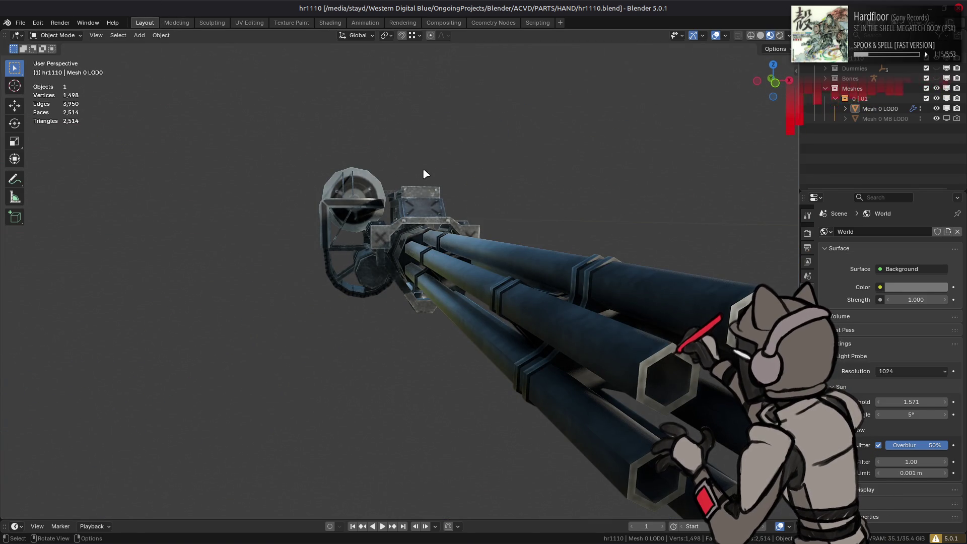
{"action": "mouse_move", "coordinate": [380, 199]}
{"action": "middle_mouse_down"}
{"action": "mouse_move", "coordinate": [482, 234]}
{"action": "mouse_move", "coordinate": [258, 280]}
{"action": "middle_mouse_up"}
{"action": "mouse_move", "coordinate": [330, 250]}
{"action": "middle_mouse_down"}
{"action": "mouse_move", "coordinate": [207, 198]}
{"action": "mouse_move", "coordinate": [389, 197]}
{"action": "mouse_move", "coordinate": [477, 255]}
{"action": "mouse_move", "coordinate": [368, 284]}
{"action": "mouse_move", "coordinate": [382, 302]}
{"action": "mouse_move", "coordinate": [349, 295]}
{"action": "mouse_move", "coordinate": [345, 280]}
{"action": "mouse_move", "coordinate": [394, 235]}
{"action": "middle_mouse_up"}
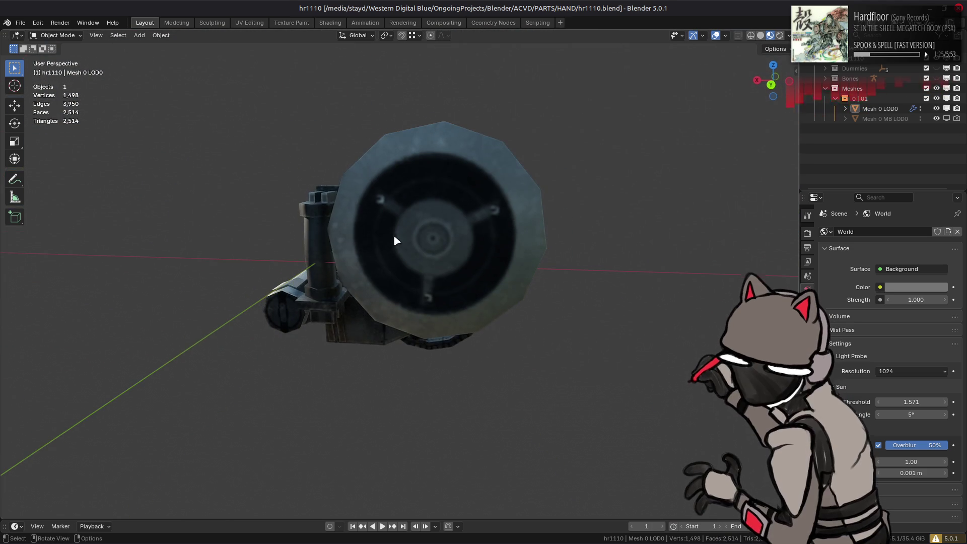
Toggle Edit Mode, deselect the gun, and save, triggering the version 5.1 warning.
{"action": "key", "text": "Tab"}
{"action": "middle_click_drag", "start_coordinate": [555, 287], "coordinate": [423, 300]}
{"action": "key", "text": "Tab"}
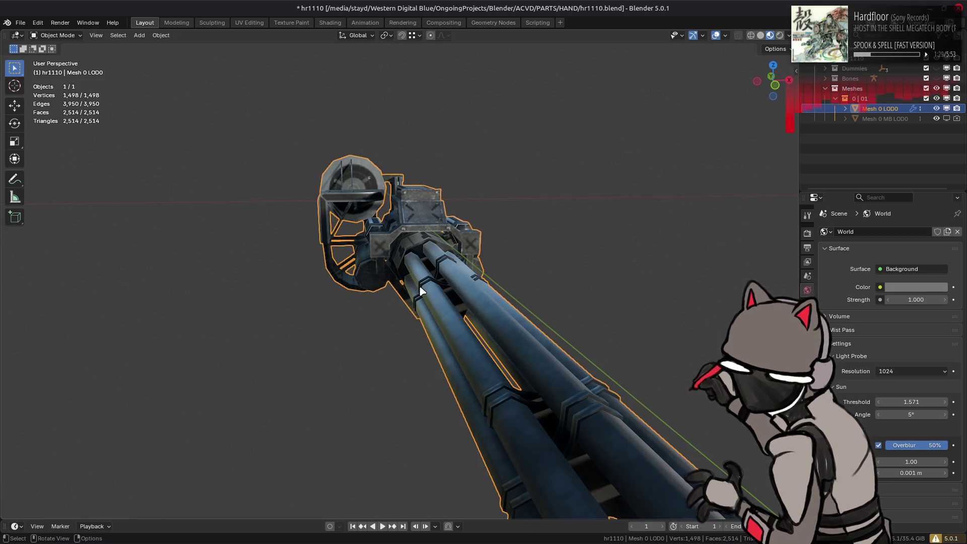
{"action": "scroll", "coordinate": [418, 273], "scroll_direction": "down", "scroll_amount": 2}
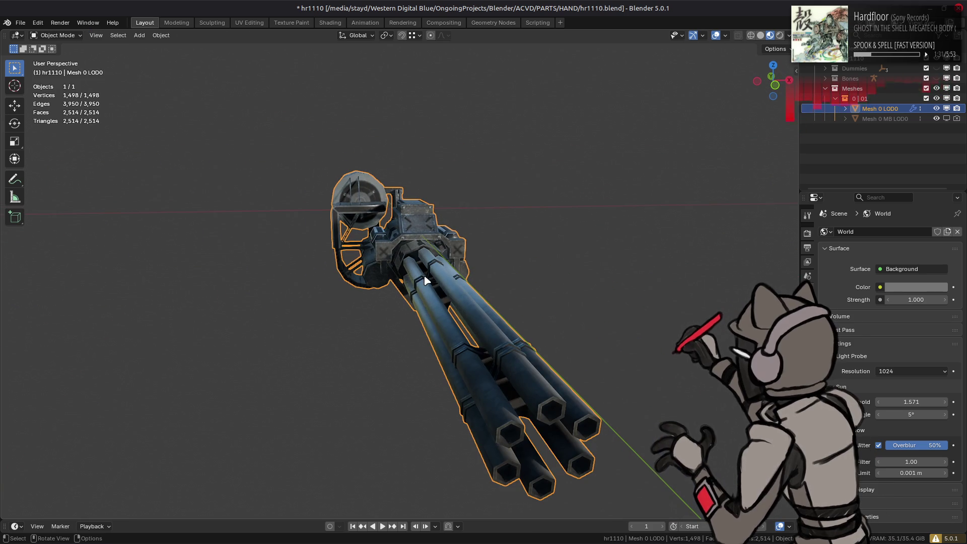
{"action": "key", "text": "alt+a"}
{"action": "mouse_move", "coordinate": [445, 301]}
{"action": "middle_mouse_down"}
{"action": "mouse_move", "coordinate": [428, 272]}
{"action": "mouse_move", "coordinate": [467, 275]}
{"action": "middle_mouse_up"}
{"action": "key", "text": "ctrl+s"}
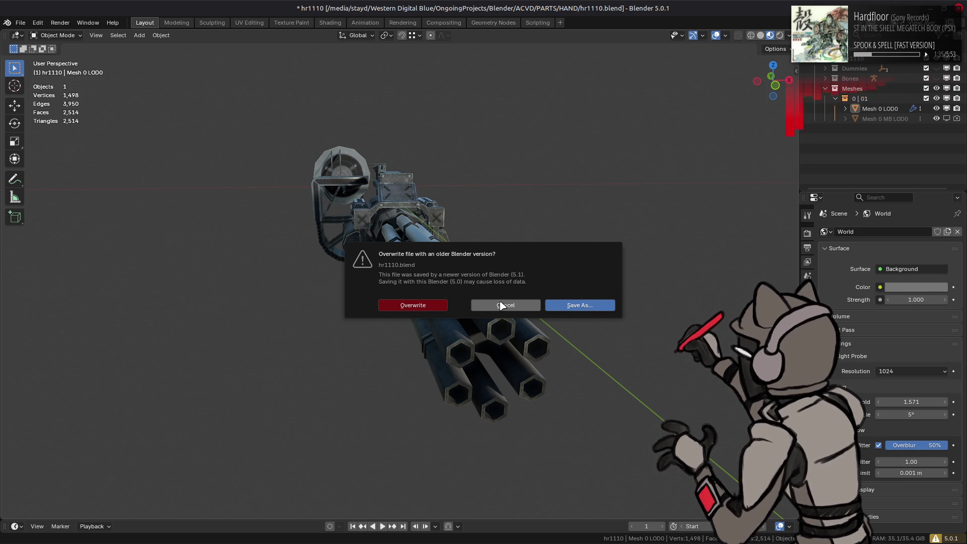
Save As hr1110.blend, then show Mesh 0 LOD0's modifier settings.
{"action": "left_click", "coordinate": [579, 306]}
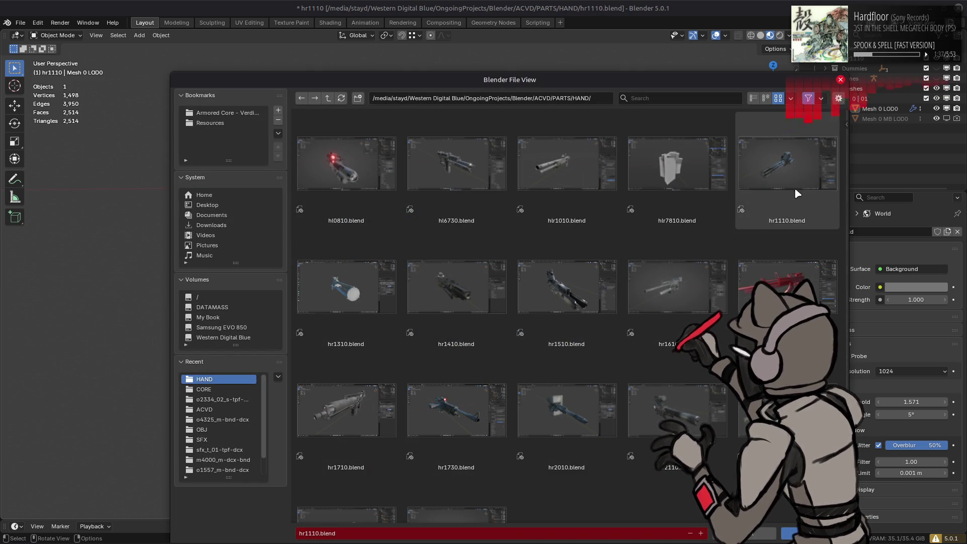
{"action": "double_click", "coordinate": [812, 197]}
{"action": "left_click", "coordinate": [891, 109]}
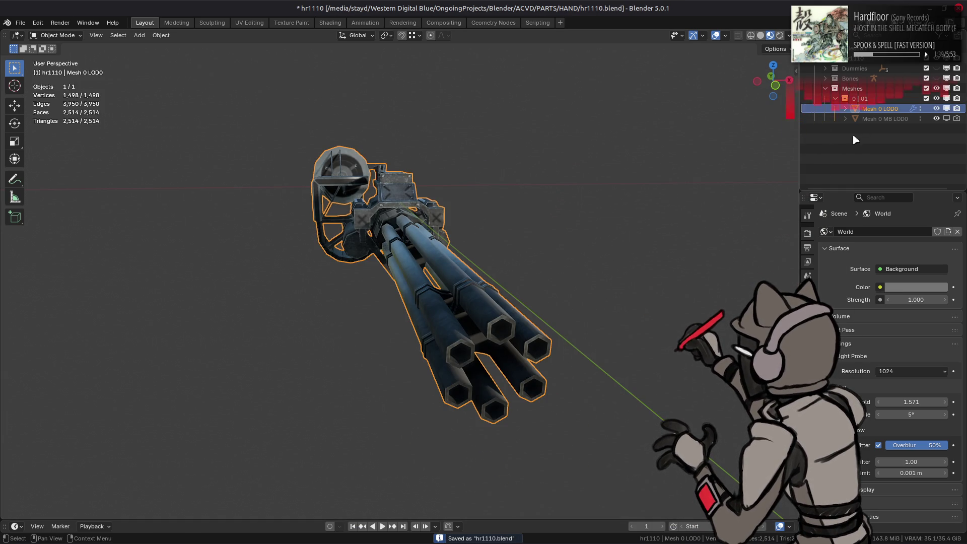
{"action": "left_click", "coordinate": [912, 109]}
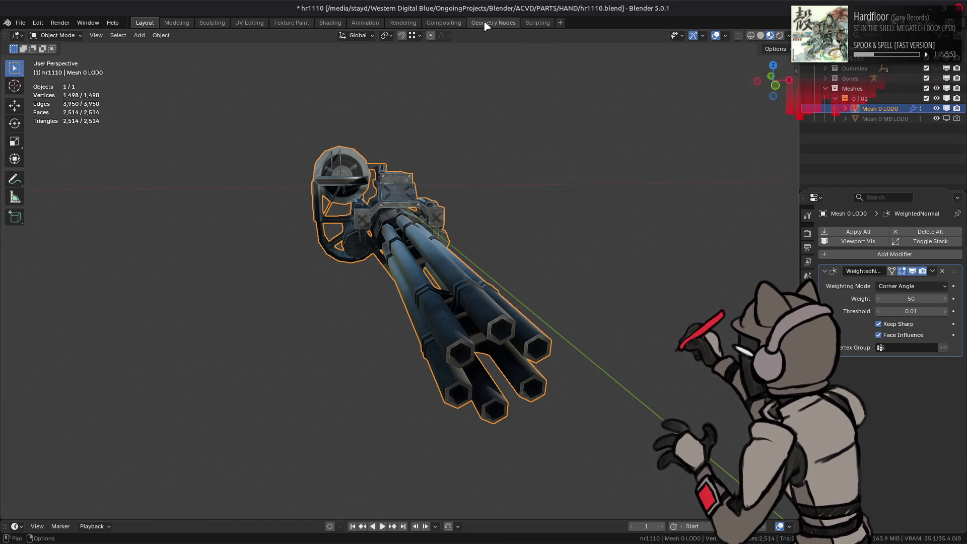
In Shading, go from g_SpecularTexture into the ACVD Shader and HTTexture Transform Group.
{"action": "left_click", "coordinate": [321, 24]}
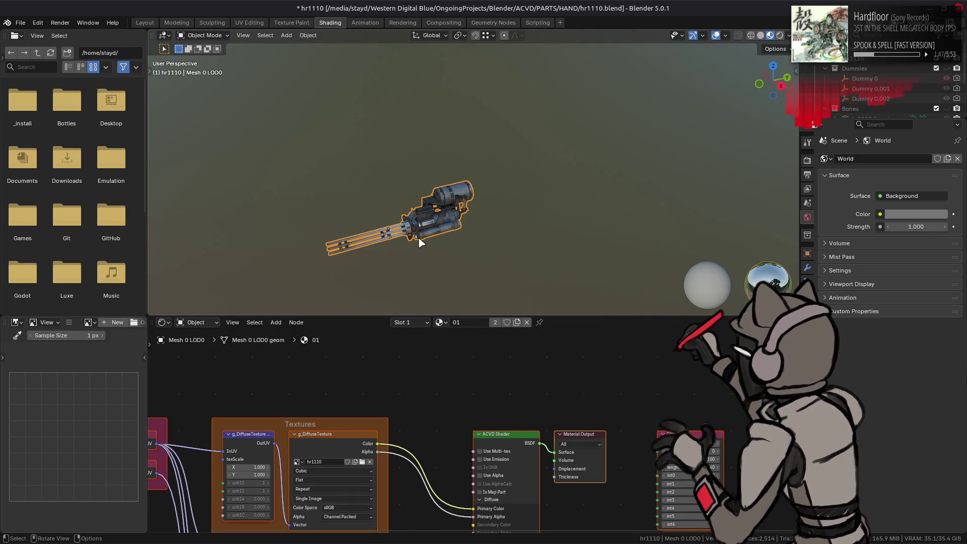
{"action": "scroll", "coordinate": [421, 243], "scroll_direction": "up", "scroll_amount": 5}
{"action": "mouse_move", "coordinate": [438, 220]}
{"action": "middle_mouse_down"}
{"action": "mouse_move", "coordinate": [545, 212]}
{"action": "mouse_move", "coordinate": [532, 199]}
{"action": "middle_mouse_up"}
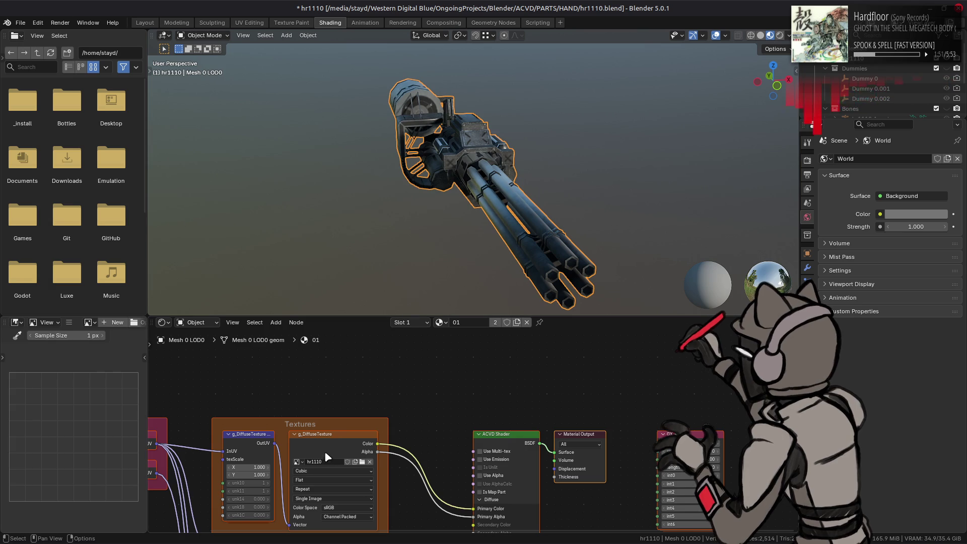
{"action": "middle_click_drag", "start_coordinate": [324, 451], "coordinate": [347, 354]}
{"action": "left_click", "coordinate": [349, 448]}
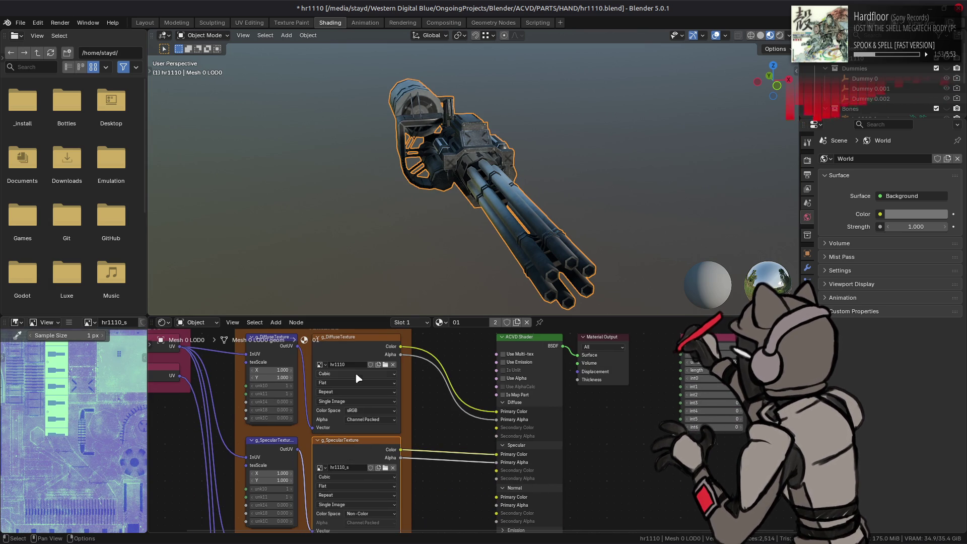
{"action": "key", "text": "Tab"}
{"action": "mouse_move", "coordinate": [496, 409]}
{"action": "left_mouse_down"}
{"action": "mouse_move", "coordinate": [442, 361]}
{"action": "mouse_move", "coordinate": [418, 372]}
{"action": "mouse_move", "coordinate": [421, 335]}
{"action": "mouse_move", "coordinate": [448, 453]}
{"action": "mouse_move", "coordinate": [457, 421]}
{"action": "mouse_move", "coordinate": [414, 423]}
{"action": "left_mouse_up"}
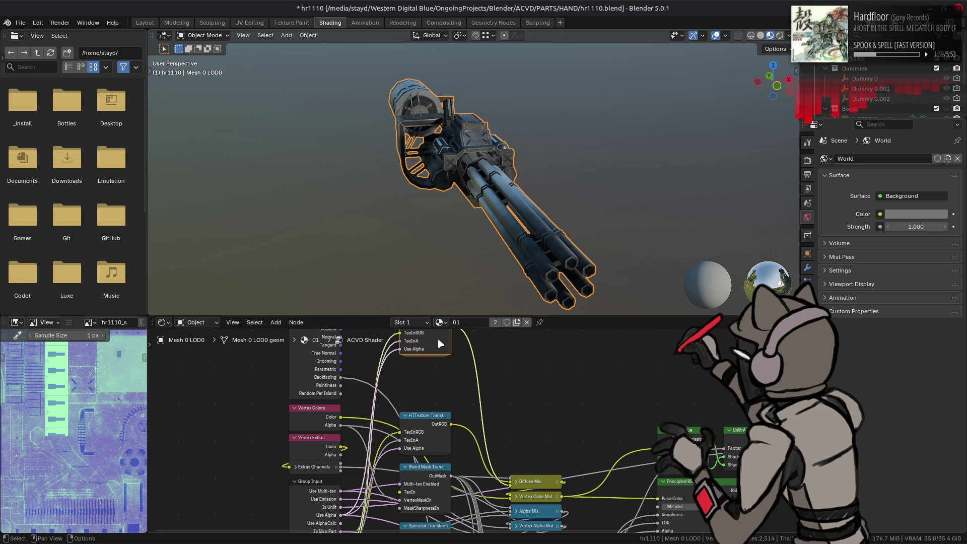
{"action": "key", "text": "Tab"}
Duplicate the sRGB Color Transform node and rearrange it alongside the Mix nodes.
{"action": "left_click_drag", "start_coordinate": [291, 451], "coordinate": [195, 451]}
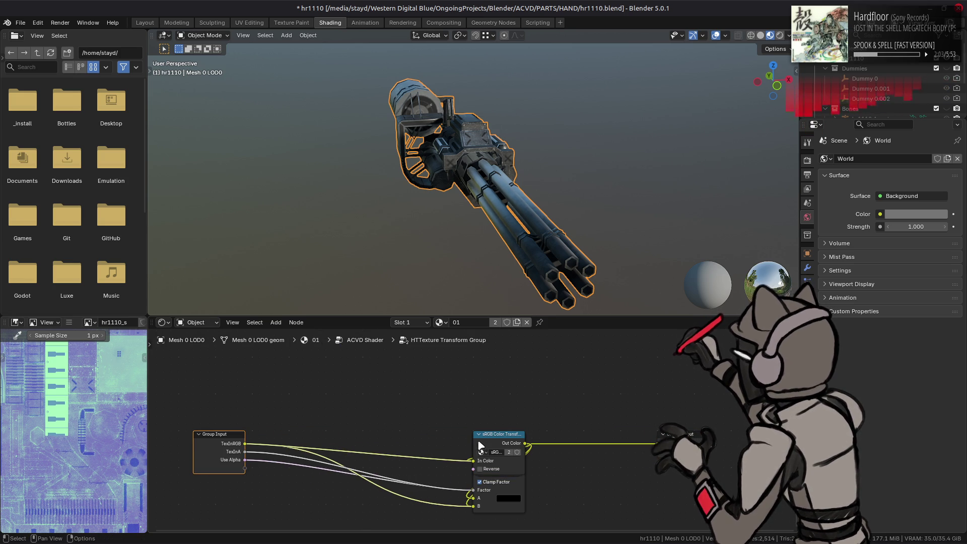
{"action": "left_click_drag", "start_coordinate": [495, 446], "coordinate": [495, 368]}
{"action": "key", "text": "shift+d"}
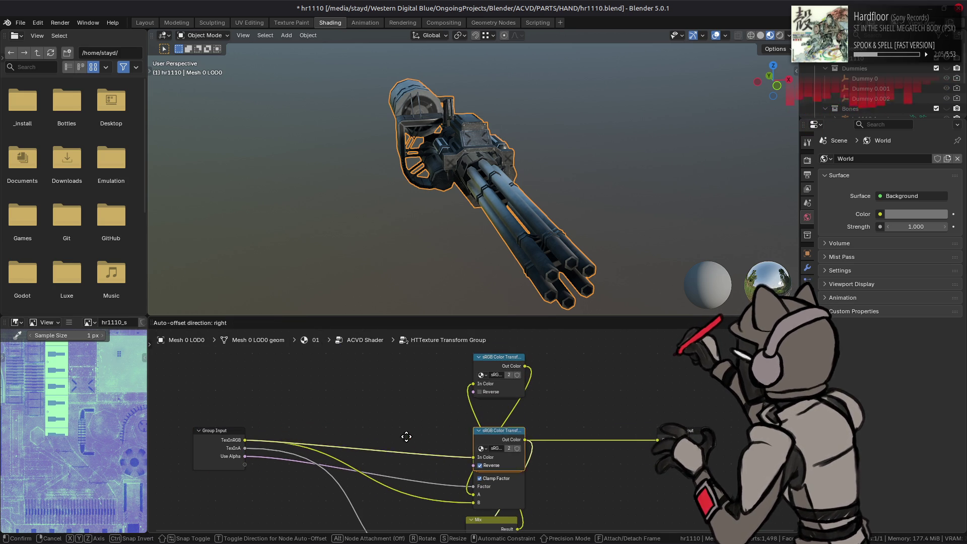
{"action": "left_click", "coordinate": [290, 438]}
{"action": "left_click_drag", "start_coordinate": [481, 431], "coordinate": [599, 427]}
{"action": "left_click_drag", "start_coordinate": [498, 367], "coordinate": [558, 439]}
{"action": "left_click", "coordinate": [483, 519]}
{"action": "key", "text": "g"}
{"action": "left_click", "coordinate": [462, 438]}
{"action": "left_click_drag", "start_coordinate": [536, 443], "coordinate": [521, 443]}
Add a duplicated Mix node after the first sRGB node with blending mode Multiply.
{"action": "key", "text": "shift+d"}
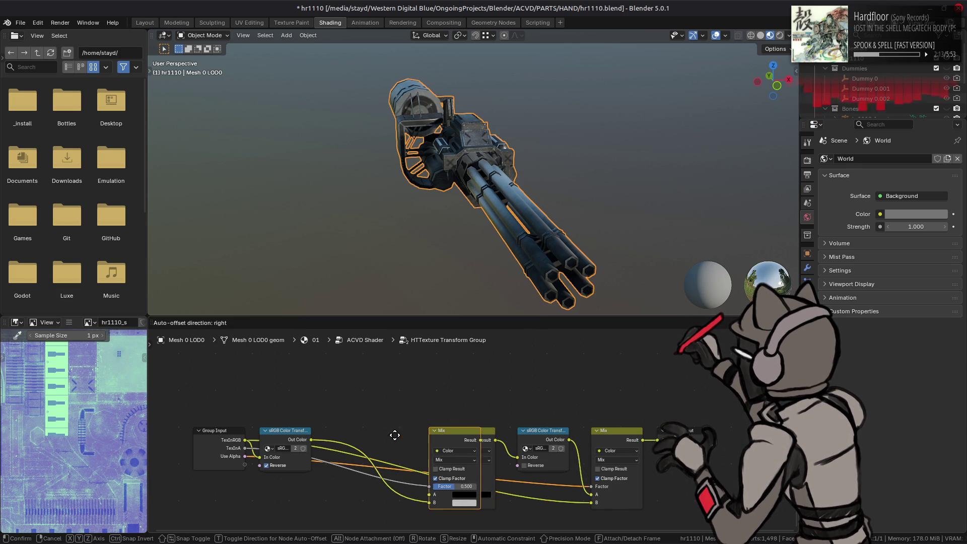
{"action": "left_click", "coordinate": [375, 433]}
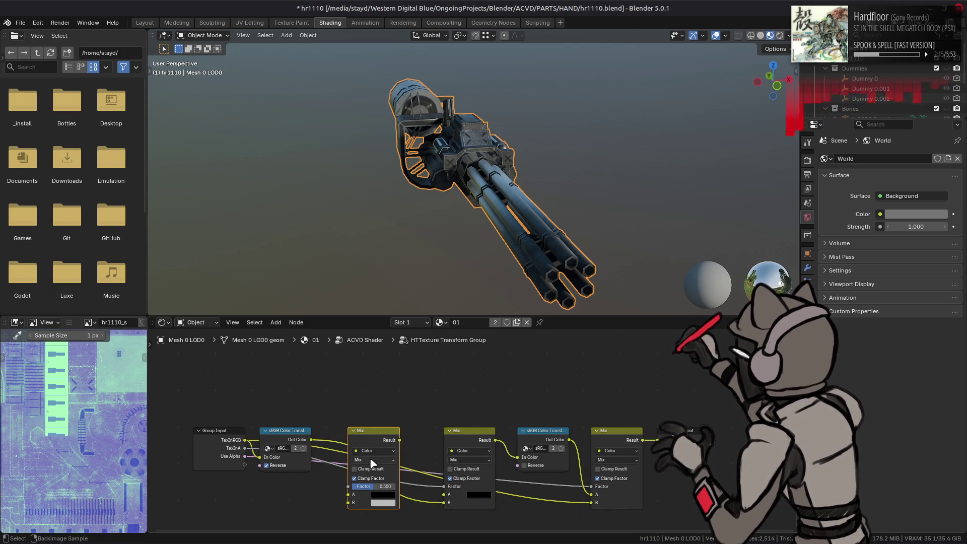
{"action": "left_click", "coordinate": [371, 459]}
{"action": "left_click", "coordinate": [364, 391]}
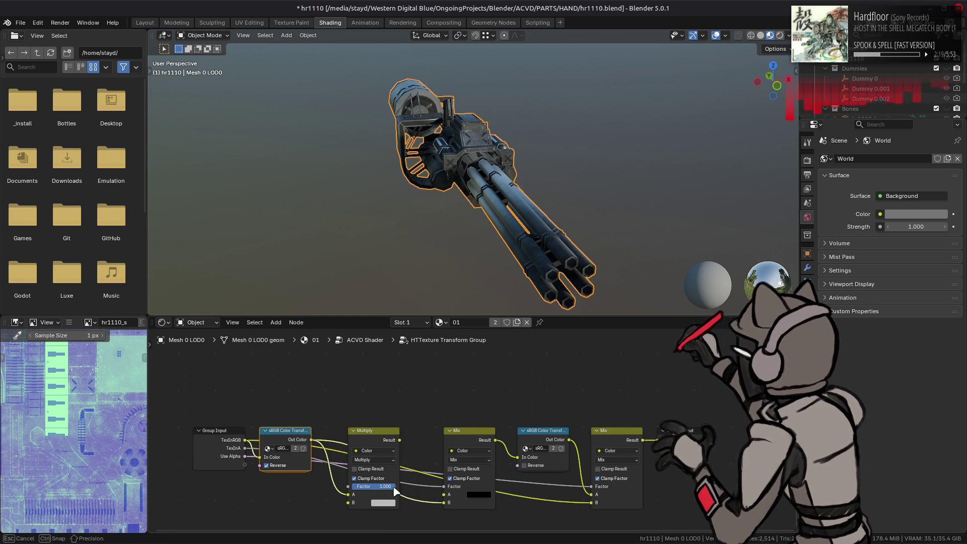
{"action": "mouse_move", "coordinate": [207, 541]}
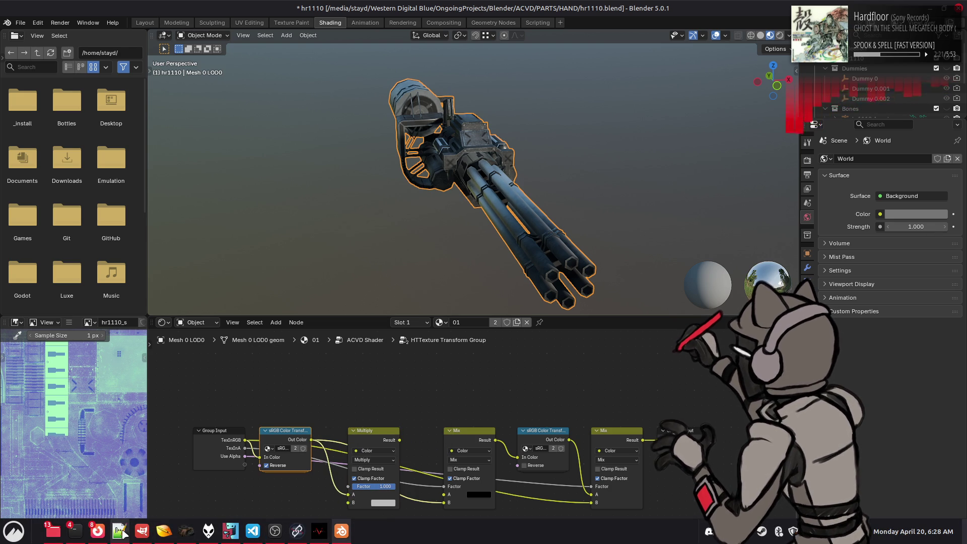
{"action": "left_click", "coordinate": [121, 531]}
{"action": "key", "text": "alt+Tab"}
{"action": "key", "text": "alt+Tab"}
{"action": "key", "text": "alt+Tab"}
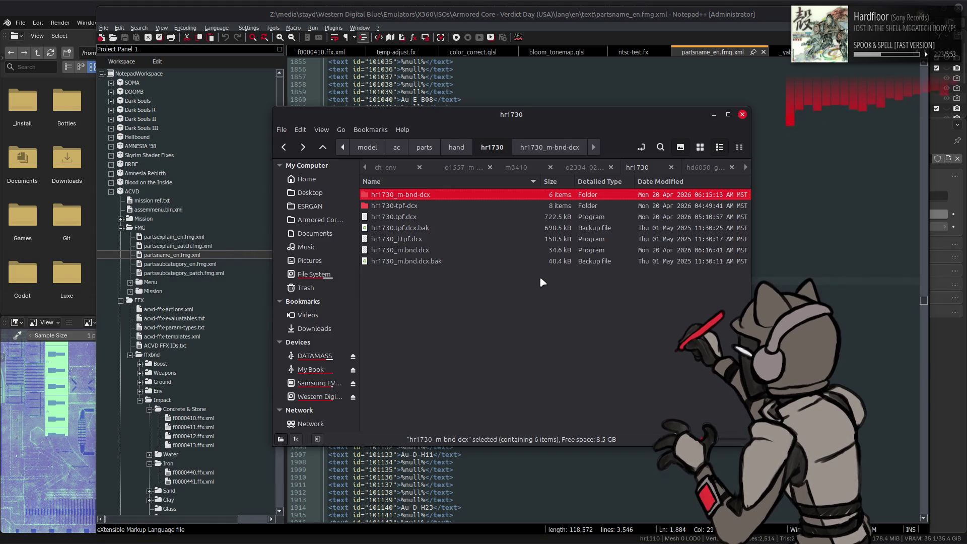
Browse to hand/hr1110/hr1110-tpf-dcx and open its _yabber-tpf.xml in Notepad++.
{"action": "key", "text": "BackSpace"}
{"action": "scroll", "coordinate": [455, 259], "scroll_direction": "up", "scroll_amount": 12}
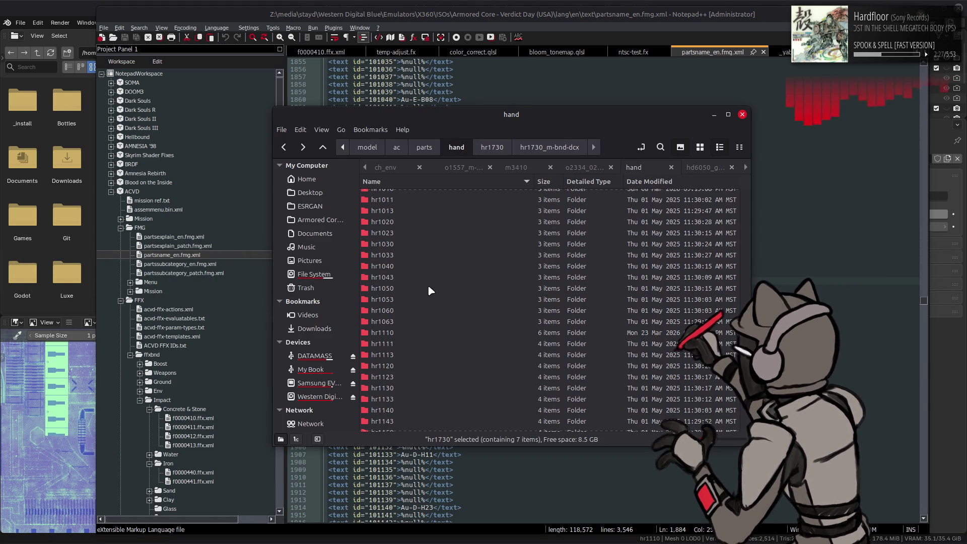
{"action": "scroll", "coordinate": [428, 285], "scroll_direction": "down", "scroll_amount": 1}
{"action": "double_click", "coordinate": [401, 301]}
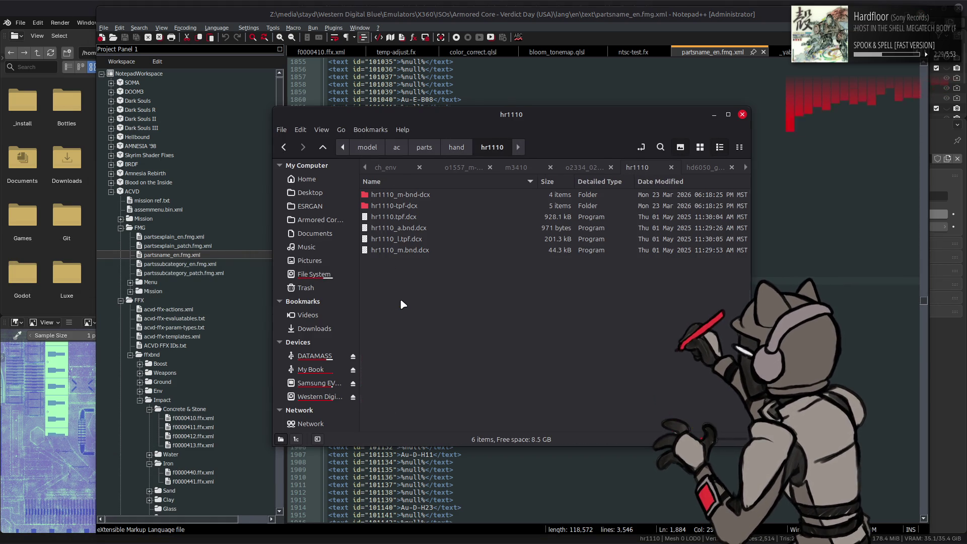
{"action": "double_click", "coordinate": [423, 196]}
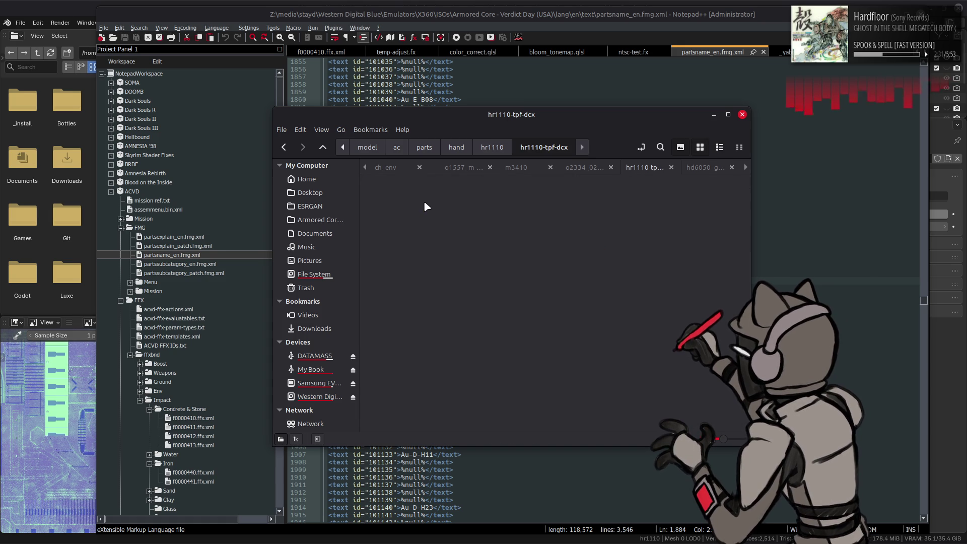
{"action": "key", "text": "BackSpace"}
{"action": "key", "text": "Return"}
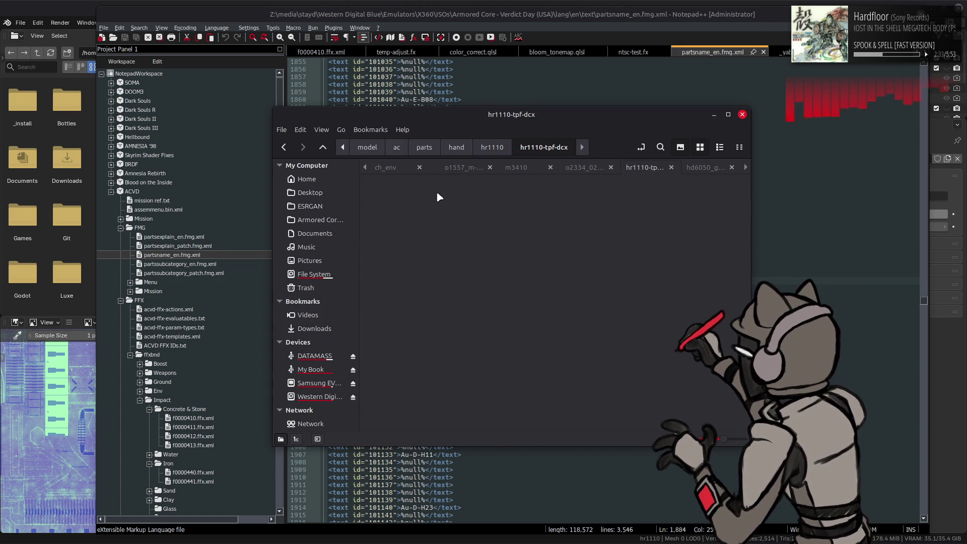
{"action": "key", "text": "BackSpace"}
{"action": "key", "text": "Return"}
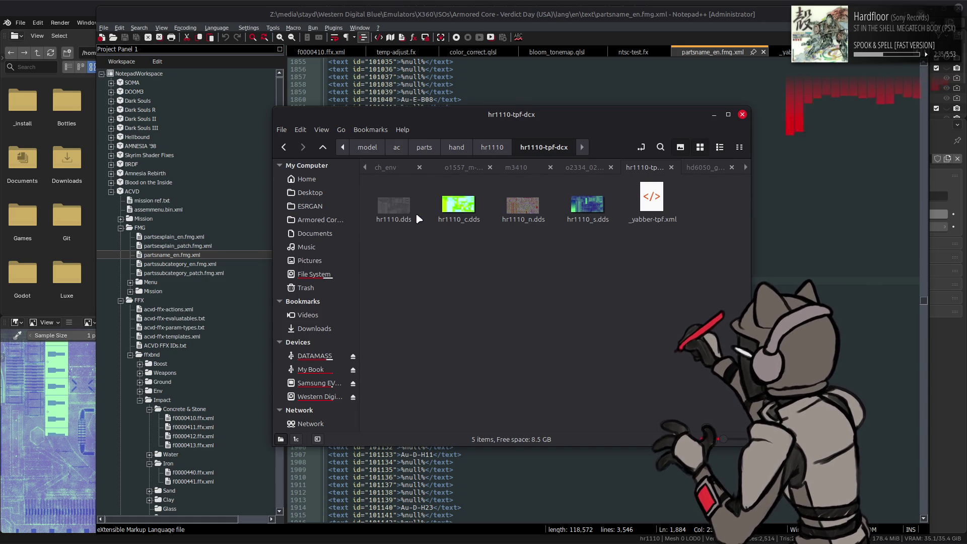
{"action": "left_click_drag", "start_coordinate": [782, 257], "coordinate": [657, 197]}
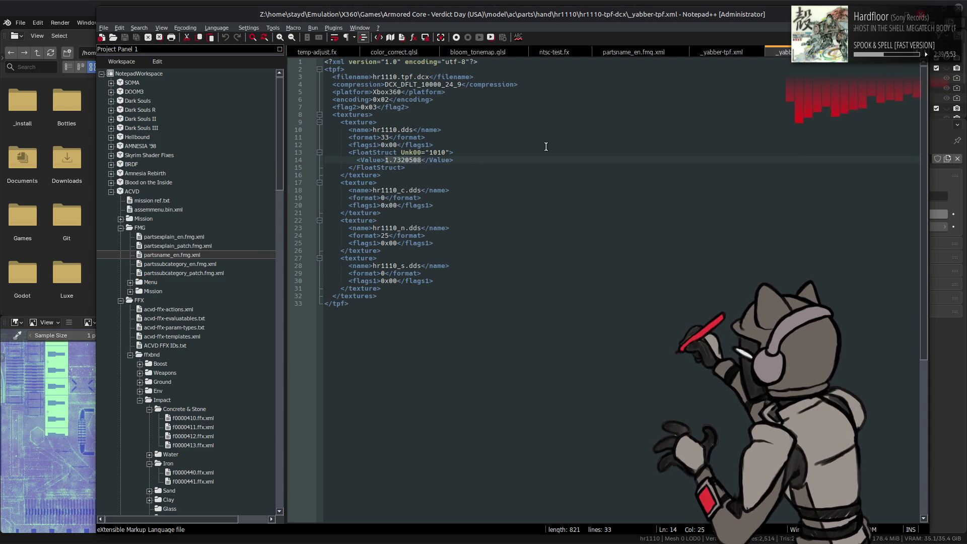
{"action": "key", "text": "alt+Tab"}
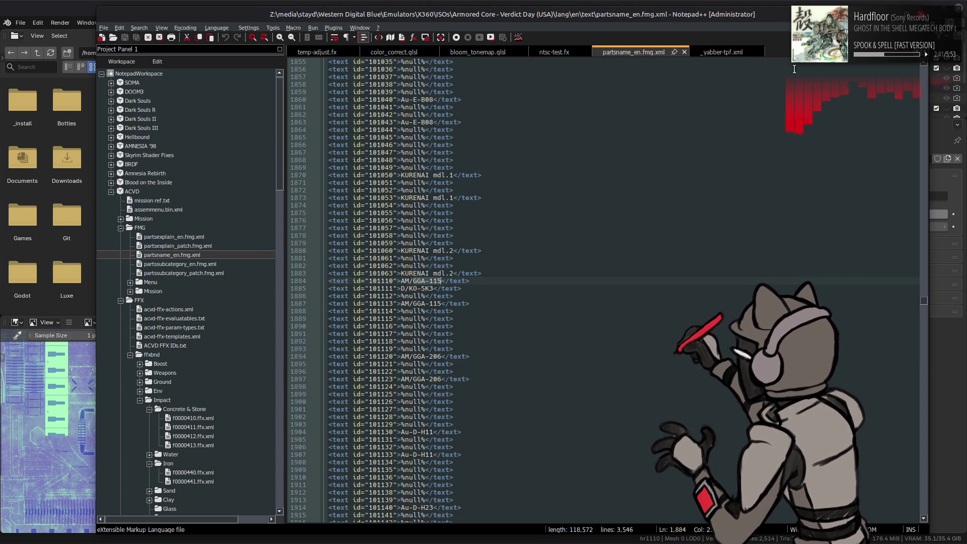
Set the Multiply node's B colour to white #FFFFFF, then show Layout's render settings.
{"action": "left_click", "coordinate": [385, 503]}
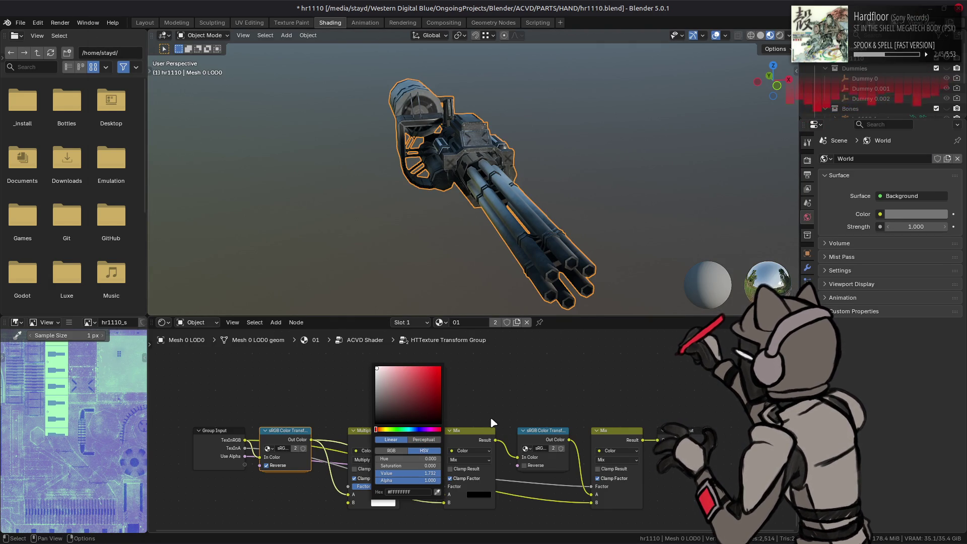
{"action": "left_click_drag", "start_coordinate": [400, 439], "coordinate": [443, 502]}
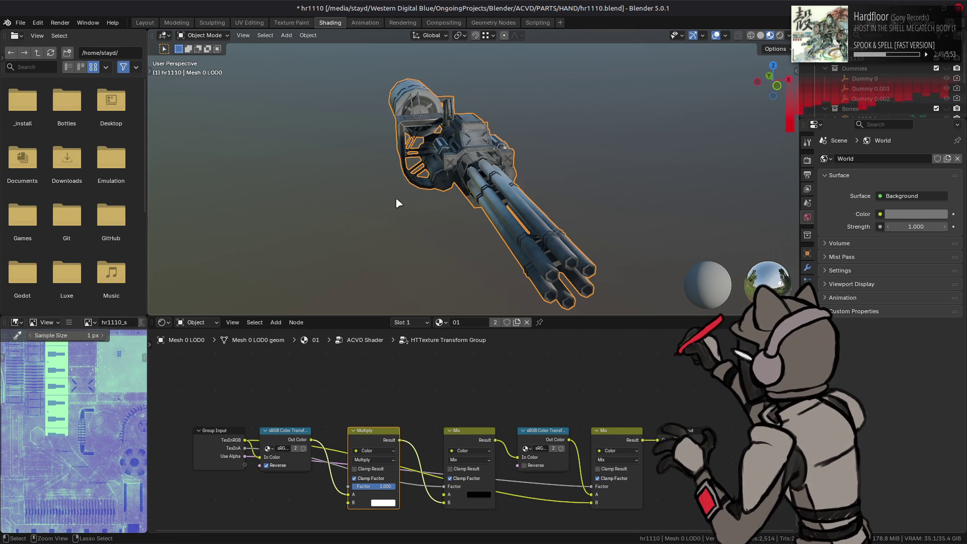
{"action": "left_click", "coordinate": [144, 22]}
{"action": "left_click", "coordinate": [324, 123]}
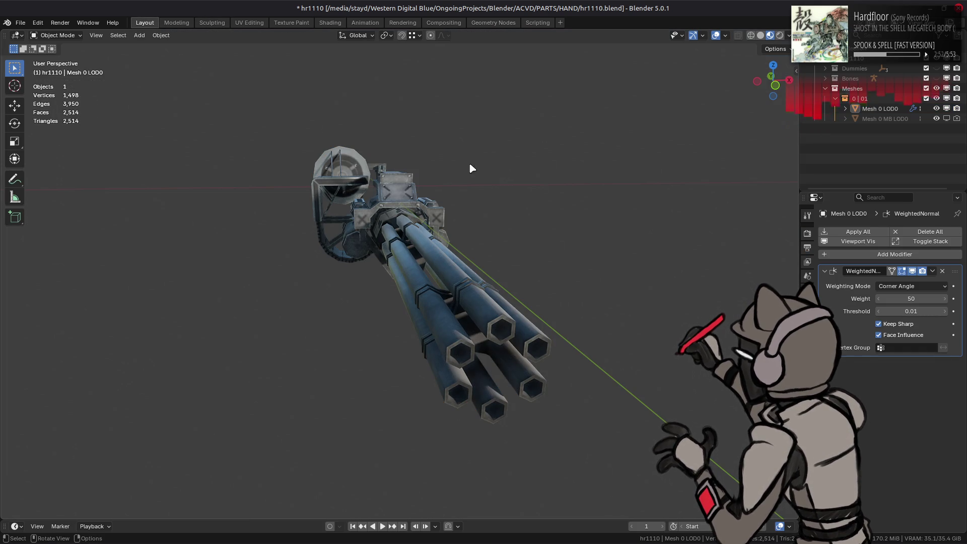
{"action": "left_click", "coordinate": [808, 233]}
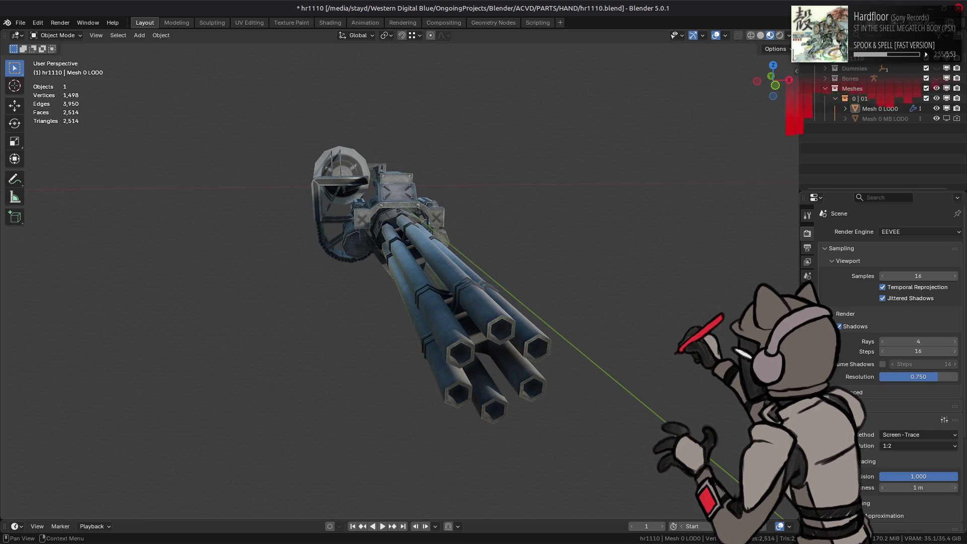
Collapse Denoising and Raytracing, uncheck Shadows, and save hr1110.blend.
{"action": "left_click", "coordinate": [863, 503]}
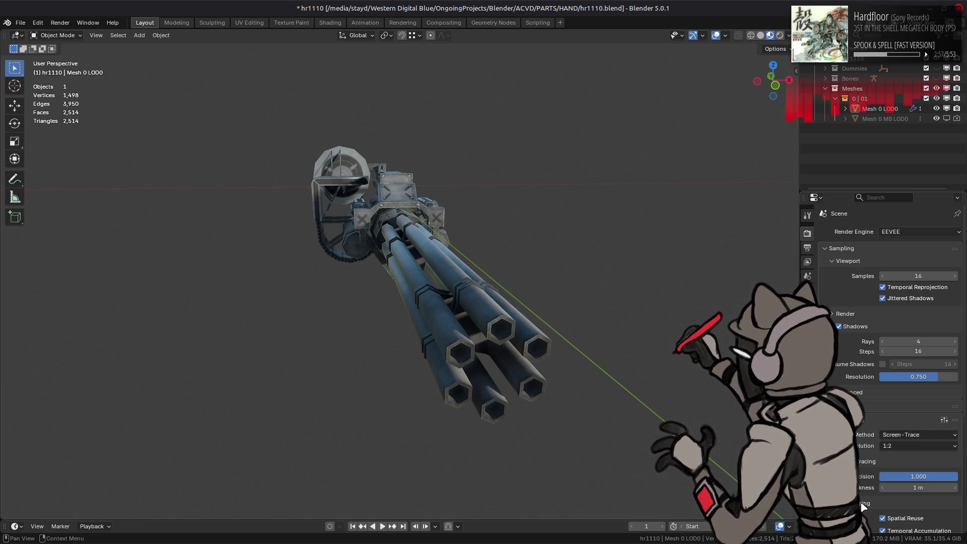
{"action": "scroll", "coordinate": [863, 506], "scroll_direction": "down", "scroll_amount": 1}
{"action": "left_click", "coordinate": [860, 483]}
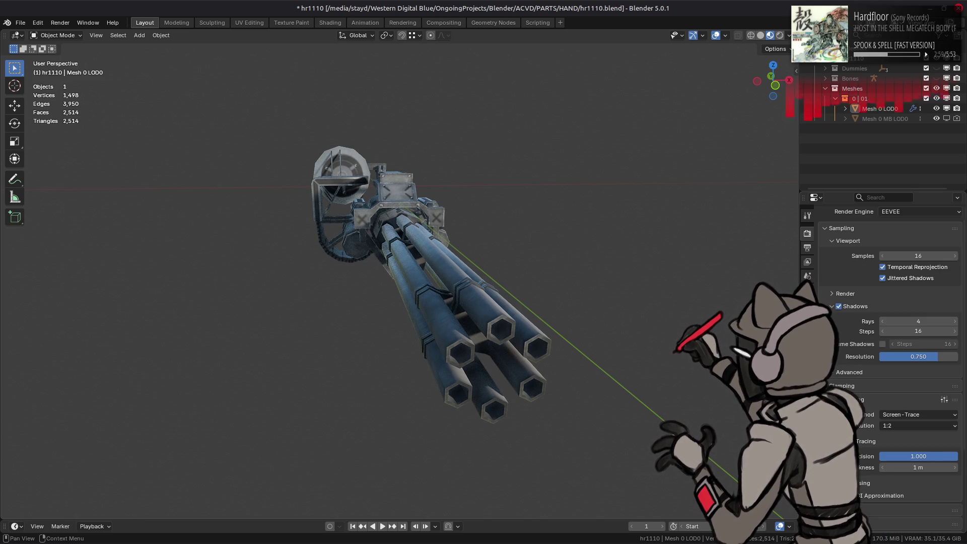
{"action": "left_click", "coordinate": [858, 399]}
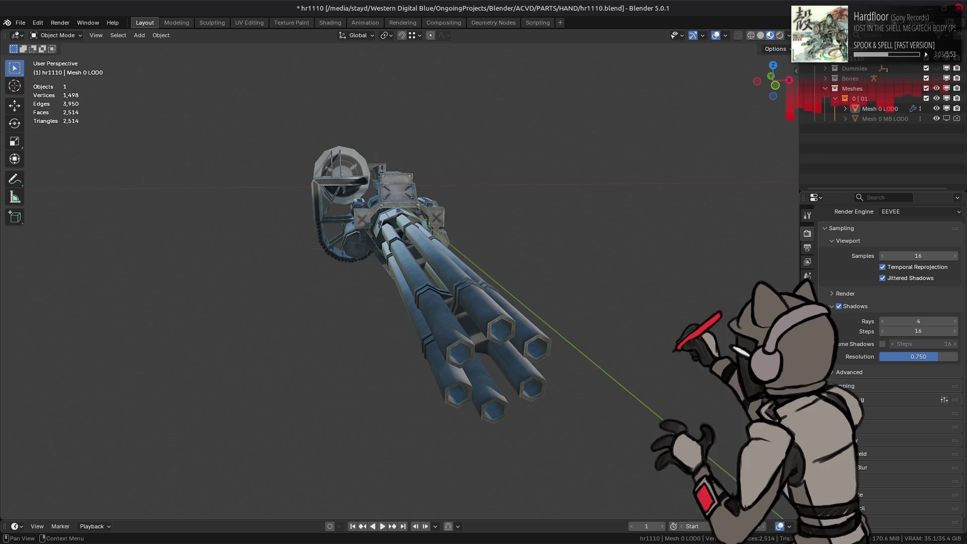
{"action": "left_click", "coordinate": [838, 306]}
{"action": "mouse_move", "coordinate": [537, 268]}
{"action": "middle_mouse_down"}
{"action": "mouse_move", "coordinate": [554, 273]}
{"action": "mouse_move", "coordinate": [518, 274]}
{"action": "mouse_move", "coordinate": [576, 300]}
{"action": "middle_mouse_up"}
{"action": "key", "text": "ctrl+s"}
{"action": "scroll", "coordinate": [518, 274], "scroll_direction": "up", "scroll_amount": 6}
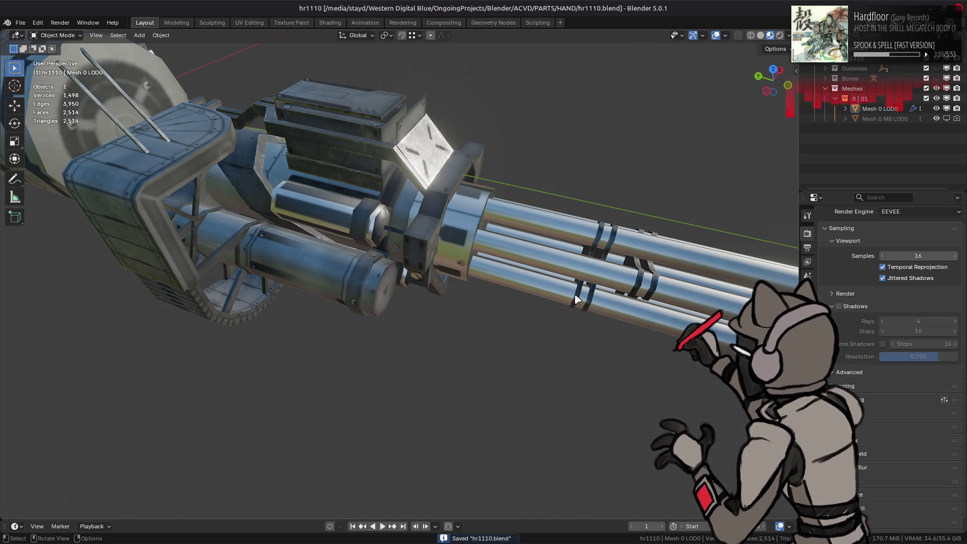
{"action": "mouse_move", "coordinate": [458, 284]}
{"action": "middle_mouse_down"}
{"action": "mouse_move", "coordinate": [542, 278]}
{"action": "mouse_move", "coordinate": [552, 249]}
{"action": "mouse_move", "coordinate": [549, 282]}
{"action": "mouse_move", "coordinate": [455, 296]}
{"action": "mouse_move", "coordinate": [474, 271]}
{"action": "middle_mouse_up"}
{"action": "key", "text": "Tab"}
{"action": "key", "text": "Tab"}
Switch to solid shading with a grey shiny MatCap and a 0.2 m effect distance.
{"action": "left_click", "coordinate": [760, 35]}
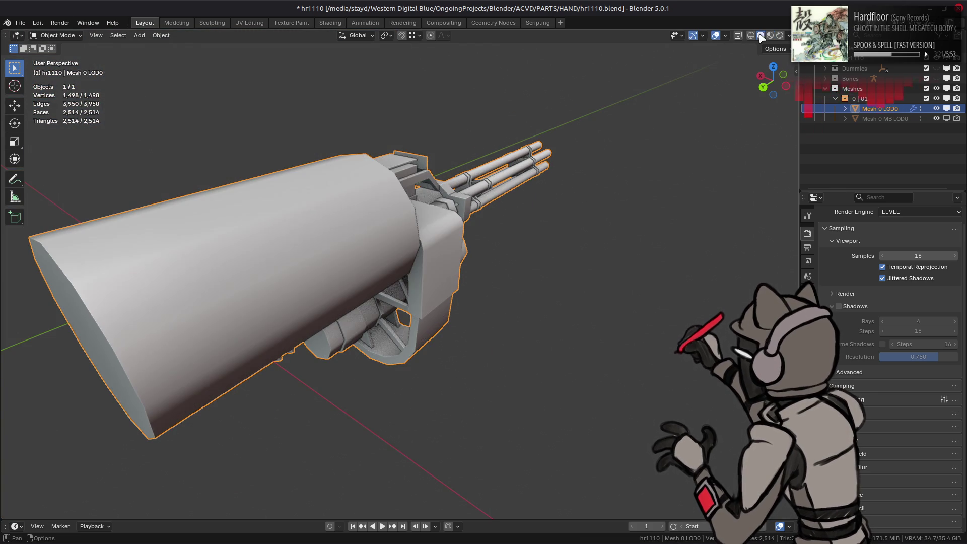
{"action": "left_click", "coordinate": [788, 35]}
{"action": "left_click", "coordinate": [789, 85]}
{"action": "left_click", "coordinate": [784, 109]}
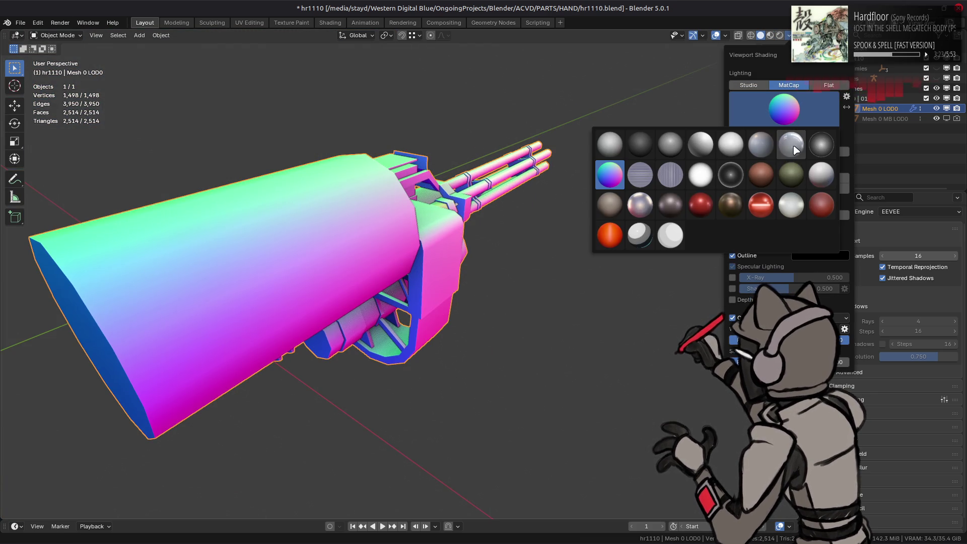
{"action": "left_click", "coordinate": [792, 146]}
{"action": "left_click", "coordinate": [845, 329]}
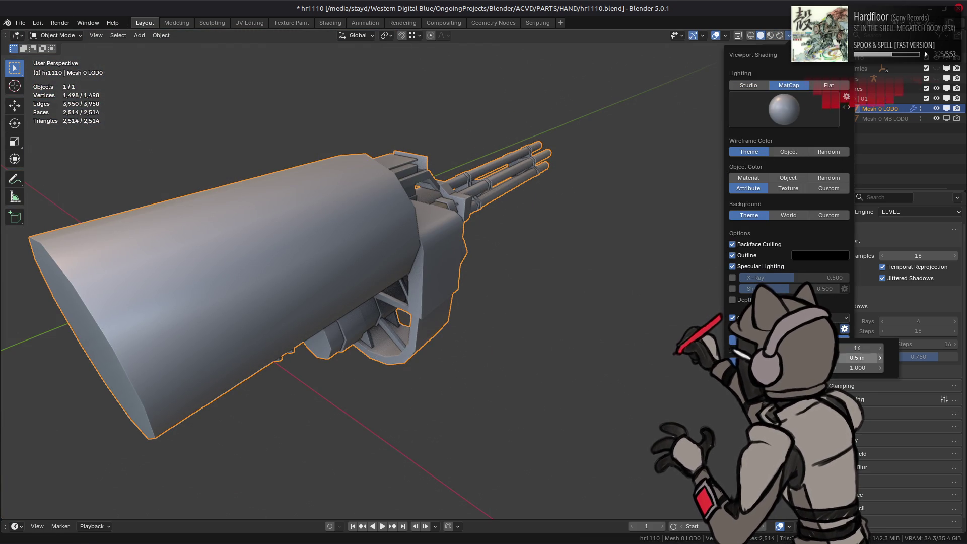
{"action": "left_click", "coordinate": [860, 361]}
{"action": "type", "text": "0.2"}
{"action": "key", "text": "Return"}
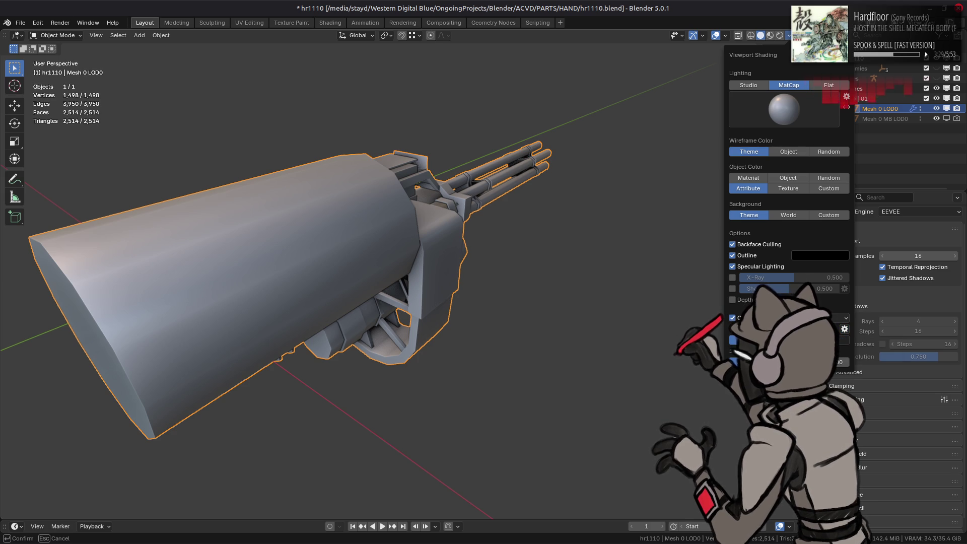
{"action": "left_click", "coordinate": [786, 340]}
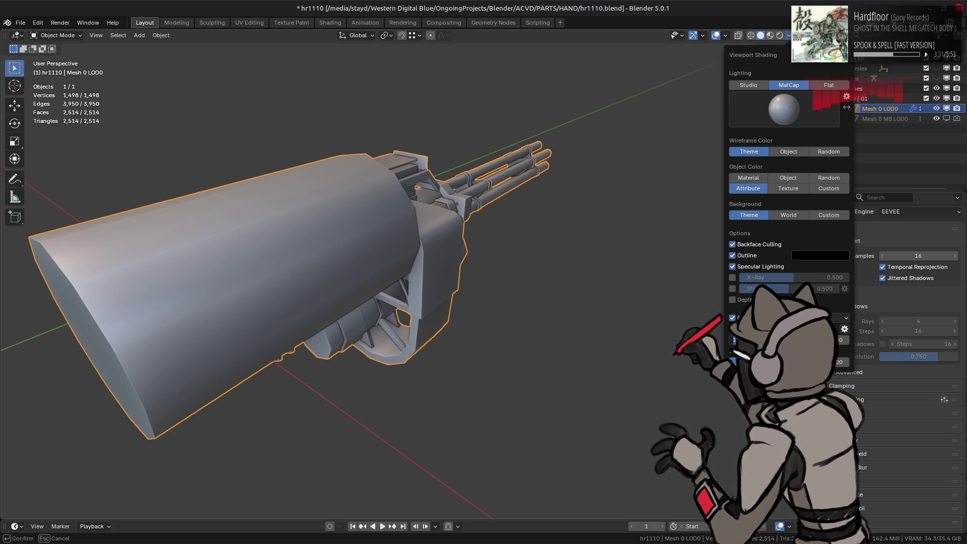
{"action": "key", "text": "Return"}
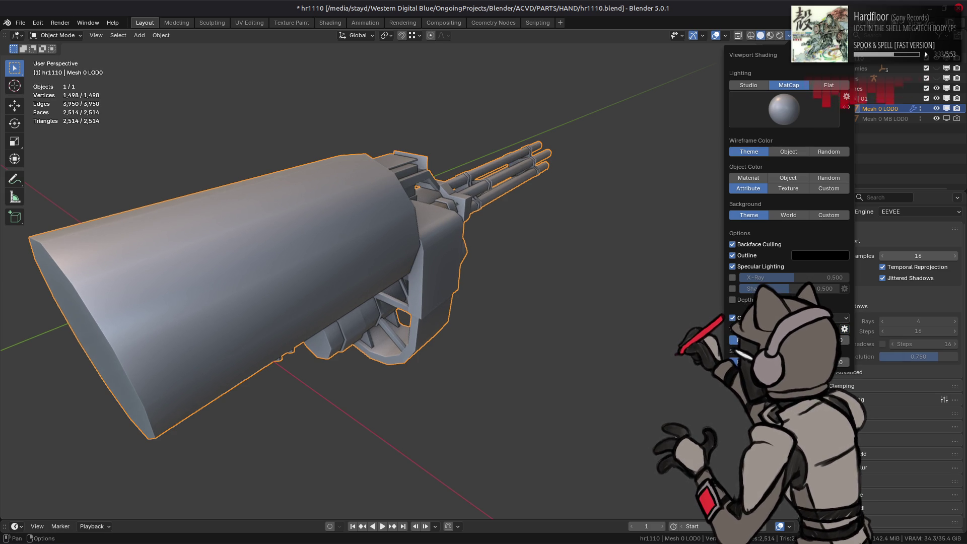
Save, then toggle the WeightedNormal modifier off and on to compare the shading.
{"action": "middle_click_drag", "start_coordinate": [323, 222], "coordinate": [352, 227]}
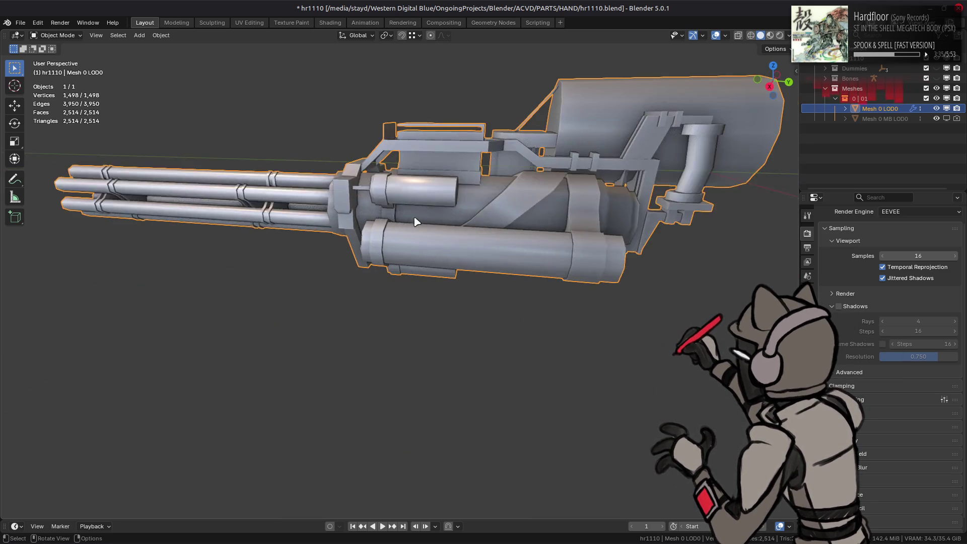
{"action": "scroll", "coordinate": [339, 231], "scroll_direction": "up", "scroll_amount": 5}
{"action": "key", "text": "ctrl+s"}
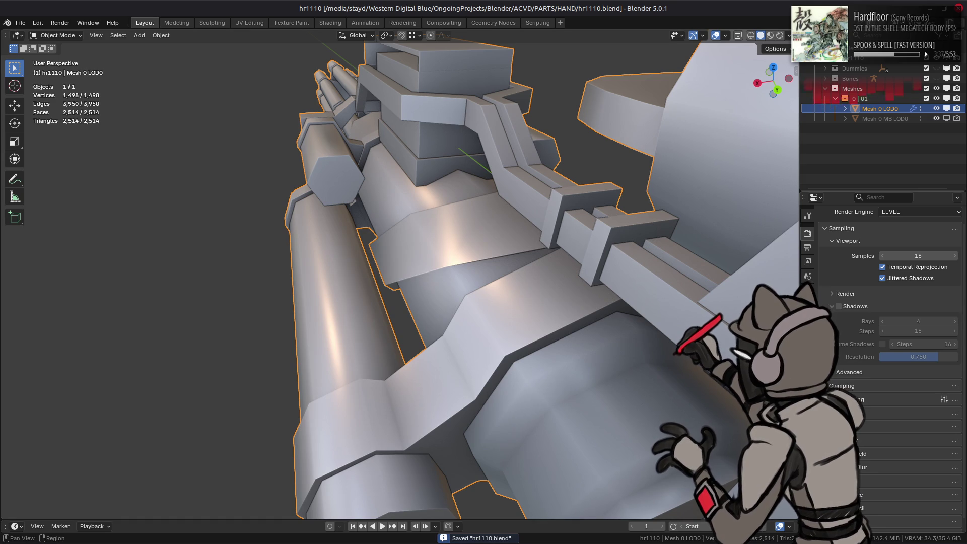
{"action": "left_click", "coordinate": [808, 307]}
{"action": "left_click", "coordinate": [912, 271]}
{"action": "left_click", "coordinate": [912, 271]}
{"action": "middle_click_drag", "start_coordinate": [690, 88], "coordinate": [703, 76]}
{"action": "left_click", "coordinate": [770, 35]}
Select the connected faces of the small plate below the gun housing and hide everything else.
{"action": "key", "text": "Tab"}
{"action": "left_click", "coordinate": [431, 261]}
{"action": "key", "text": "3"}
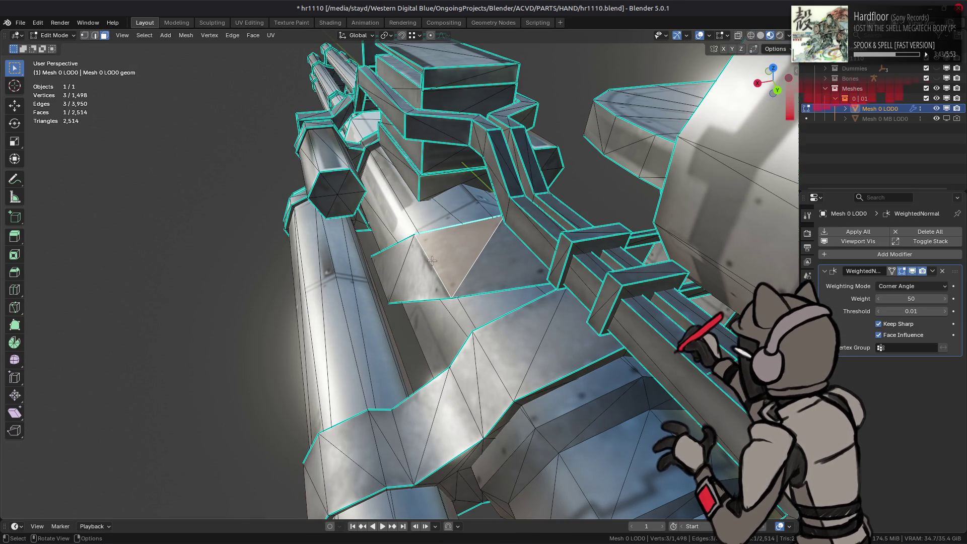
{"action": "key", "text": "ctrl+l"}
{"action": "left_click", "coordinate": [101, 510]}
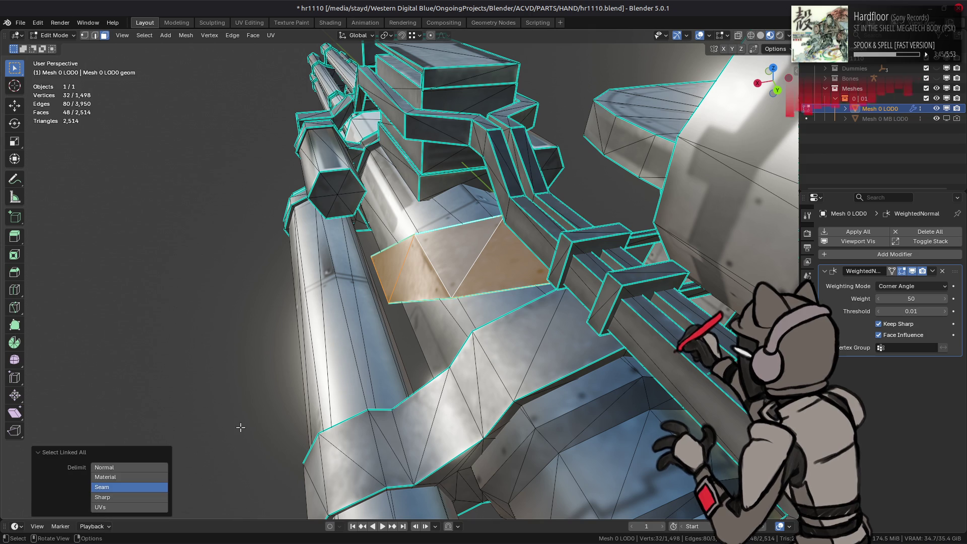
{"action": "key", "text": "shift+h"}
Mark the isolated plate's fold edges as sharp.
{"action": "mouse_move", "coordinate": [355, 372]}
{"action": "middle_mouse_down"}
{"action": "mouse_move", "coordinate": [455, 256]}
{"action": "mouse_move", "coordinate": [336, 192]}
{"action": "mouse_move", "coordinate": [332, 215]}
{"action": "mouse_move", "coordinate": [398, 259]}
{"action": "middle_mouse_up"}
{"action": "key", "text": "alt+a"}
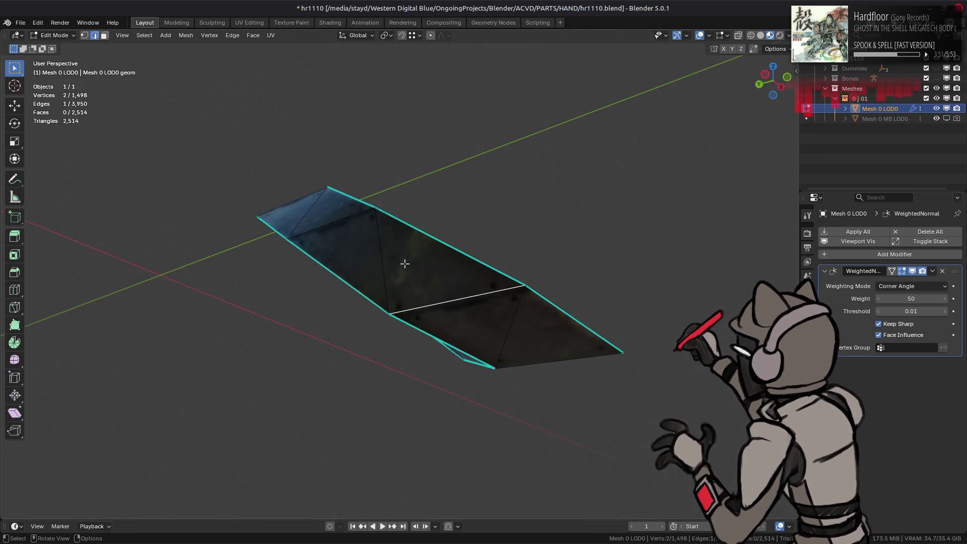
{"action": "left_click", "coordinate": [338, 223], "text": "shift"}
{"action": "mouse_move", "coordinate": [337, 223]}
{"action": "middle_mouse_down"}
{"action": "mouse_move", "coordinate": [322, 266]}
{"action": "mouse_move", "coordinate": [561, 211]}
{"action": "mouse_move", "coordinate": [341, 314]}
{"action": "middle_mouse_up"}
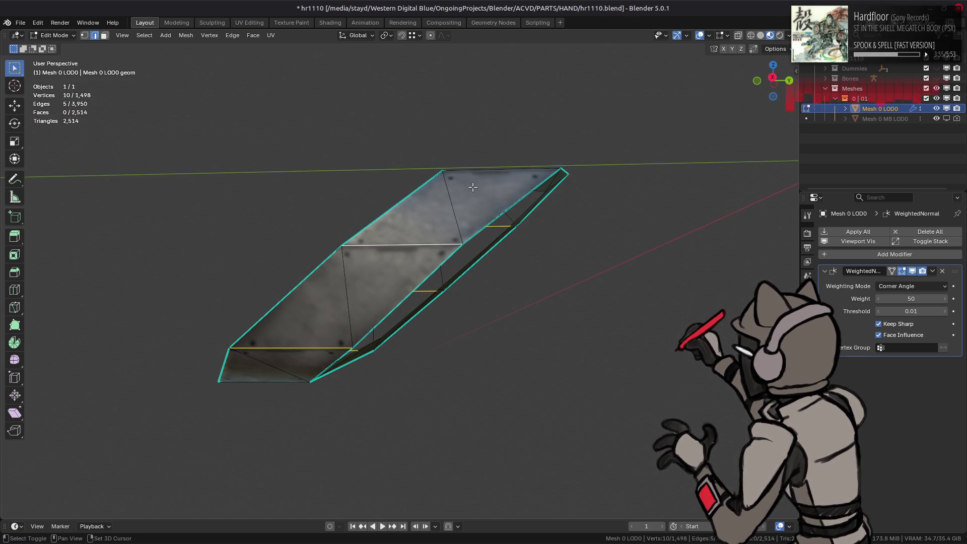
{"action": "right_click", "coordinate": [306, 271]}
{"action": "left_click", "coordinate": [282, 391]}
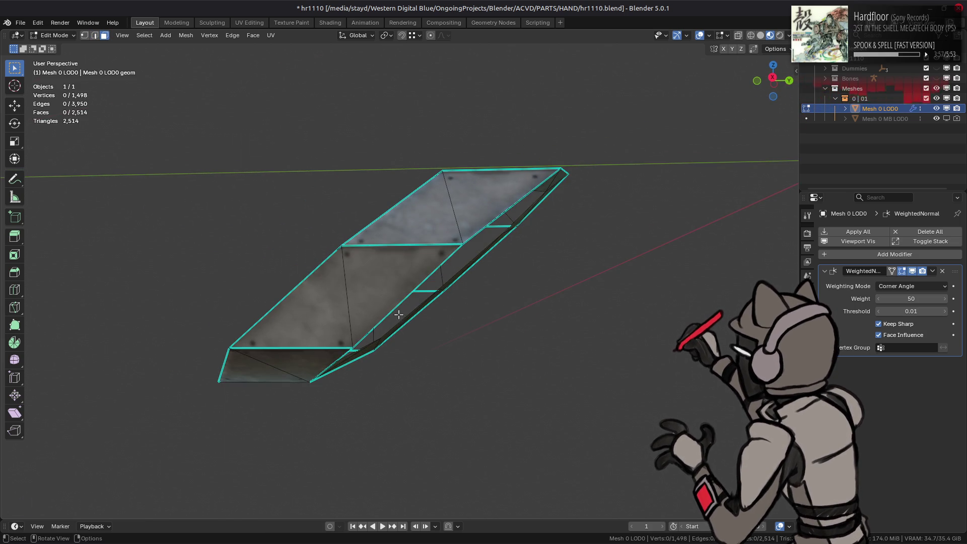
Unhide all geometry, leave Edit Mode, and orbit to view the gun's underside.
{"action": "key", "text": "3"}
{"action": "key", "text": "alt+h"}
{"action": "key", "text": "Tab"}
{"action": "mouse_move", "coordinate": [394, 286]}
{"action": "middle_mouse_down"}
{"action": "mouse_move", "coordinate": [355, 327]}
{"action": "mouse_move", "coordinate": [250, 348]}
{"action": "mouse_move", "coordinate": [160, 348]}
{"action": "mouse_move", "coordinate": [161, 308]}
{"action": "mouse_move", "coordinate": [231, 280]}
{"action": "mouse_move", "coordinate": [401, 308]}
{"action": "mouse_move", "coordinate": [460, 281]}
{"action": "mouse_move", "coordinate": [417, 252]}
{"action": "middle_mouse_up"}
{"action": "scroll", "coordinate": [451, 281], "scroll_direction": "down", "scroll_amount": 5}
{"action": "scroll", "coordinate": [420, 252], "scroll_direction": "up", "scroll_amount": 5}
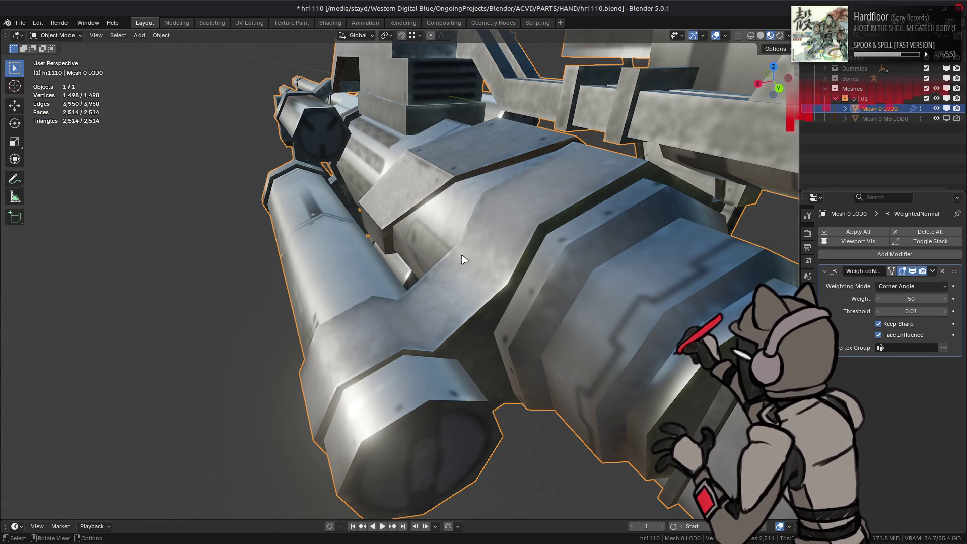
{"action": "middle_click_drag", "start_coordinate": [465, 260], "coordinate": [427, 186]}
Orbit the textured gun to side and three-quarter front views, toggling Edit Mode.
{"action": "key", "text": "Tab"}
{"action": "key", "text": "Tab"}
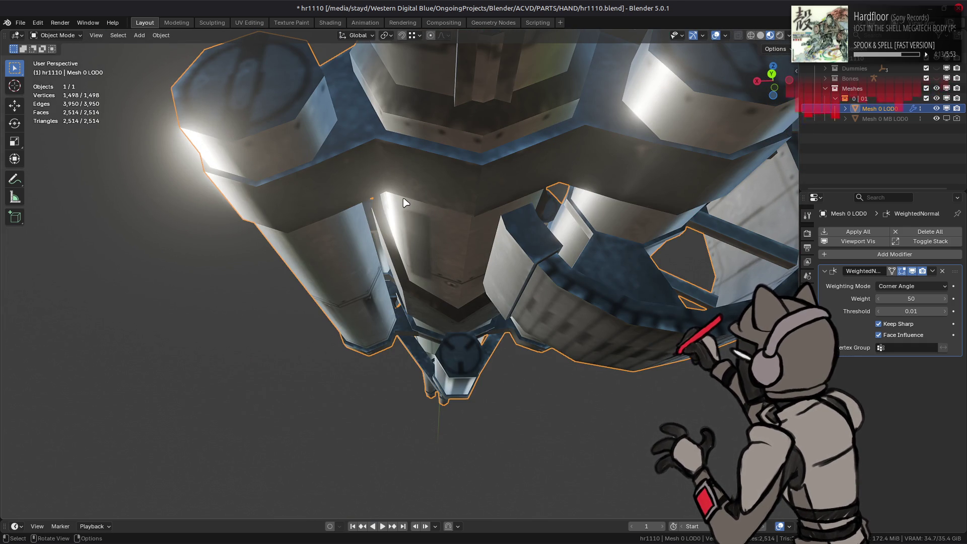
{"action": "middle_click_drag", "start_coordinate": [322, 211], "coordinate": [398, 258]}
{"action": "scroll", "coordinate": [397, 259], "scroll_direction": "down", "scroll_amount": 5}
{"action": "mouse_move", "coordinate": [641, 282]}
{"action": "middle_mouse_down"}
{"action": "mouse_move", "coordinate": [512, 272]}
{"action": "mouse_move", "coordinate": [615, 268]}
{"action": "mouse_move", "coordinate": [579, 270]}
{"action": "mouse_move", "coordinate": [470, 339]}
{"action": "mouse_move", "coordinate": [474, 264]}
{"action": "middle_mouse_up"}
{"action": "scroll", "coordinate": [614, 267], "scroll_direction": "up", "scroll_amount": 4}
{"action": "key", "text": "Tab"}
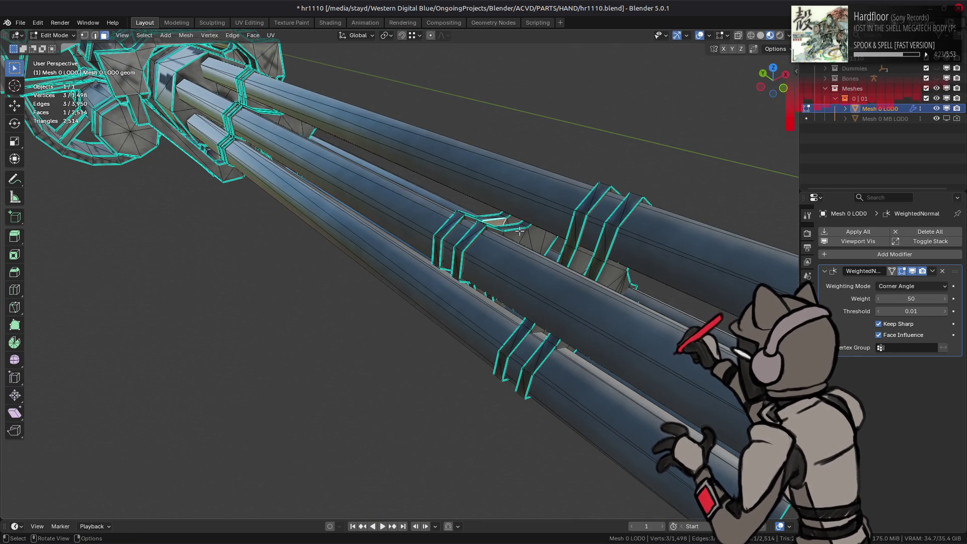
Select the barrel band pieces, inspect them isolated in local view, then return to the full model.
{"action": "key", "text": "ctrl+l"}
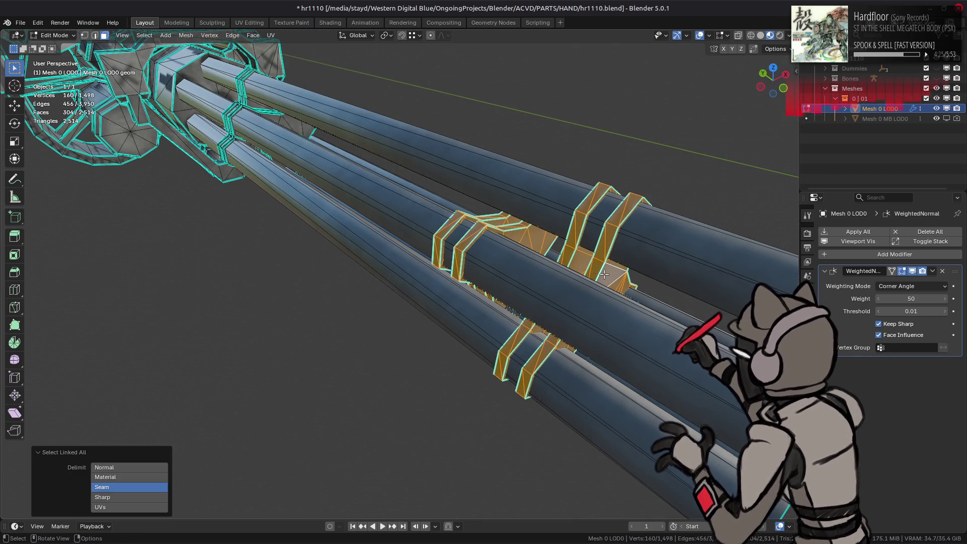
{"action": "key", "text": "KP_Divide"}
{"action": "scroll", "coordinate": [488, 246], "scroll_direction": "up", "scroll_amount": 4}
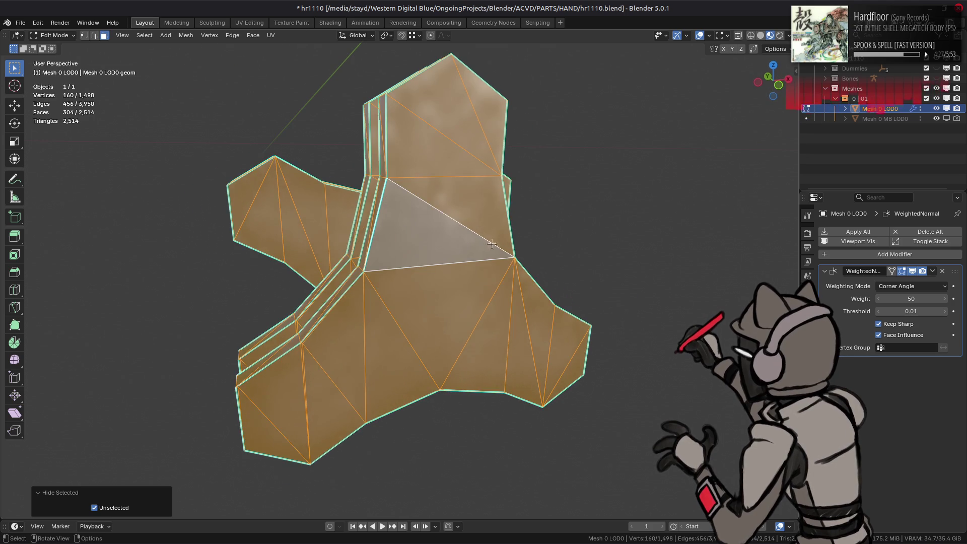
{"action": "key", "text": "alt+a"}
{"action": "mouse_move", "coordinate": [488, 245]}
{"action": "middle_mouse_down"}
{"action": "mouse_move", "coordinate": [459, 223]}
{"action": "mouse_move", "coordinate": [384, 324]}
{"action": "mouse_move", "coordinate": [402, 291]}
{"action": "mouse_move", "coordinate": [436, 287]}
{"action": "mouse_move", "coordinate": [400, 289]}
{"action": "mouse_move", "coordinate": [407, 282]}
{"action": "mouse_move", "coordinate": [525, 242]}
{"action": "mouse_move", "coordinate": [546, 281]}
{"action": "middle_mouse_up"}
{"action": "key", "text": "a"}
{"action": "key", "text": "alt+a"}
{"action": "key", "text": "Tab"}
{"action": "key", "text": "KP_Divide"}
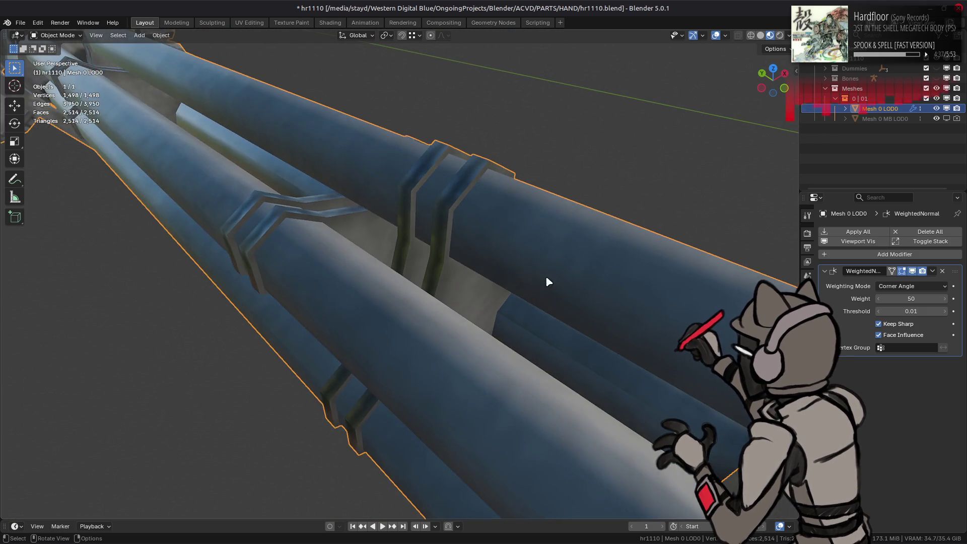
Apply Beautify Faces to all band faces with a 14° maximum angle.
{"action": "key", "text": "Tab"}
{"action": "key", "text": "a"}
{"action": "right_click", "coordinate": [476, 303]}
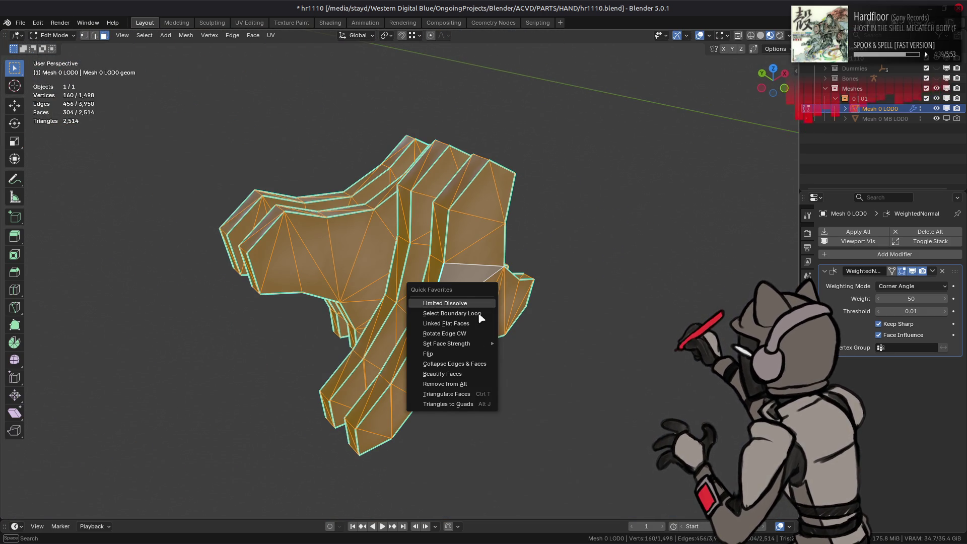
{"action": "left_click", "coordinate": [466, 384]}
{"action": "left_click", "coordinate": [152, 504]}
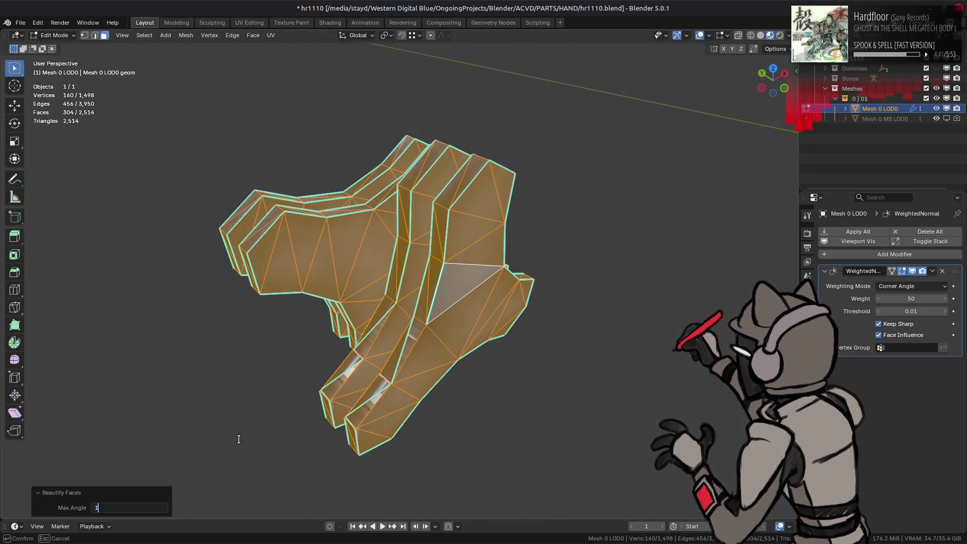
{"action": "type", "text": "14"}
{"action": "key", "text": "Return"}
Switch to vertex mode and pick a single band vertex to inspect closely.
{"action": "mouse_move", "coordinate": [363, 336]}
{"action": "middle_mouse_down"}
{"action": "mouse_move", "coordinate": [343, 304]}
{"action": "mouse_move", "coordinate": [406, 270]}
{"action": "mouse_move", "coordinate": [411, 284]}
{"action": "middle_mouse_up"}
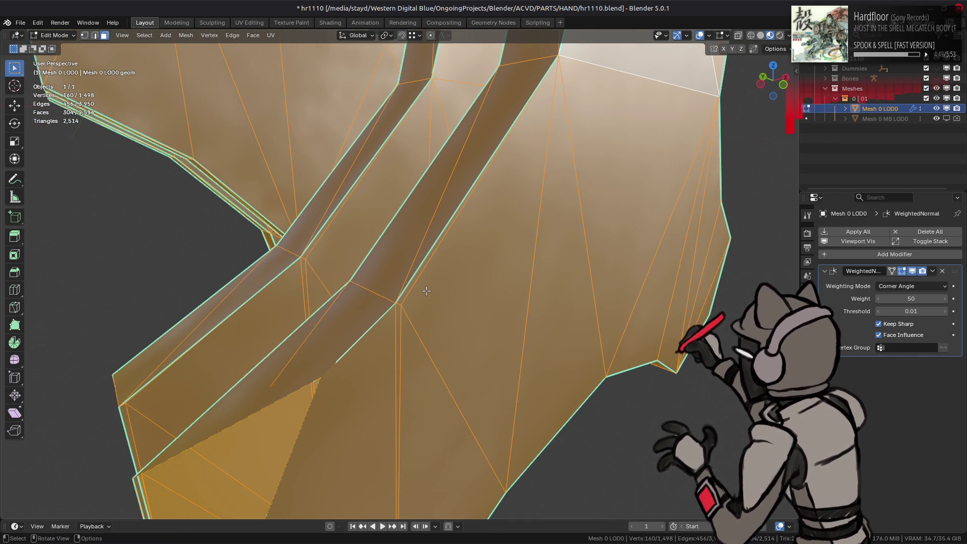
{"action": "key", "text": "1"}
{"action": "left_click", "coordinate": [399, 303]}
{"action": "mouse_move", "coordinate": [399, 303]}
{"action": "middle_mouse_down"}
{"action": "mouse_move", "coordinate": [453, 322]}
{"action": "mouse_move", "coordinate": [598, 309]}
{"action": "middle_mouse_up"}
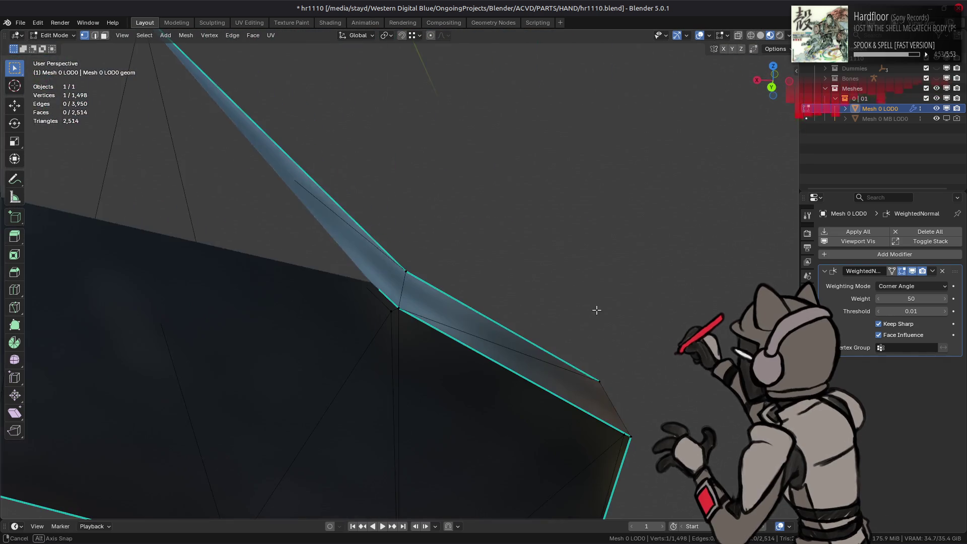
Select the linked band vertices and orbit around the band to find stray vertices.
{"action": "key", "text": "ctrl+l"}
{"action": "left_click", "coordinate": [391, 312]}
{"action": "mouse_move", "coordinate": [391, 312]}
{"action": "middle_mouse_down"}
{"action": "mouse_move", "coordinate": [428, 315]}
{"action": "mouse_move", "coordinate": [434, 287]}
{"action": "mouse_move", "coordinate": [228, 264]}
{"action": "mouse_move", "coordinate": [136, 265]}
{"action": "middle_mouse_up"}
{"action": "left_click", "coordinate": [434, 287], "text": "shift"}
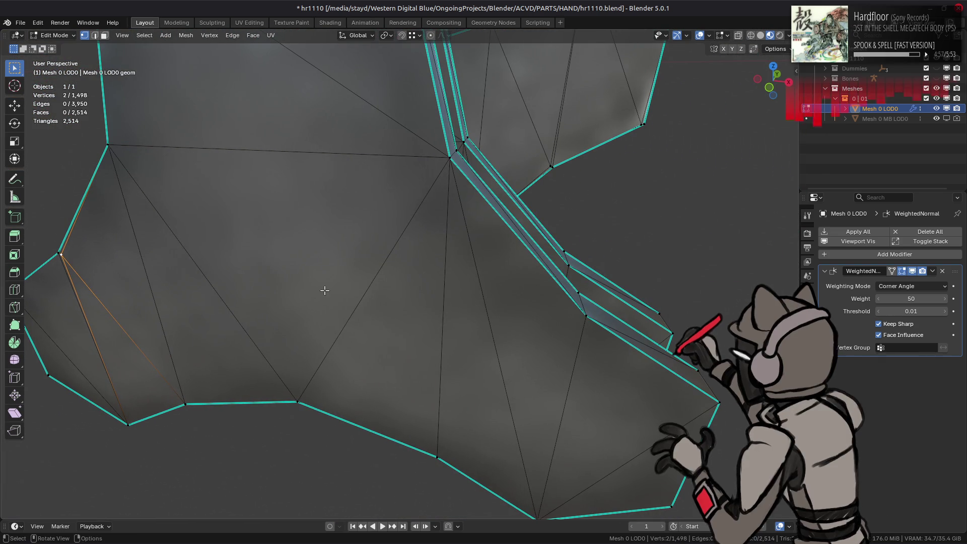
{"action": "key", "text": "ctrl+l"}
{"action": "mouse_move", "coordinate": [325, 290]}
{"action": "middle_mouse_down"}
{"action": "mouse_move", "coordinate": [343, 227]}
{"action": "mouse_move", "coordinate": [463, 263]}
{"action": "mouse_move", "coordinate": [472, 222]}
{"action": "mouse_move", "coordinate": [436, 351]}
{"action": "mouse_move", "coordinate": [447, 285]}
{"action": "middle_mouse_up"}
{"action": "scroll", "coordinate": [435, 349], "scroll_direction": "up", "scroll_amount": 5}
{"action": "scroll", "coordinate": [435, 348], "scroll_direction": "down", "scroll_amount": 5}
{"action": "scroll", "coordinate": [444, 302], "scroll_direction": "up", "scroll_amount": 4}
Slide the first stray band vertex along its edges into place.
{"action": "left_click", "coordinate": [447, 285]}
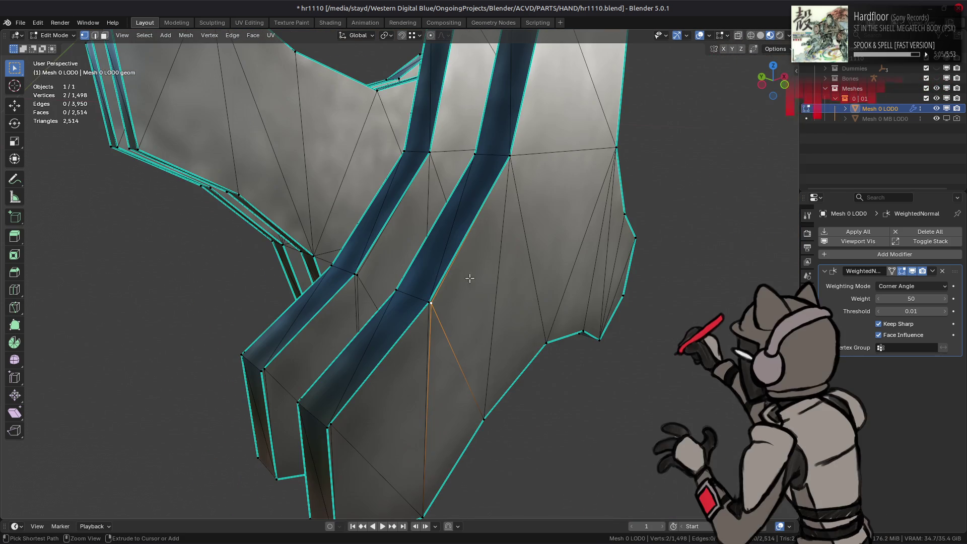
{"action": "key", "text": "g"}
{"action": "key", "text": "g"}
{"action": "left_click", "coordinate": [343, 263]}
{"action": "key", "text": "g"}
{"action": "key", "text": "g"}
{"action": "left_click", "coordinate": [321, 264]}
{"action": "middle_click_drag", "start_coordinate": [396, 272], "coordinate": [475, 280]}
{"action": "scroll", "coordinate": [475, 280], "scroll_direction": "up", "scroll_amount": 3}
Slide the next pair of stray band vertices along their edges into place.
{"action": "left_click", "coordinate": [415, 285]}
{"action": "scroll", "coordinate": [507, 233], "scroll_direction": "down", "scroll_amount": 2}
{"action": "middle_click_drag", "start_coordinate": [507, 233], "coordinate": [484, 276]}
{"action": "key", "text": "ctrl+l"}
{"action": "scroll", "coordinate": [484, 276], "scroll_direction": "up", "scroll_amount": 3}
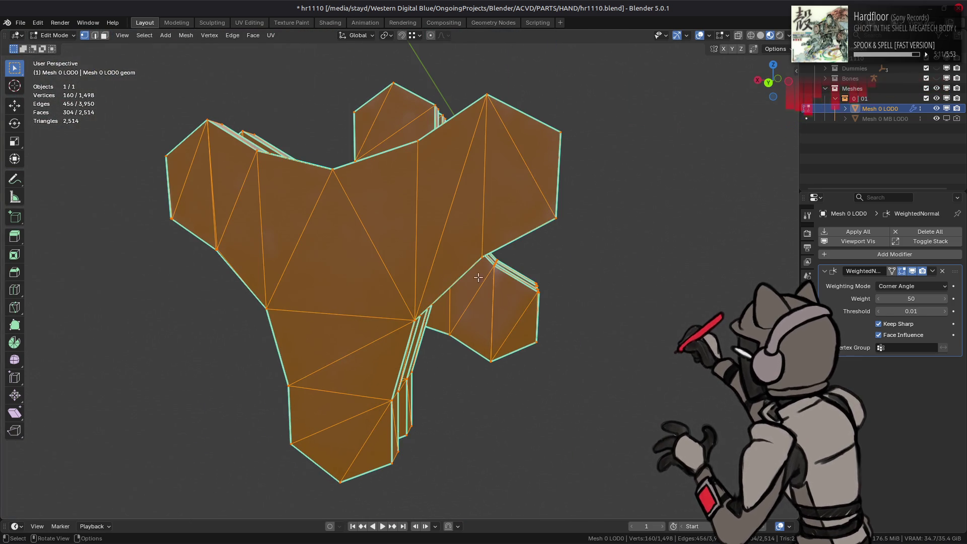
{"action": "scroll", "coordinate": [335, 270], "scroll_direction": "up", "scroll_amount": 4}
{"action": "left_click", "coordinate": [252, 252]}
{"action": "mouse_move", "coordinate": [252, 255]}
{"action": "middle_mouse_down"}
{"action": "mouse_move", "coordinate": [276, 244]}
{"action": "mouse_move", "coordinate": [315, 190]}
{"action": "mouse_move", "coordinate": [541, 223]}
{"action": "middle_mouse_up"}
{"action": "left_click", "coordinate": [323, 194], "text": "shift"}
{"action": "key", "text": "g"}
{"action": "key", "text": "g"}
{"action": "left_click", "coordinate": [296, 209]}
Merge the whole linked band by distance, removing 8 duplicate vertices.
{"action": "left_click", "coordinate": [593, 199]}
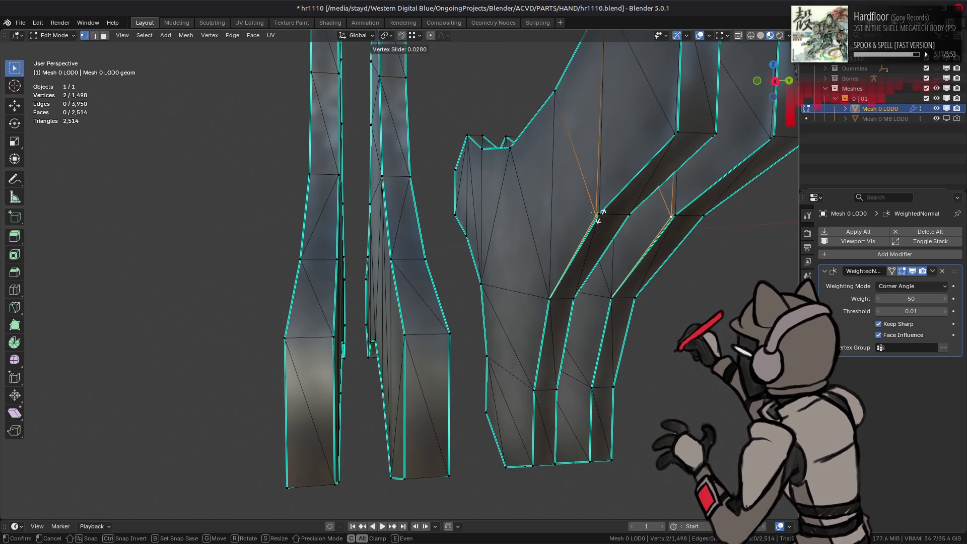
{"action": "key", "text": "ctrl+l"}
{"action": "right_click", "coordinate": [505, 405]}
{"action": "mouse_move", "coordinate": [509, 446]}
{"action": "left_click", "coordinate": [604, 507]}
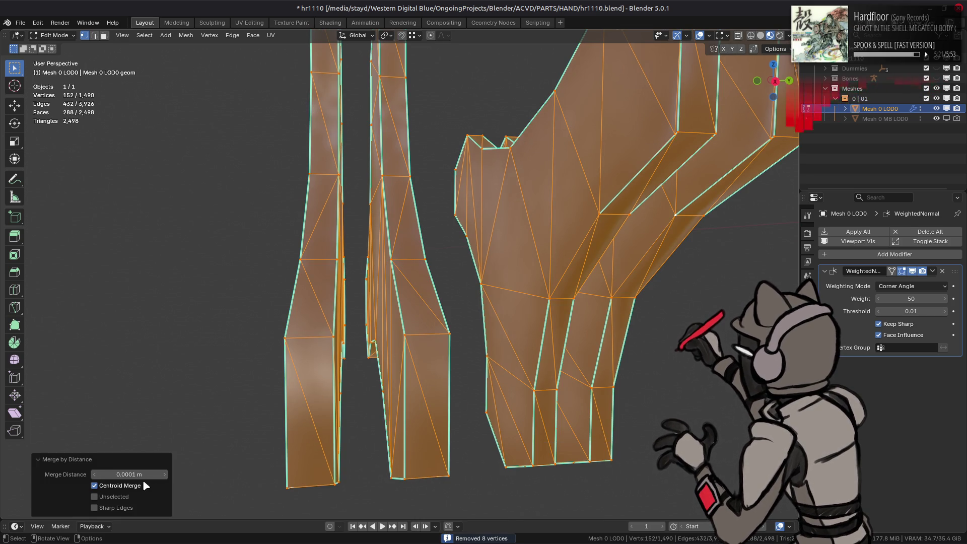
Mark the band's crease edges sharp on both sides.
{"action": "key", "text": "2"}
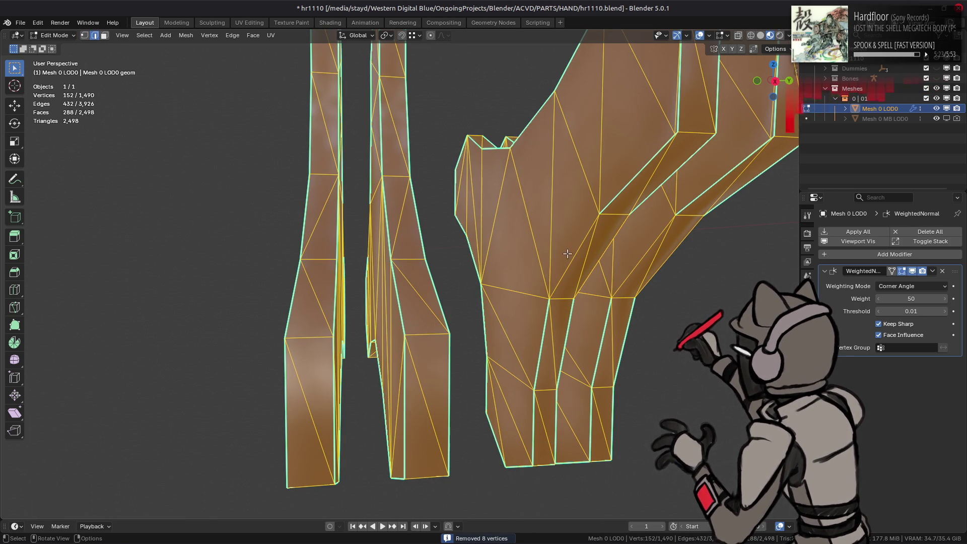
{"action": "left_click", "coordinate": [569, 252]}
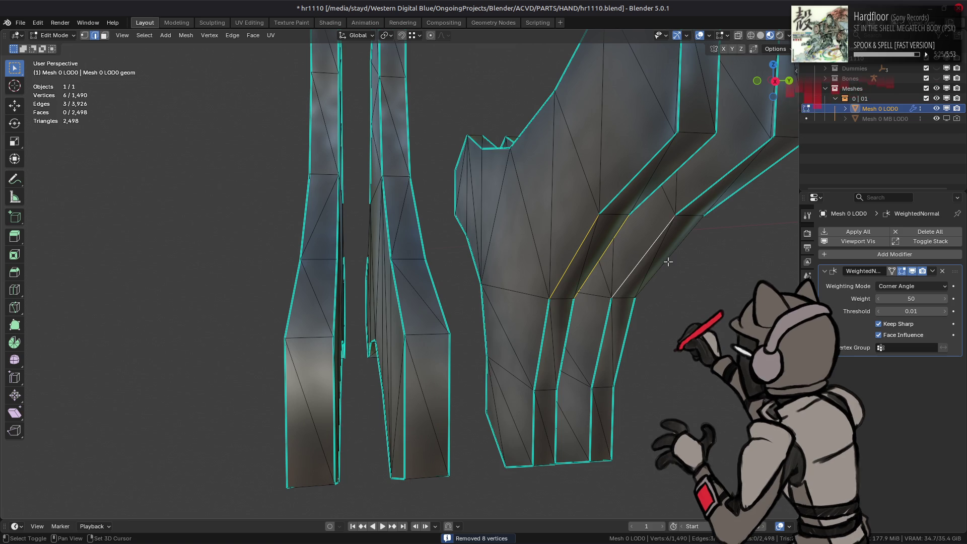
{"action": "left_click", "coordinate": [668, 261], "text": "shift"}
{"action": "right_click", "coordinate": [414, 305]}
{"action": "left_click", "coordinate": [360, 389]}
{"action": "mouse_move", "coordinate": [629, 227]}
{"action": "middle_mouse_down"}
{"action": "mouse_move", "coordinate": [686, 287]}
{"action": "mouse_move", "coordinate": [389, 299]}
{"action": "middle_mouse_up"}
{"action": "left_click", "coordinate": [358, 272]}
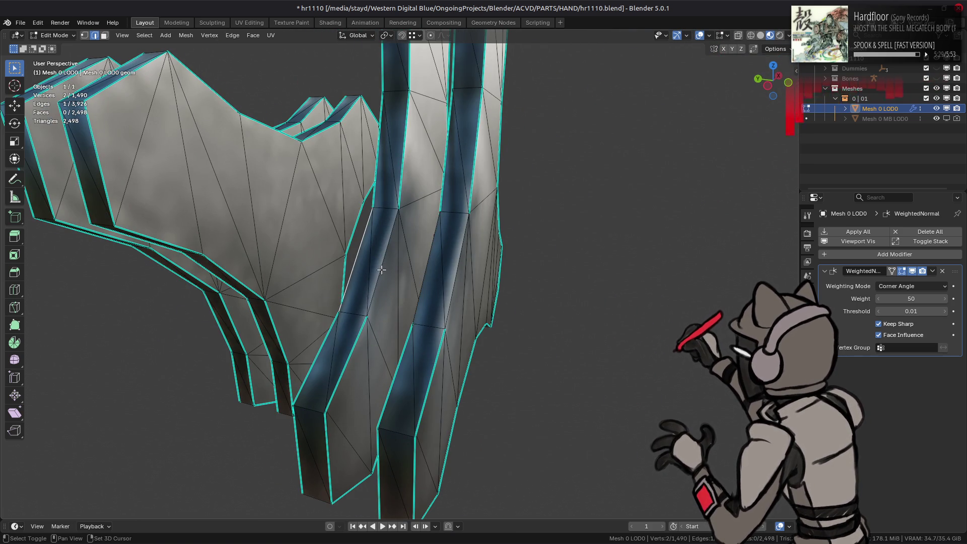
{"action": "left_click", "coordinate": [457, 272], "text": "shift"}
{"action": "right_click", "coordinate": [433, 323]}
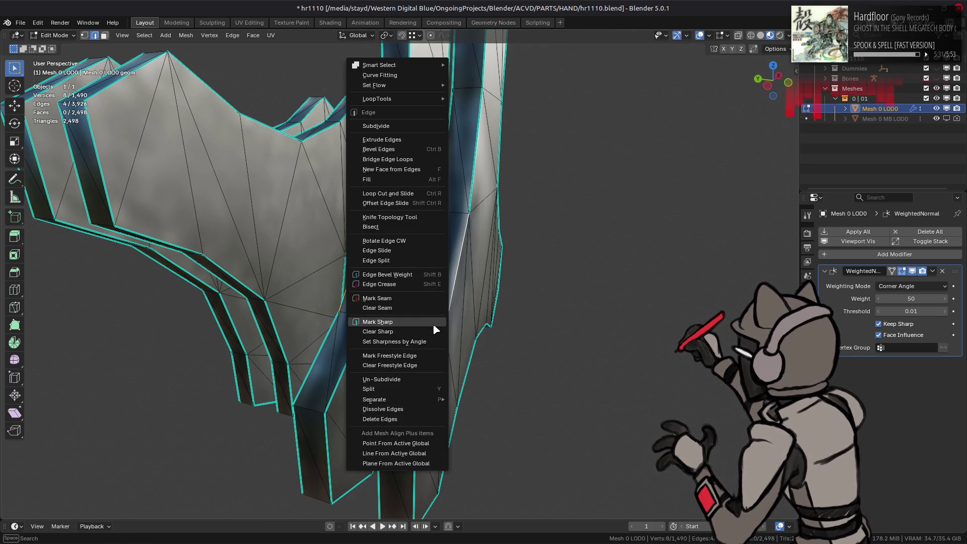
{"action": "left_click", "coordinate": [423, 322]}
Leave Edit Mode and save hr1110.blend.
{"action": "key", "text": "Tab"}
{"action": "middle_click_drag", "start_coordinate": [423, 323], "coordinate": [479, 293]}
{"action": "key", "text": "ctrl+s"}
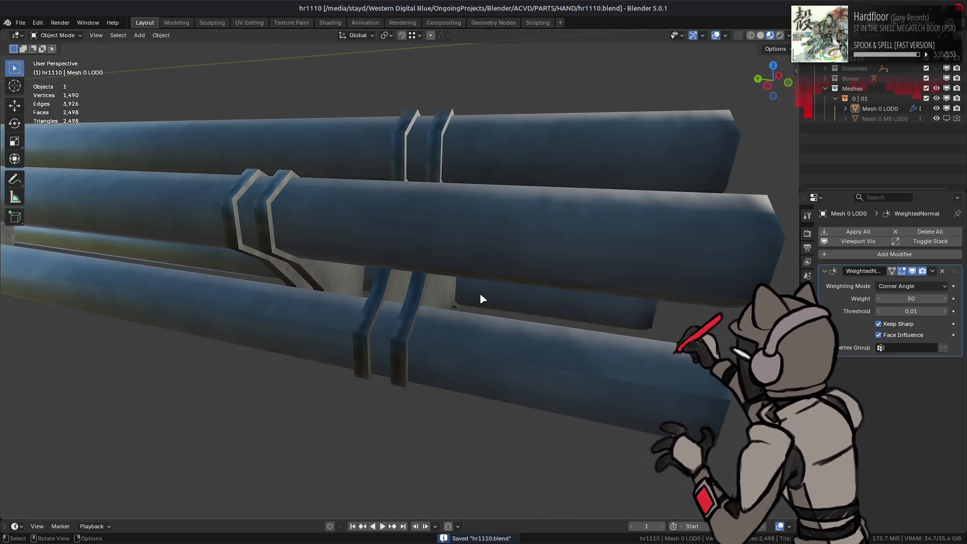
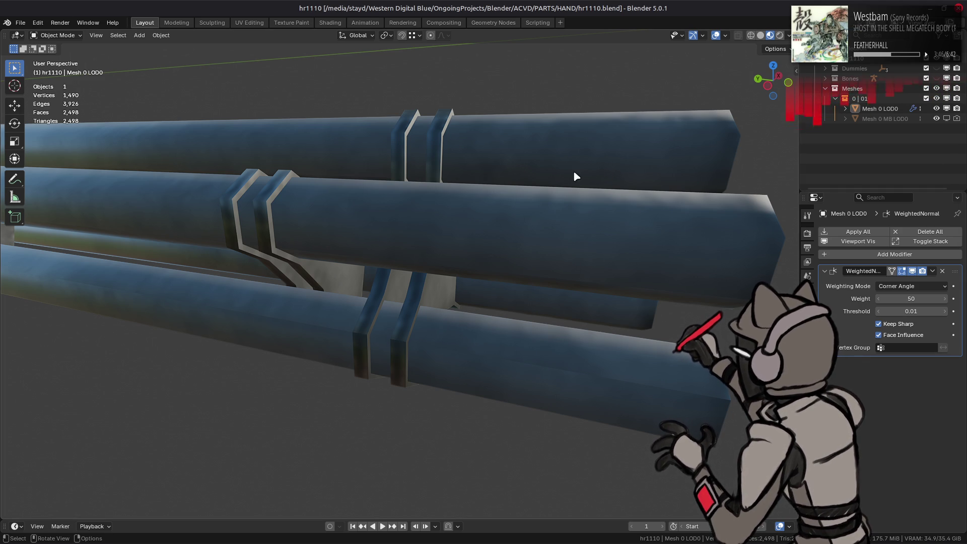
Select the linked hub plate in Edit Mode and Beautify its faces, comparing with undo/redo.
{"action": "key", "text": "Tab"}
{"action": "middle_click_drag", "start_coordinate": [548, 173], "coordinate": [443, 263]}
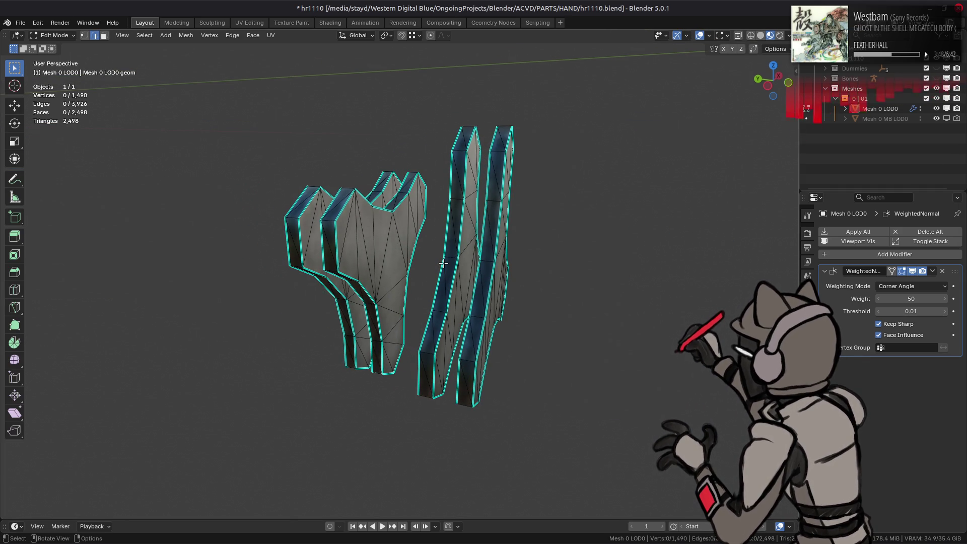
{"action": "mouse_move", "coordinate": [547, 268]}
{"action": "middle_mouse_down"}
{"action": "mouse_move", "coordinate": [413, 268]}
{"action": "mouse_move", "coordinate": [435, 244]}
{"action": "middle_mouse_up"}
{"action": "scroll", "coordinate": [489, 265], "scroll_direction": "up", "scroll_amount": 5}
{"action": "key", "text": "l"}
{"action": "key", "text": "q"}
{"action": "left_click", "coordinate": [422, 266]}
{"action": "scroll", "coordinate": [420, 266], "scroll_direction": "down", "scroll_amount": 2}
{"action": "key", "text": "ctrl+z"}
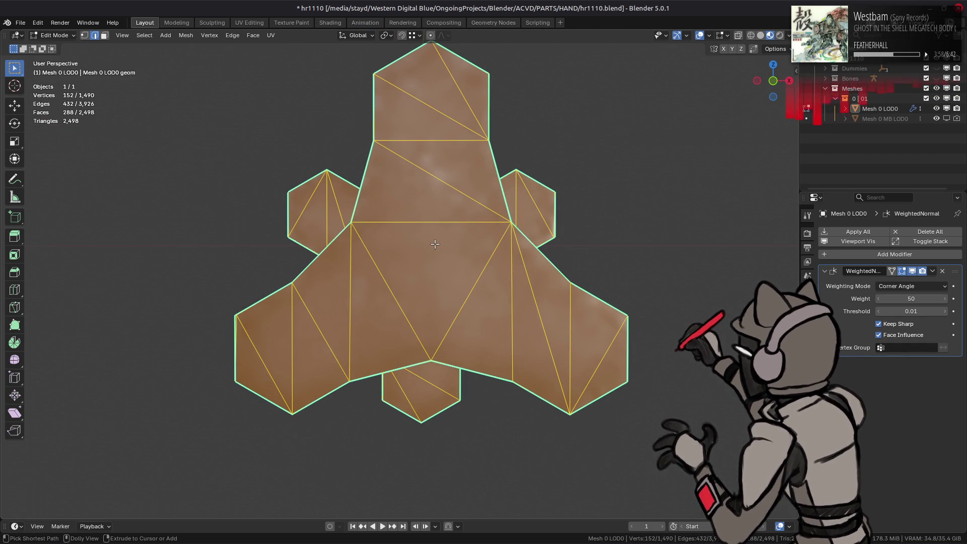
{"action": "key", "text": "ctrl+shift+z"}
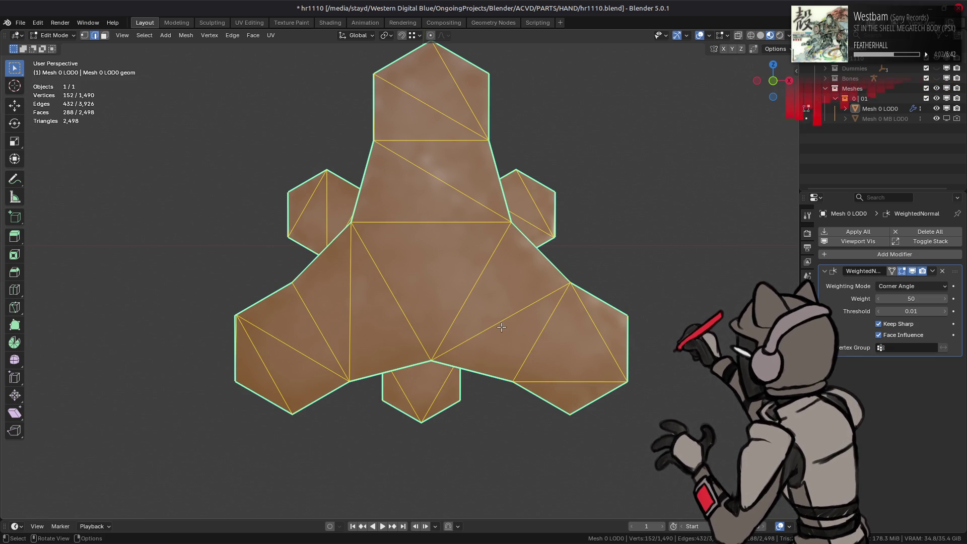
Reinspect the hub plate selection, clear the clipping region, and return to Object Mode.
{"action": "key", "text": "alt+a"}
{"action": "mouse_move", "coordinate": [572, 328]}
{"action": "middle_mouse_down"}
{"action": "mouse_move", "coordinate": [346, 334]}
{"action": "mouse_move", "coordinate": [337, 326]}
{"action": "middle_mouse_up"}
{"action": "key", "text": "l"}
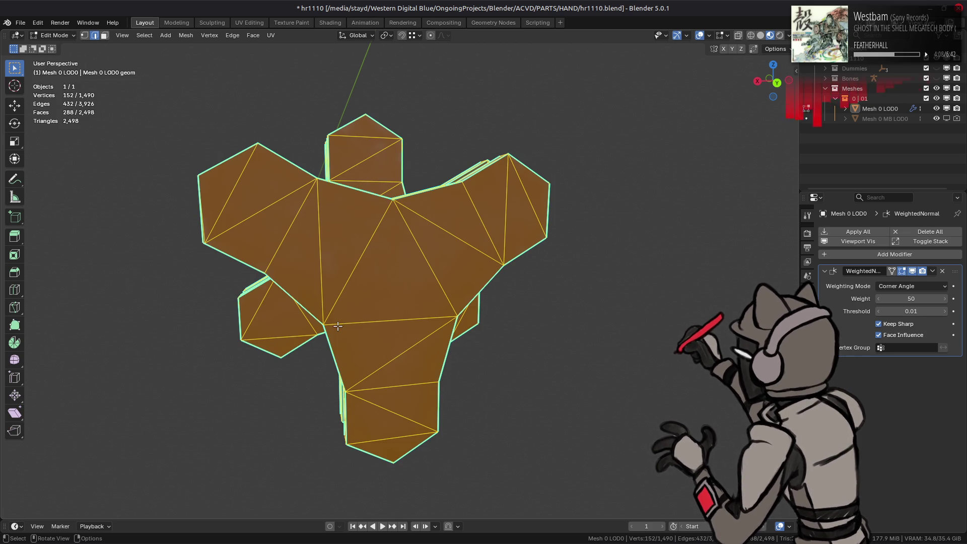
{"action": "mouse_move", "coordinate": [337, 327]}
{"action": "middle_mouse_down"}
{"action": "mouse_move", "coordinate": [519, 313]}
{"action": "mouse_move", "coordinate": [479, 308]}
{"action": "mouse_move", "coordinate": [478, 295]}
{"action": "mouse_move", "coordinate": [538, 299]}
{"action": "mouse_move", "coordinate": [471, 298]}
{"action": "middle_mouse_up"}
{"action": "key", "text": "alt+a"}
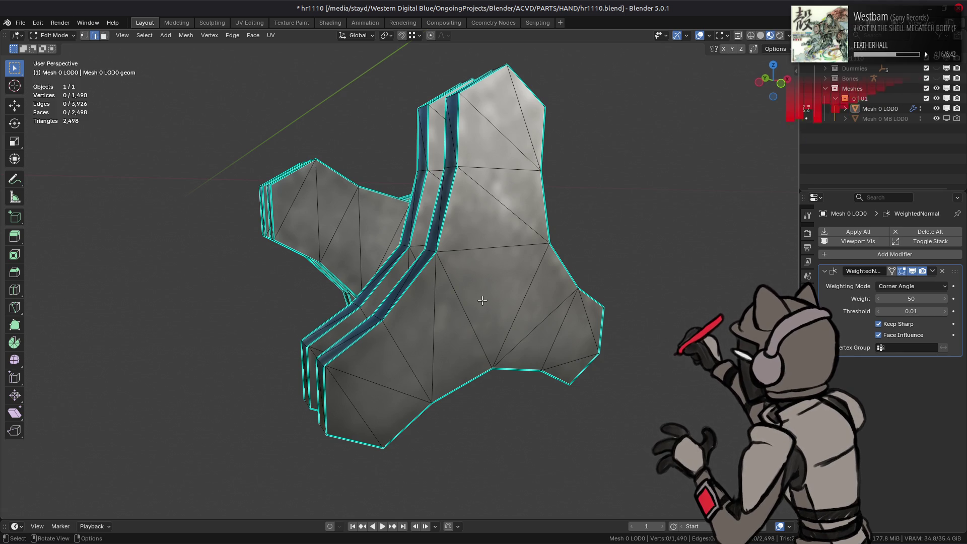
{"action": "key", "text": "alt+b"}
{"action": "key", "text": "Tab"}
{"action": "middle_click_drag", "start_coordinate": [457, 293], "coordinate": [380, 314]}
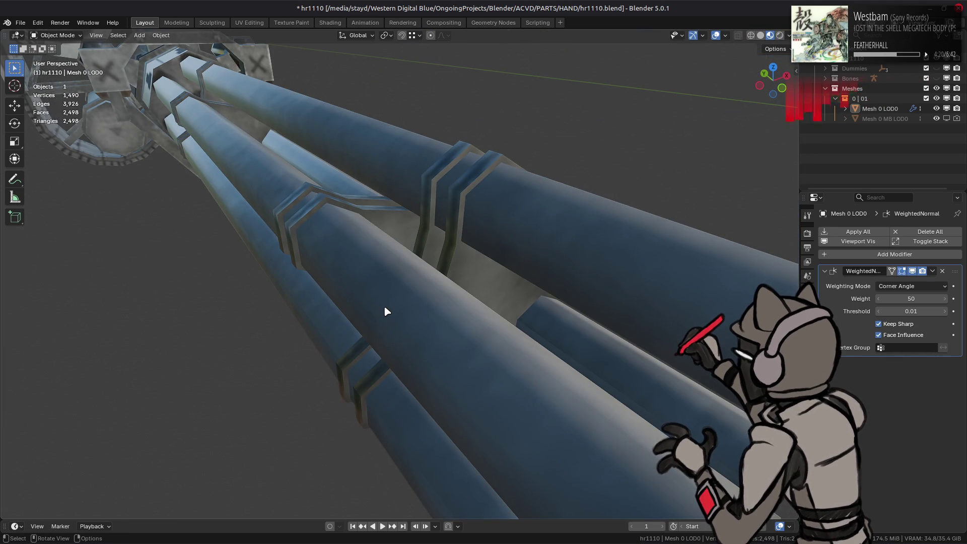
Select the stray vertices on the hexagonal barrel ends and bring up the Vertex context menu.
{"action": "scroll", "coordinate": [384, 305], "scroll_direction": "down", "scroll_amount": 5}
{"action": "mouse_move", "coordinate": [372, 297]}
{"action": "middle_mouse_down"}
{"action": "mouse_move", "coordinate": [337, 262]}
{"action": "mouse_move", "coordinate": [308, 263]}
{"action": "mouse_move", "coordinate": [306, 252]}
{"action": "mouse_move", "coordinate": [295, 274]}
{"action": "mouse_move", "coordinate": [325, 271]}
{"action": "mouse_move", "coordinate": [370, 214]}
{"action": "mouse_move", "coordinate": [424, 185]}
{"action": "mouse_move", "coordinate": [475, 230]}
{"action": "mouse_move", "coordinate": [506, 313]}
{"action": "middle_mouse_up"}
{"action": "key", "text": "Tab"}
{"action": "key", "text": "1"}
{"action": "left_click", "coordinate": [344, 228]}
{"action": "left_click", "coordinate": [476, 229], "text": "shift"}
{"action": "left_click", "coordinate": [427, 341], "text": "shift"}
{"action": "mouse_move", "coordinate": [427, 341]}
{"action": "middle_mouse_down"}
{"action": "mouse_move", "coordinate": [377, 328]}
{"action": "mouse_move", "coordinate": [307, 345]}
{"action": "middle_mouse_up"}
{"action": "mouse_move", "coordinate": [422, 339]}
{"action": "middle_mouse_down"}
{"action": "mouse_move", "coordinate": [497, 314]}
{"action": "mouse_move", "coordinate": [374, 317]}
{"action": "mouse_move", "coordinate": [433, 317]}
{"action": "middle_mouse_up"}
{"action": "right_click", "coordinate": [468, 318]}
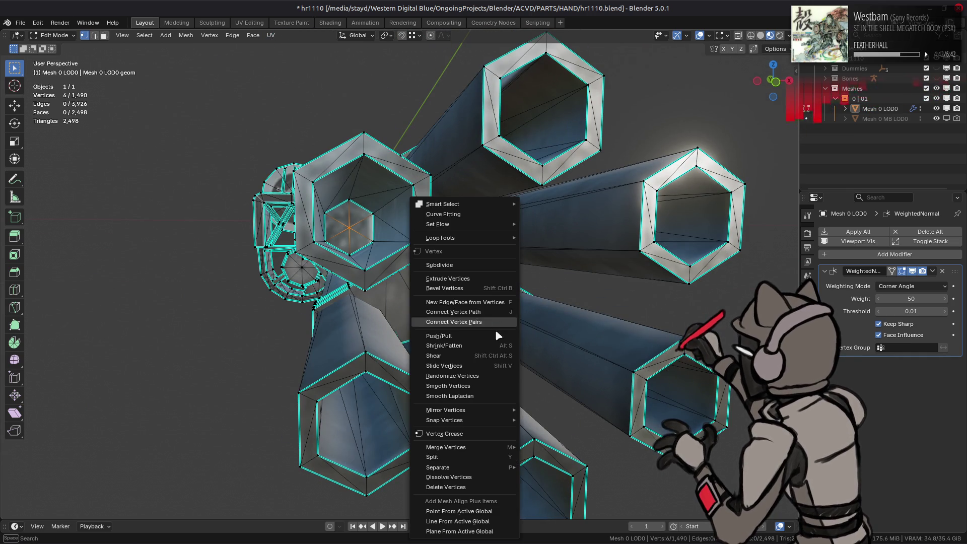
Dissolve the six stray vertices and select the six inner hexagon faces at the barrel ends.
{"action": "left_click", "coordinate": [472, 460]}
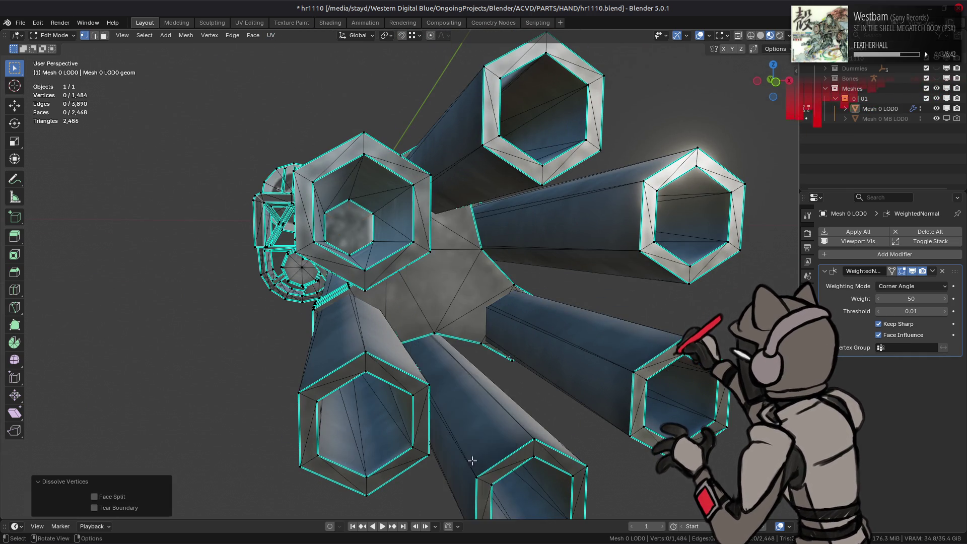
{"action": "mouse_move", "coordinate": [472, 460]}
{"action": "middle_mouse_down"}
{"action": "mouse_move", "coordinate": [467, 401]}
{"action": "mouse_move", "coordinate": [484, 322]}
{"action": "middle_mouse_up"}
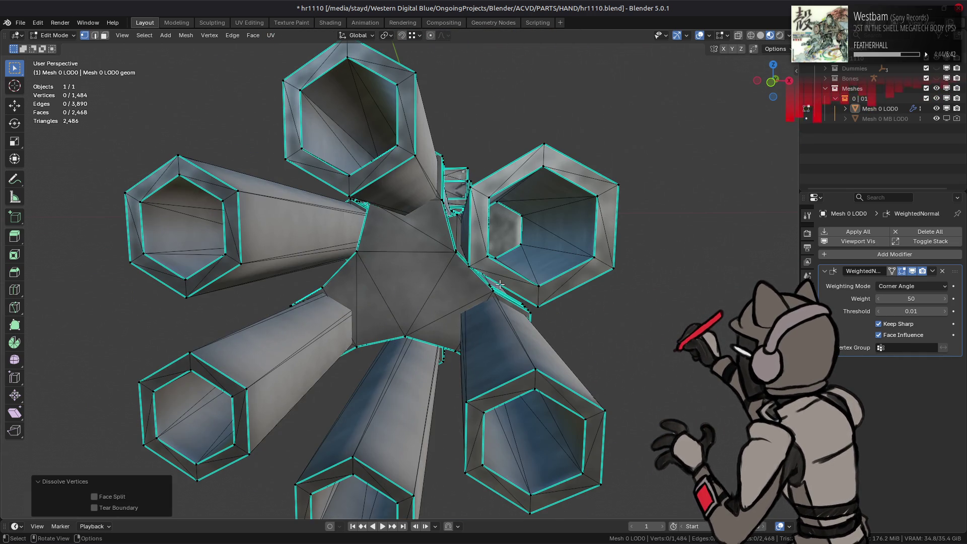
{"action": "key", "text": "3"}
{"action": "left_click", "coordinate": [505, 230]}
{"action": "mouse_move", "coordinate": [505, 229]}
{"action": "middle_mouse_down"}
{"action": "mouse_move", "coordinate": [418, 188]}
{"action": "mouse_move", "coordinate": [331, 230]}
{"action": "mouse_move", "coordinate": [347, 300]}
{"action": "mouse_move", "coordinate": [412, 374]}
{"action": "mouse_move", "coordinate": [488, 305]}
{"action": "middle_mouse_up"}
{"action": "left_click", "coordinate": [331, 230], "text": "shift"}
{"action": "left_click", "coordinate": [332, 230], "text": "shift"}
{"action": "left_click", "coordinate": [346, 300], "text": "shift"}
{"action": "left_click", "coordinate": [489, 304], "text": "shift"}
Fill the selected faces with Set Vertex Colors in Vertex Paint, then return to Object Mode.
{"action": "key", "text": "1"}
{"action": "left_click", "coordinate": [53, 36]}
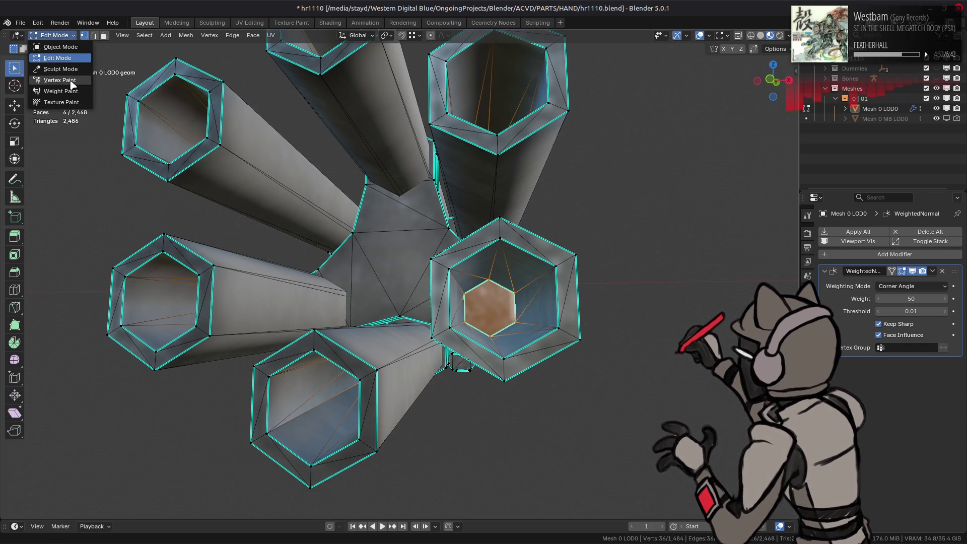
{"action": "left_click", "coordinate": [48, 76]}
{"action": "key", "text": "shift+k"}
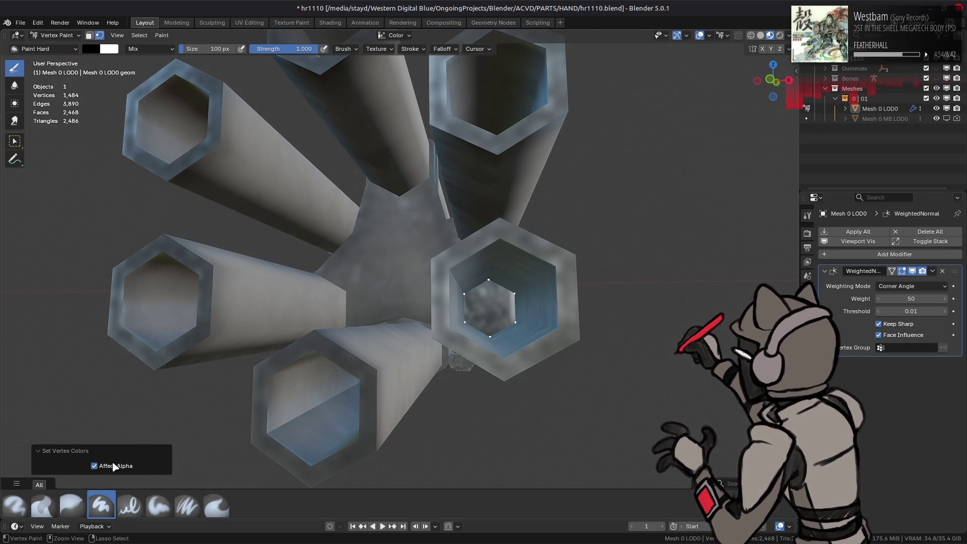
{"action": "left_click", "coordinate": [53, 36]}
{"action": "left_click", "coordinate": [48, 42]}
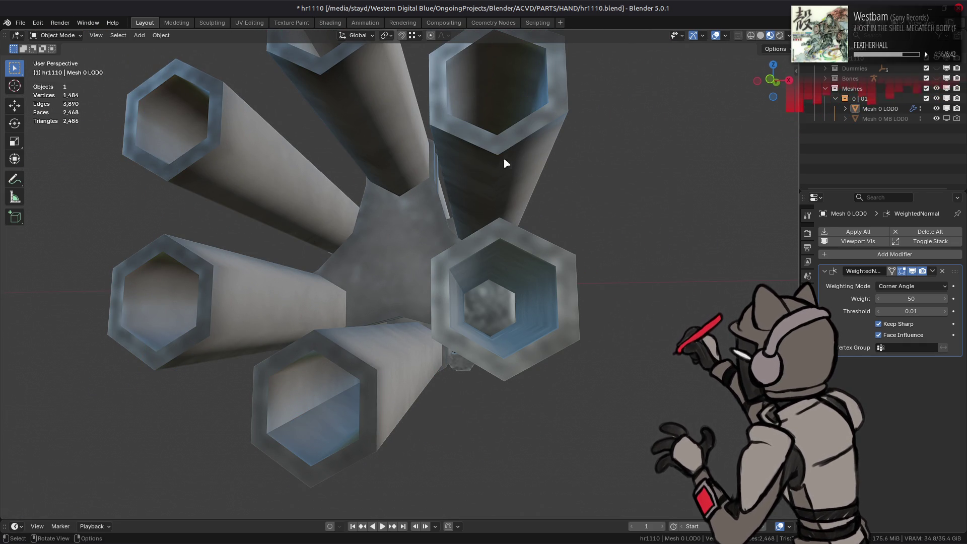
Preview the Diffuse Color and Specular Color render passes, then return to Combined.
{"action": "left_click", "coordinate": [788, 36]}
{"action": "left_click", "coordinate": [786, 240]}
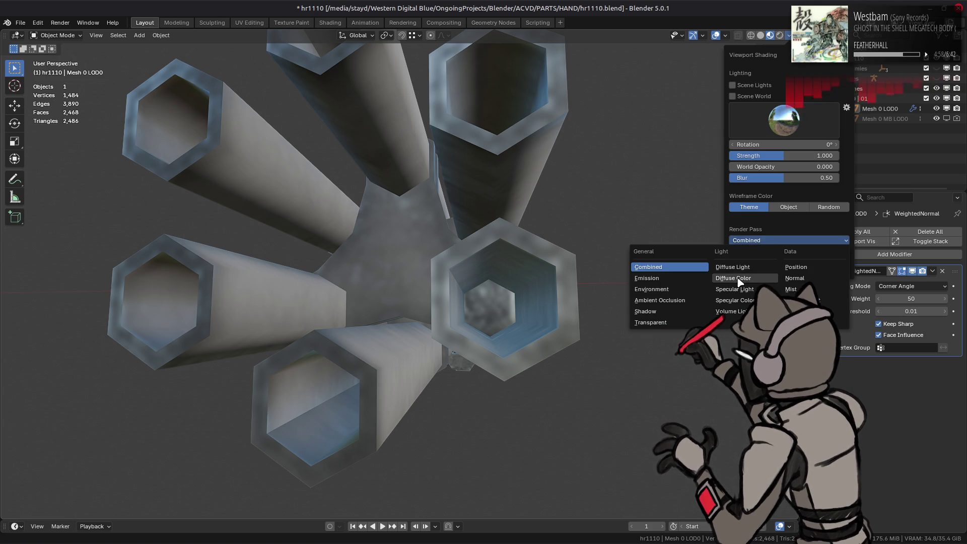
{"action": "left_click", "coordinate": [748, 280]}
{"action": "left_click", "coordinate": [767, 241]}
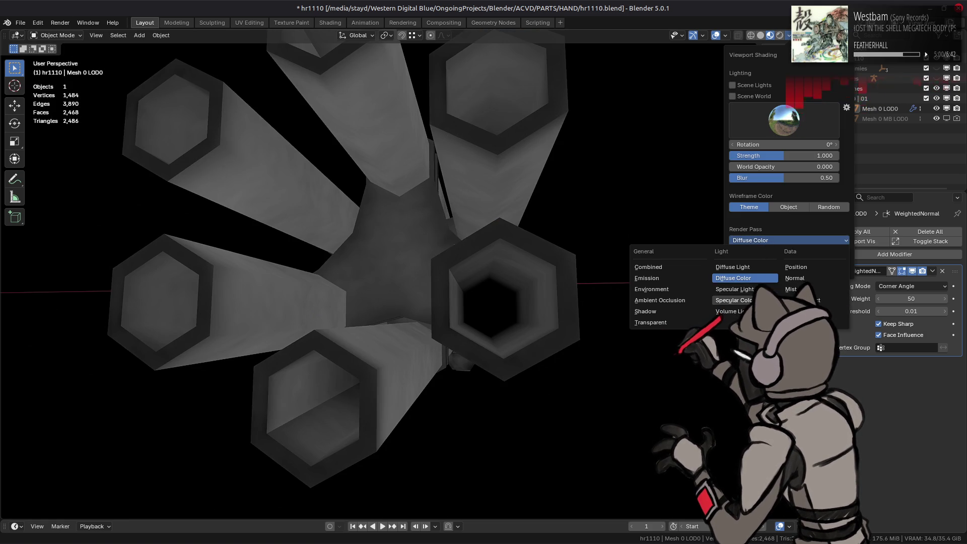
{"action": "left_click", "coordinate": [755, 272]}
{"action": "left_click", "coordinate": [761, 247]}
{"action": "left_click", "coordinate": [638, 269]}
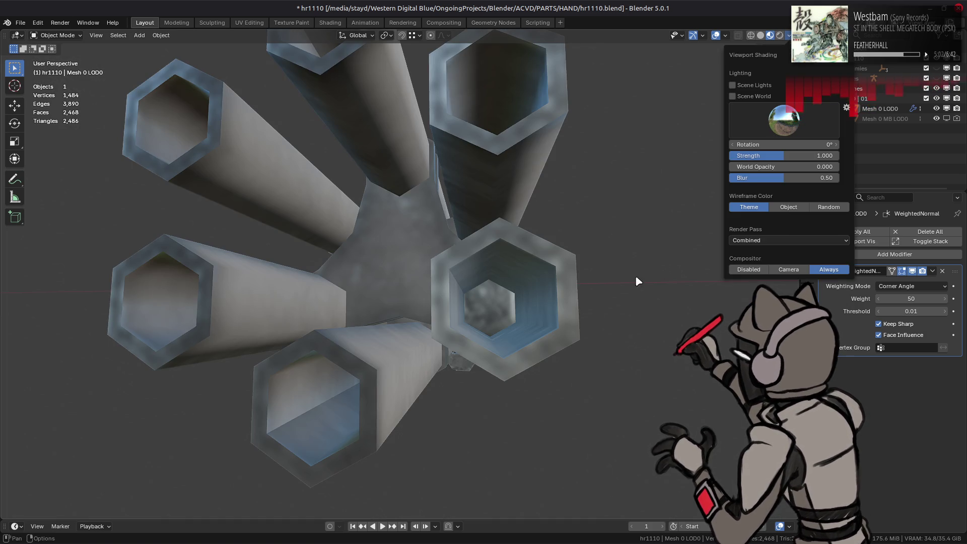
{"action": "scroll", "coordinate": [524, 265], "scroll_direction": "down", "scroll_amount": 2}
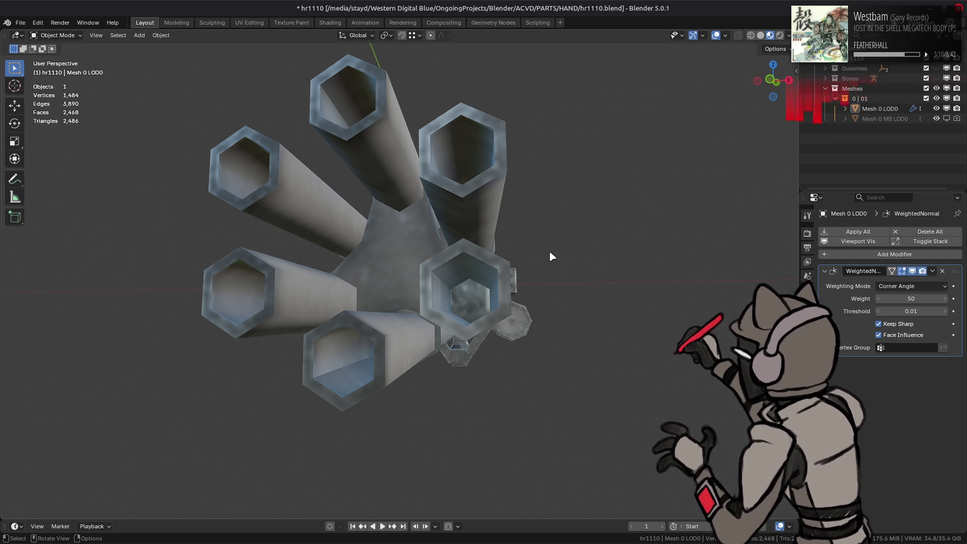
{"action": "middle_click_drag", "start_coordinate": [384, 246], "coordinate": [409, 258]}
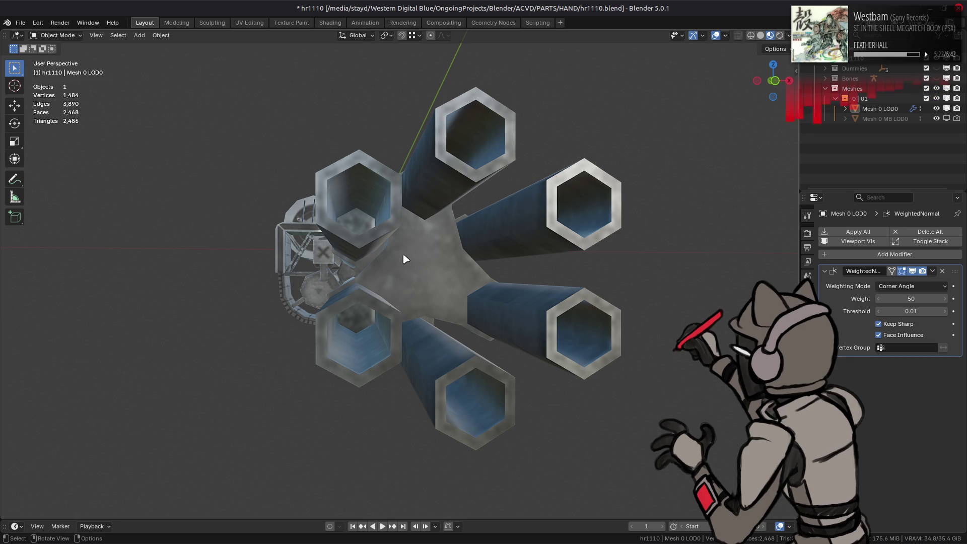
{"action": "mouse_move", "coordinate": [412, 257]}
{"action": "middle_mouse_down"}
{"action": "mouse_move", "coordinate": [421, 292]}
{"action": "mouse_move", "coordinate": [565, 227]}
{"action": "mouse_move", "coordinate": [559, 252]}
{"action": "mouse_move", "coordinate": [574, 278]}
{"action": "mouse_move", "coordinate": [378, 264]}
{"action": "middle_mouse_up"}
Isolate the barrel band geometry by selecting the linked band faces and hiding the rest.
{"action": "key", "text": "Tab"}
{"action": "left_click", "coordinate": [382, 277]}
{"action": "left_click", "coordinate": [419, 287], "text": "shift"}
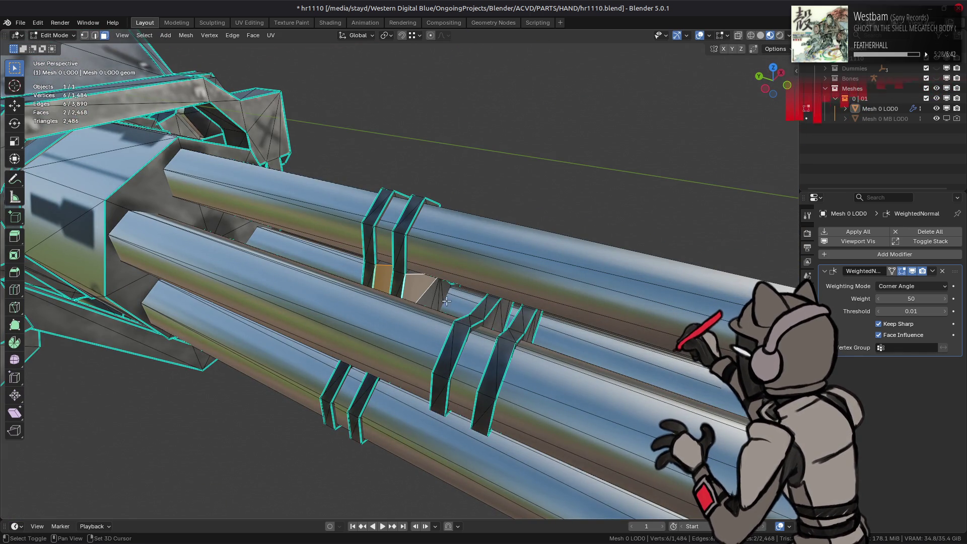
{"action": "left_click", "coordinate": [491, 310], "text": "shift"}
{"action": "left_click", "coordinate": [517, 323], "text": "shift"}
{"action": "key", "text": "ctrl+l"}
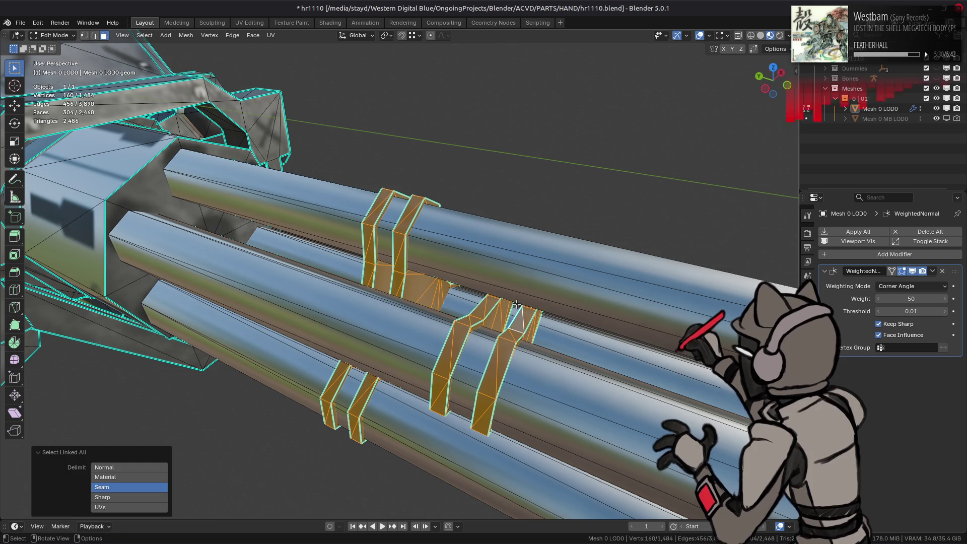
{"action": "key", "text": "shift+h"}
{"action": "mouse_move", "coordinate": [517, 305]}
{"action": "middle_mouse_down"}
{"action": "mouse_move", "coordinate": [448, 267]}
{"action": "mouse_move", "coordinate": [485, 307]}
{"action": "mouse_move", "coordinate": [454, 280]}
{"action": "middle_mouse_up"}
Slide the first two stray band vertices along their edges.
{"action": "key", "text": "1"}
{"action": "scroll", "coordinate": [485, 306], "scroll_direction": "up", "scroll_amount": 5}
{"action": "left_click", "coordinate": [485, 306]}
{"action": "key", "text": "shift+v"}
{"action": "left_click", "coordinate": [518, 251]}
{"action": "mouse_move", "coordinate": [518, 252]}
{"action": "middle_mouse_down"}
{"action": "mouse_move", "coordinate": [205, 255]}
{"action": "mouse_move", "coordinate": [406, 234]}
{"action": "middle_mouse_up"}
{"action": "key", "text": "a"}
{"action": "scroll", "coordinate": [406, 234], "scroll_direction": "up", "scroll_amount": 4}
{"action": "left_click", "coordinate": [410, 190]}
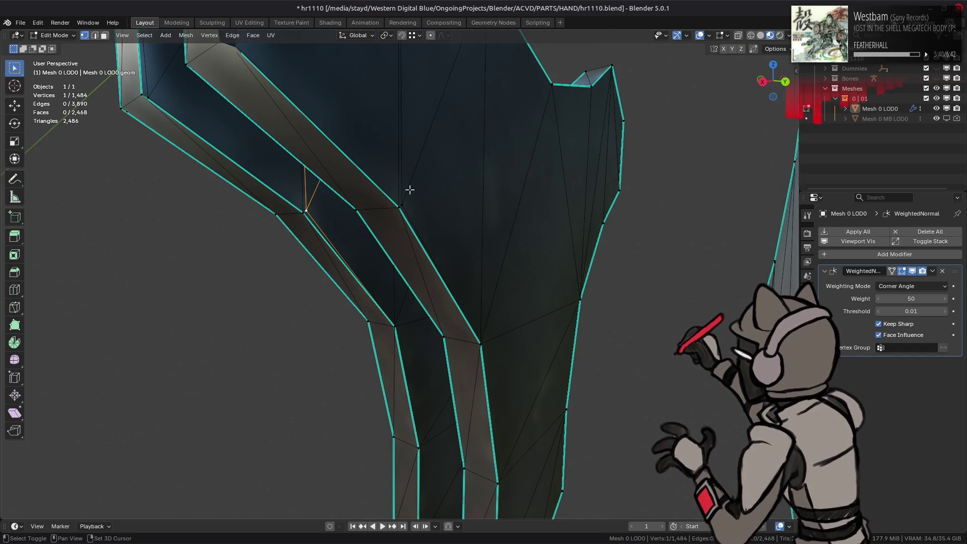
{"action": "key", "text": "shift+v"}
{"action": "left_click", "coordinate": [477, 252]}
{"action": "scroll", "coordinate": [478, 251], "scroll_direction": "down", "scroll_amount": 3}
{"action": "mouse_move", "coordinate": [477, 251]}
{"action": "middle_mouse_down"}
{"action": "mouse_move", "coordinate": [453, 243]}
{"action": "mouse_move", "coordinate": [380, 252]}
{"action": "mouse_move", "coordinate": [341, 233]}
{"action": "mouse_move", "coordinate": [328, 263]}
{"action": "middle_mouse_up"}
Slide the remaining stray vertices onto their neighbours, undoing one misplaced slide.
{"action": "key", "text": "a"}
{"action": "scroll", "coordinate": [436, 272], "scroll_direction": "up", "scroll_amount": 4}
{"action": "left_click", "coordinate": [436, 271]}
{"action": "middle_click_drag", "start_coordinate": [436, 272], "coordinate": [496, 294]}
{"action": "left_click", "coordinate": [496, 293], "text": "shift"}
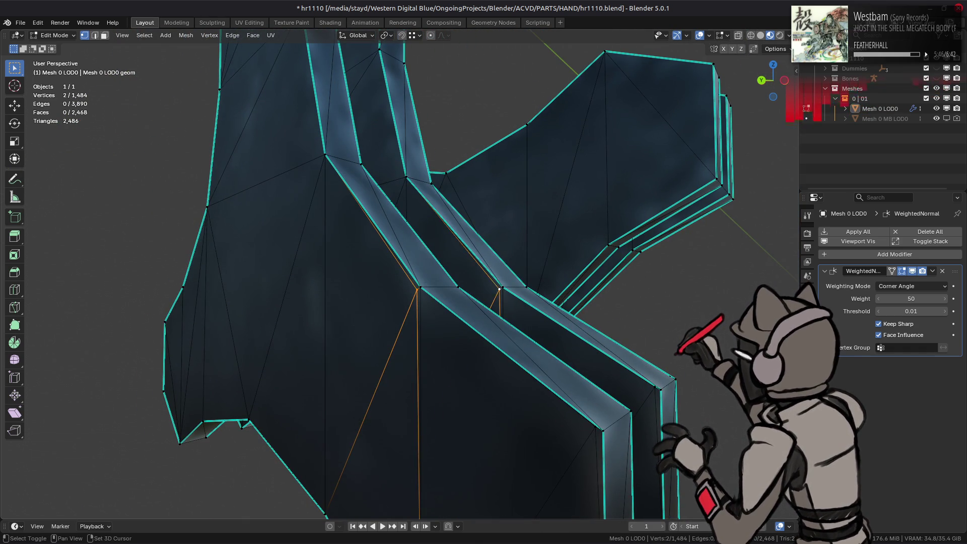
{"action": "key", "text": "shift+v"}
{"action": "left_click", "coordinate": [559, 256]}
{"action": "mouse_move", "coordinate": [559, 256]}
{"action": "middle_mouse_down"}
{"action": "mouse_move", "coordinate": [229, 314]}
{"action": "mouse_move", "coordinate": [309, 292]}
{"action": "mouse_move", "coordinate": [254, 286]}
{"action": "middle_mouse_up"}
{"action": "left_click", "coordinate": [254, 287]}
{"action": "key", "text": "shift+v"}
{"action": "left_click", "coordinate": [322, 287]}
{"action": "key", "text": "ctrl+z"}
{"action": "left_click", "coordinate": [323, 287], "text": "shift"}
{"action": "key", "text": "shift+v"}
{"action": "left_click", "coordinate": [348, 267]}
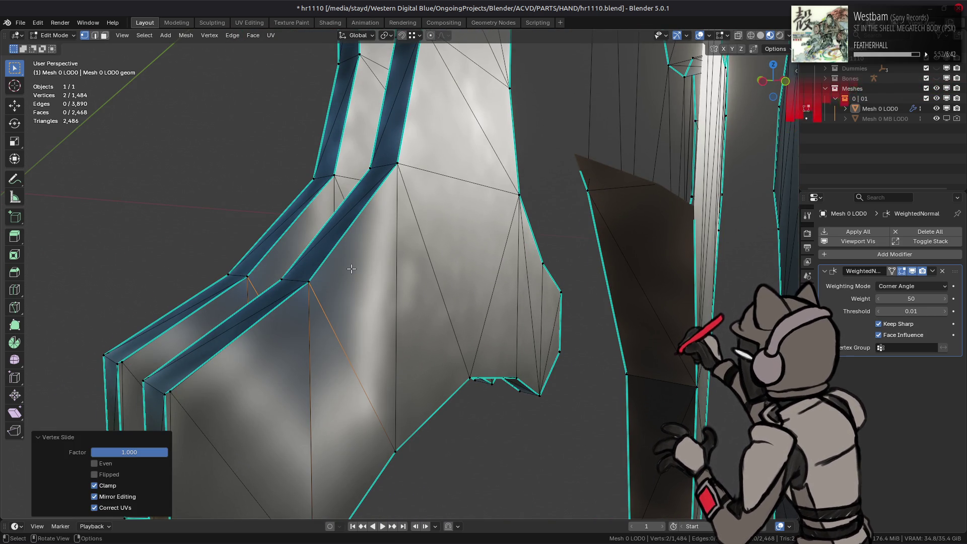
Merge the band's 8 duplicate vertices with Merge Vertices By Distance.
{"action": "key", "text": "a"}
{"action": "right_click", "coordinate": [371, 295]}
{"action": "mouse_move", "coordinate": [373, 454]}
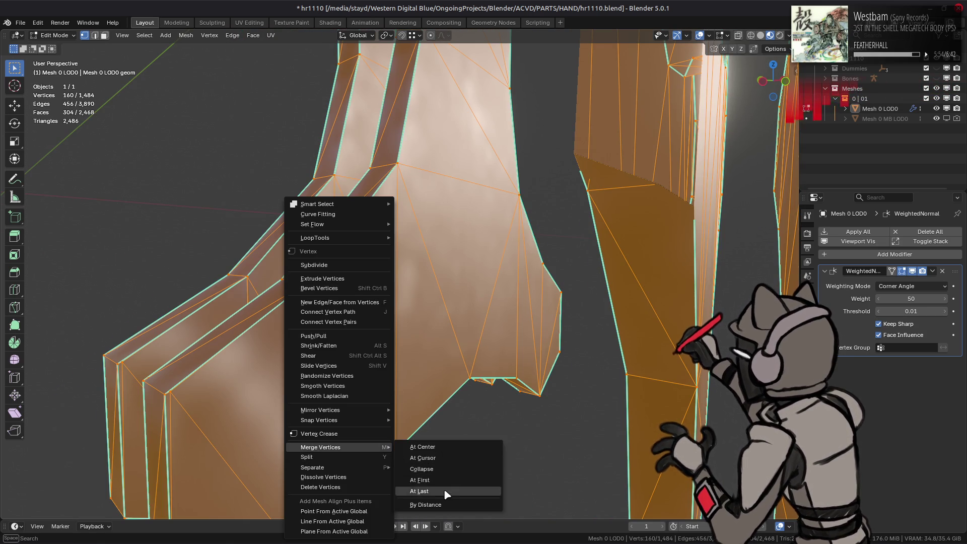
{"action": "left_click", "coordinate": [453, 505]}
Mark the band crease edges as sharp.
{"action": "key", "text": "2"}
{"action": "left_click", "coordinate": [325, 228]}
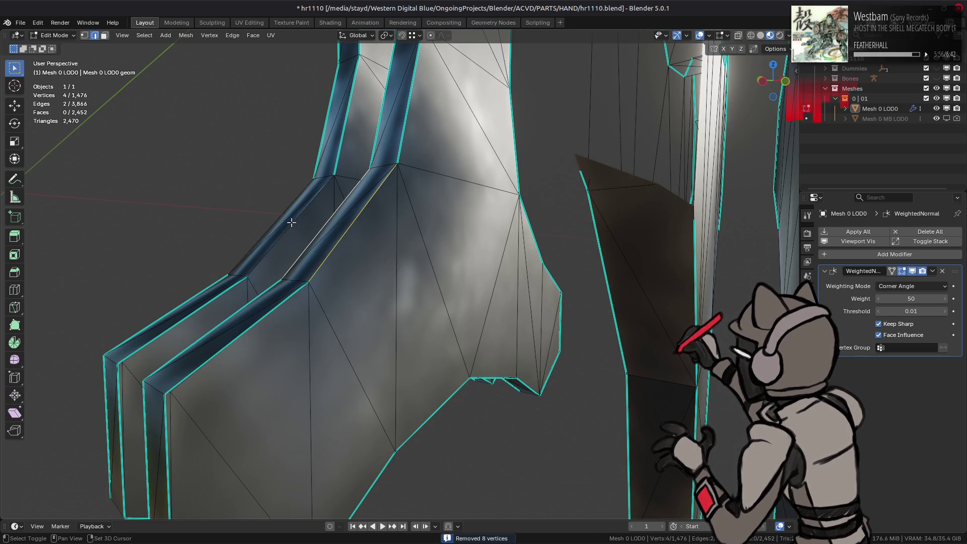
{"action": "left_click", "coordinate": [254, 249], "text": "shift"}
{"action": "right_click", "coordinate": [373, 297]}
{"action": "left_click", "coordinate": [372, 391]}
{"action": "mouse_move", "coordinate": [373, 391]}
{"action": "middle_mouse_down"}
{"action": "mouse_move", "coordinate": [459, 251]}
{"action": "mouse_move", "coordinate": [386, 238]}
{"action": "middle_mouse_up"}
{"action": "scroll", "coordinate": [386, 237], "scroll_direction": "up", "scroll_amount": 5}
{"action": "left_click", "coordinate": [395, 224]}
{"action": "left_click", "coordinate": [333, 212], "text": "shift"}
{"action": "left_click", "coordinate": [271, 202], "text": "shift"}
{"action": "left_click", "coordinate": [227, 194], "text": "shift"}
{"action": "right_click", "coordinate": [395, 278]}
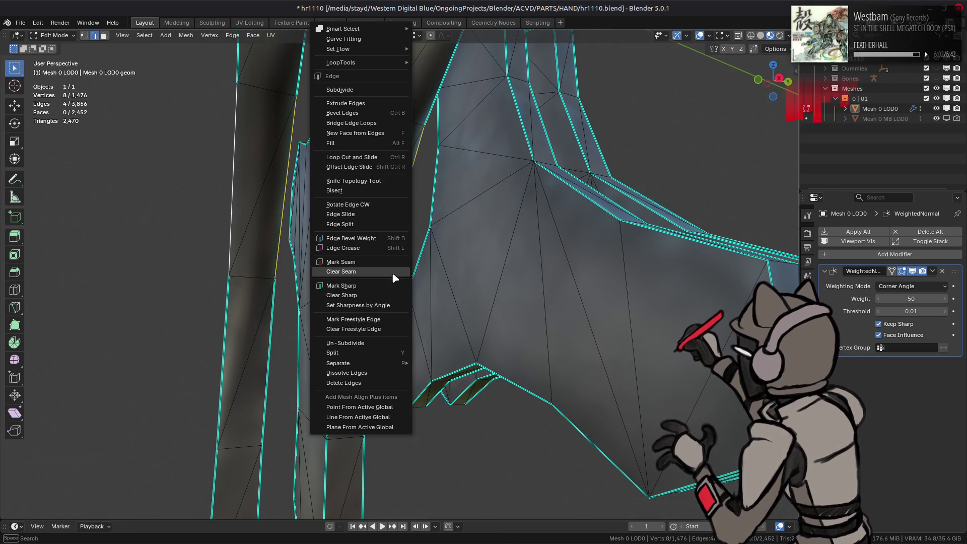
{"action": "left_click", "coordinate": [378, 286]}
Beautify the triangulation of all the band faces.
{"action": "key", "text": "3"}
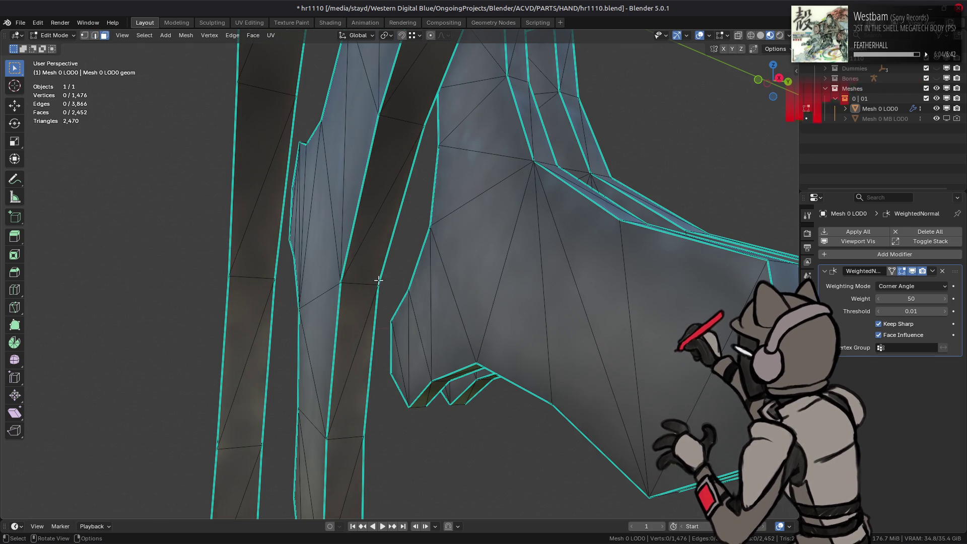
{"action": "key", "text": "alt+h"}
{"action": "key", "text": "h"}
{"action": "key", "text": "a"}
{"action": "key", "text": "q"}
{"action": "left_click", "coordinate": [403, 288]}
{"action": "mouse_move", "coordinate": [403, 288]}
{"action": "middle_mouse_down"}
{"action": "mouse_move", "coordinate": [388, 292]}
{"action": "mouse_move", "coordinate": [402, 270]}
{"action": "mouse_move", "coordinate": [515, 292]}
{"action": "mouse_move", "coordinate": [334, 282]}
{"action": "mouse_move", "coordinate": [402, 275]}
{"action": "middle_mouse_up"}
Return to Object Mode and save hr1110.blend.
{"action": "key", "text": "alt+a"}
{"action": "key", "text": "Tab"}
{"action": "key", "text": "ctrl+s"}
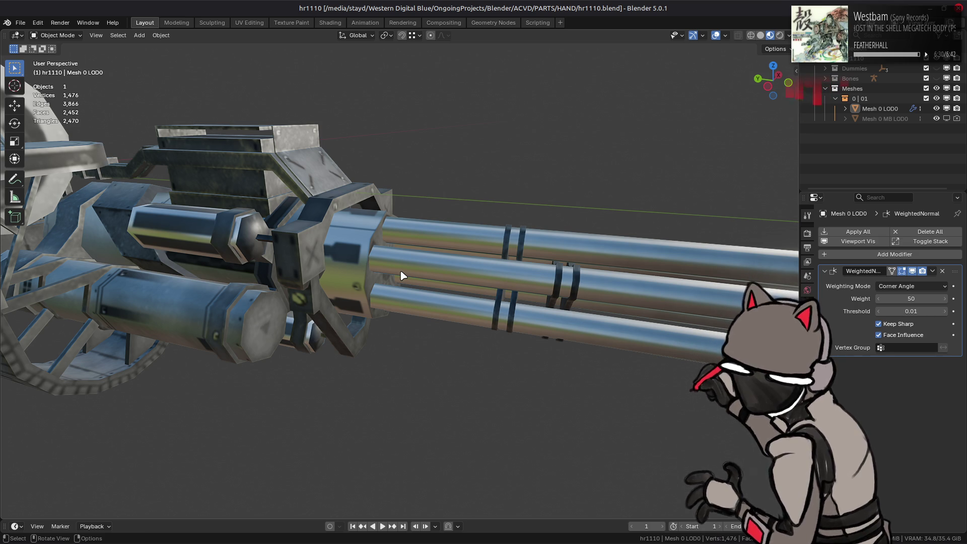
{"action": "mouse_move", "coordinate": [370, 262]}
{"action": "middle_mouse_down"}
{"action": "mouse_move", "coordinate": [539, 250]}
{"action": "mouse_move", "coordinate": [503, 257]}
{"action": "mouse_move", "coordinate": [450, 232]}
{"action": "mouse_move", "coordinate": [400, 242]}
{"action": "mouse_move", "coordinate": [381, 278]}
{"action": "middle_mouse_up"}
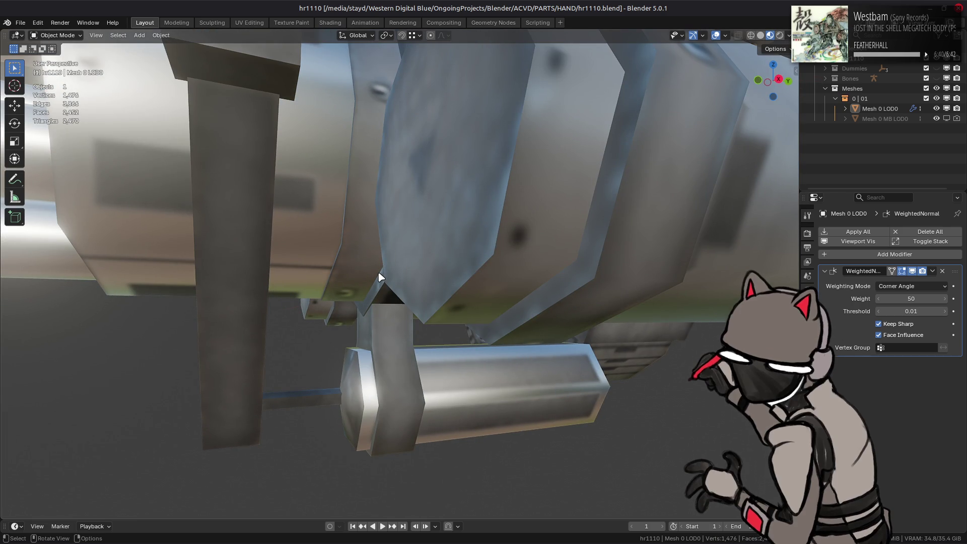
{"action": "scroll", "coordinate": [380, 277], "scroll_direction": "down", "scroll_amount": 3}
{"action": "left_click", "coordinate": [761, 35]}
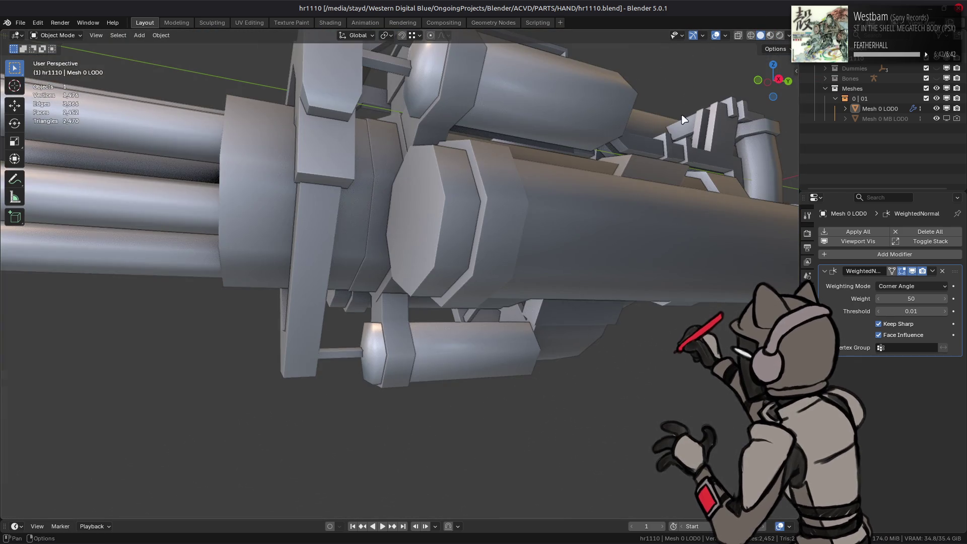
{"action": "scroll", "coordinate": [576, 264], "scroll_direction": "up", "scroll_amount": 3}
{"action": "mouse_move", "coordinate": [576, 263]}
{"action": "middle_mouse_down"}
{"action": "mouse_move", "coordinate": [497, 242]}
{"action": "mouse_move", "coordinate": [558, 241]}
{"action": "mouse_move", "coordinate": [454, 250]}
{"action": "mouse_move", "coordinate": [484, 228]}
{"action": "mouse_move", "coordinate": [618, 222]}
{"action": "mouse_move", "coordinate": [509, 156]}
{"action": "mouse_move", "coordinate": [611, 158]}
{"action": "middle_mouse_up"}
{"action": "left_click", "coordinate": [770, 35]}
{"action": "middle_click_drag", "start_coordinate": [346, 176], "coordinate": [460, 222]}
{"action": "scroll", "coordinate": [453, 222], "scroll_direction": "up", "scroll_amount": 5}
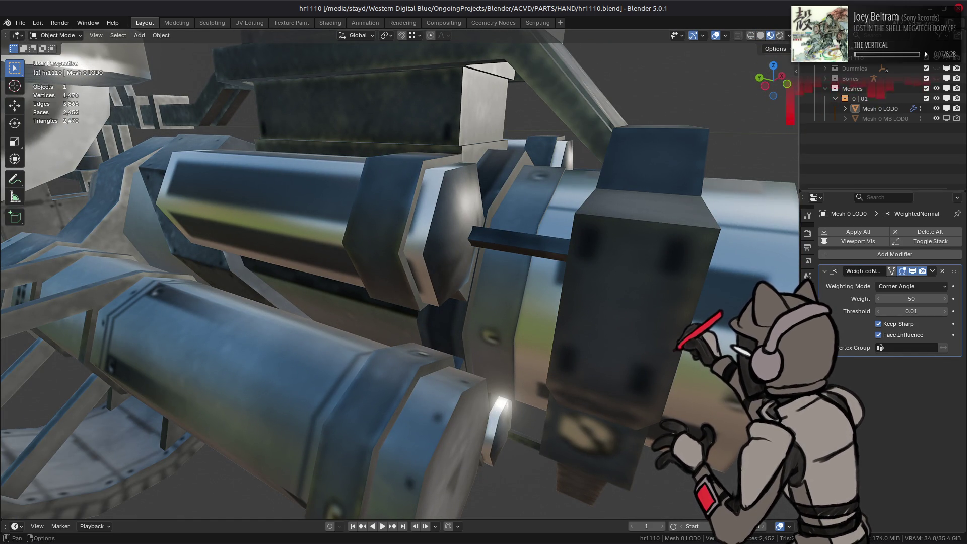
Preview the Diffuse and Specular Color passes, then switch to solid shading with texture colours.
{"action": "left_click", "coordinate": [789, 36]}
{"action": "left_click", "coordinate": [785, 240]}
{"action": "left_click", "coordinate": [750, 276]}
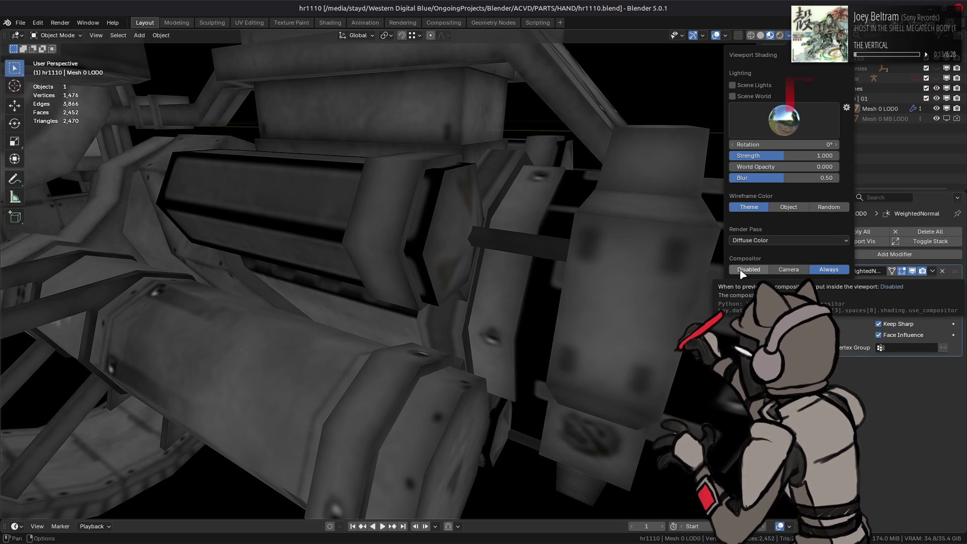
{"action": "left_click", "coordinate": [767, 245]}
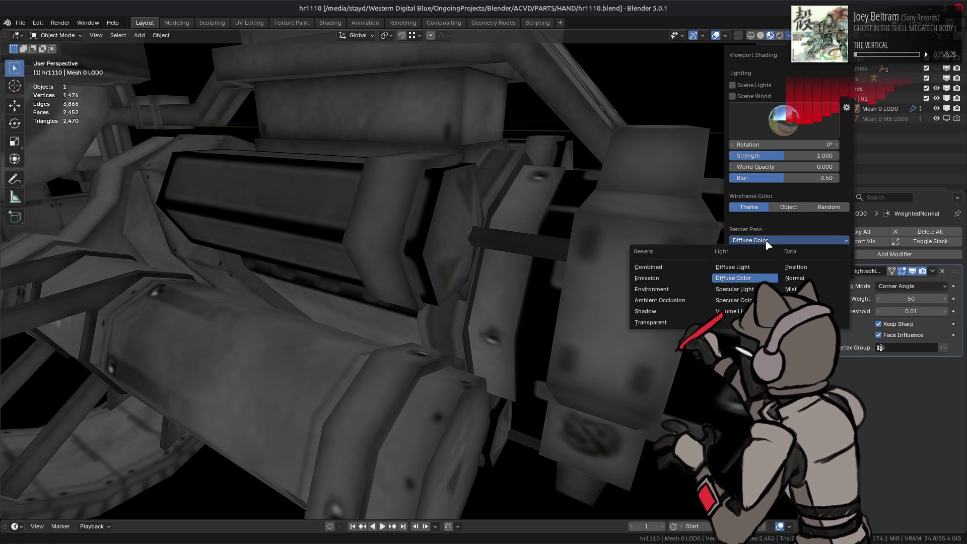
{"action": "left_click", "coordinate": [741, 291]}
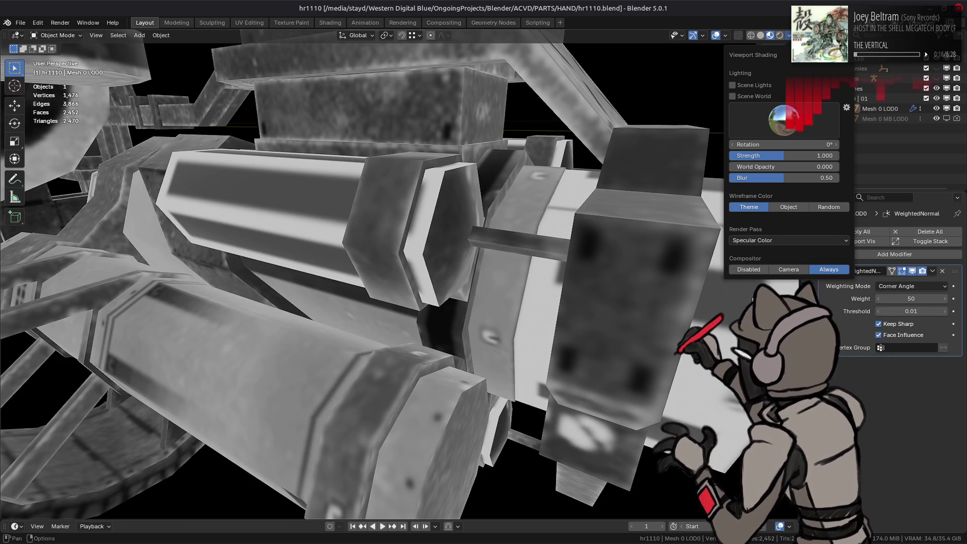
{"action": "left_click", "coordinate": [760, 245]}
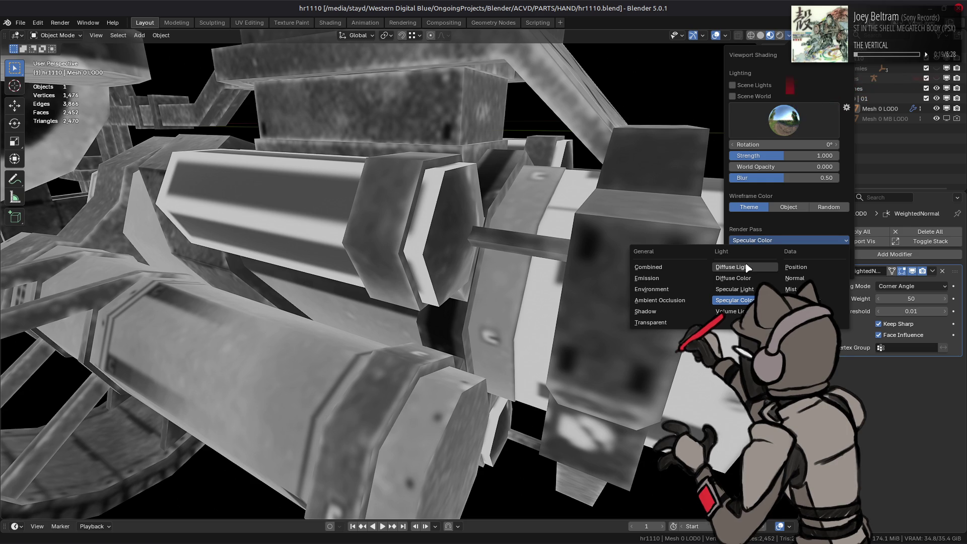
{"action": "left_click", "coordinate": [761, 35]}
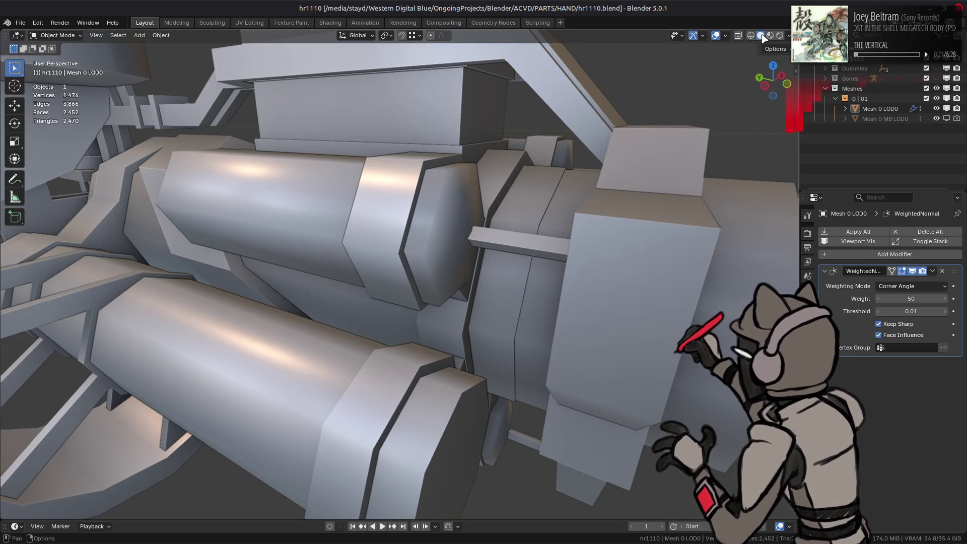
{"action": "left_click", "coordinate": [789, 35]}
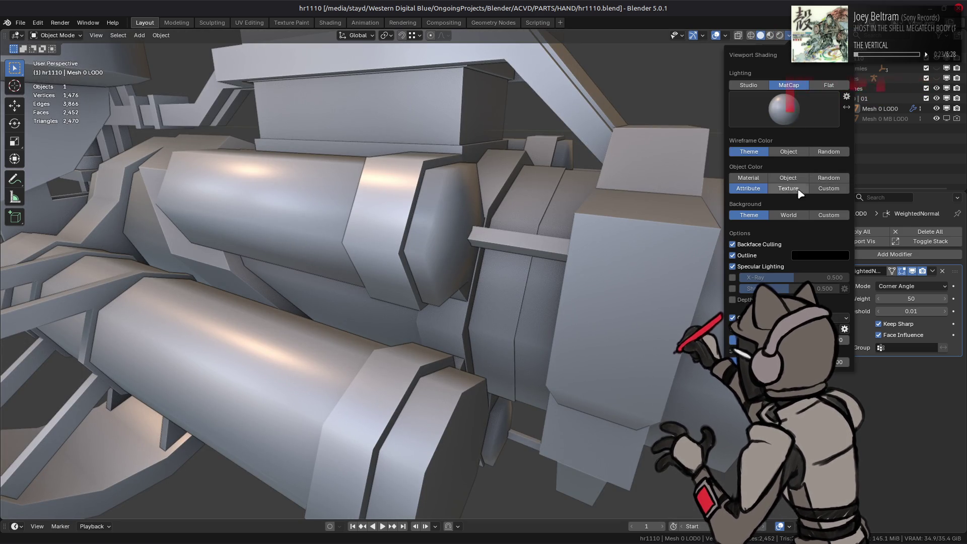
{"action": "left_click", "coordinate": [788, 188]}
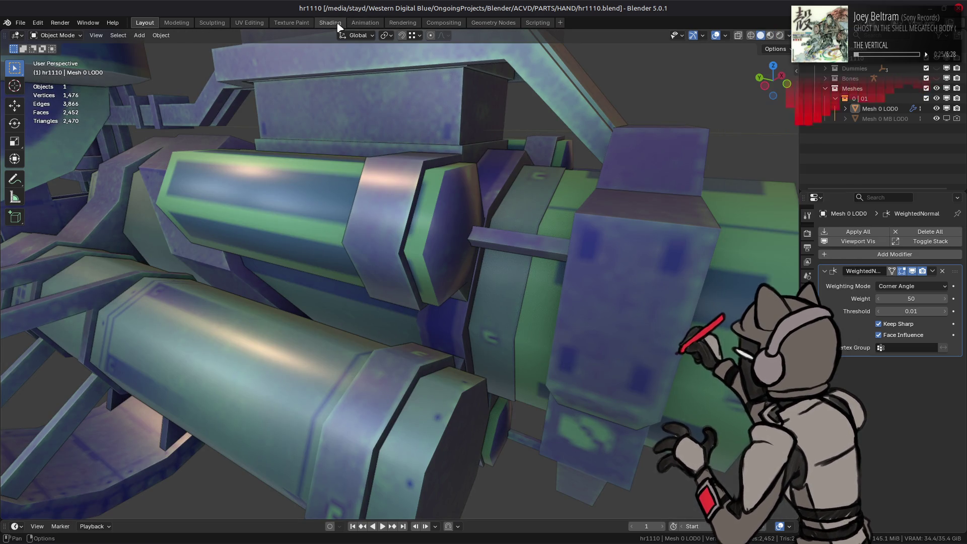
Unlink g_SpecularTexture from the ACVD Shader in the Shading workspace.
{"action": "left_click", "coordinate": [330, 23]}
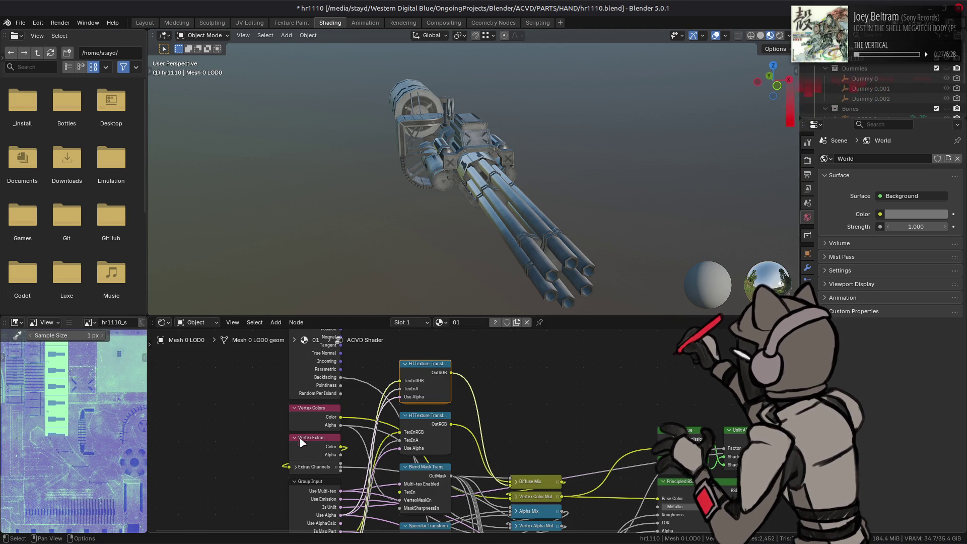
{"action": "key", "text": "Tab"}
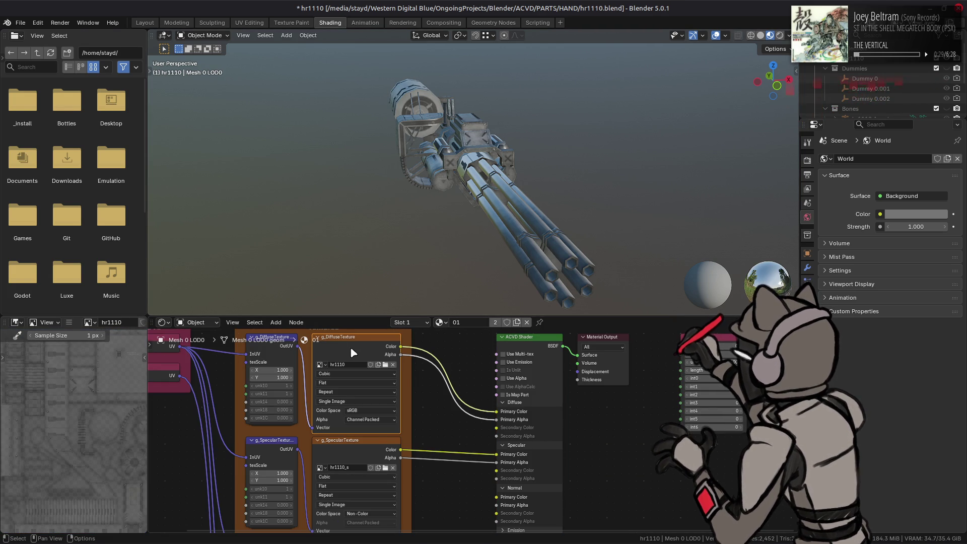
{"action": "left_click", "coordinate": [249, 23]}
{"action": "left_click", "coordinate": [151, 21]}
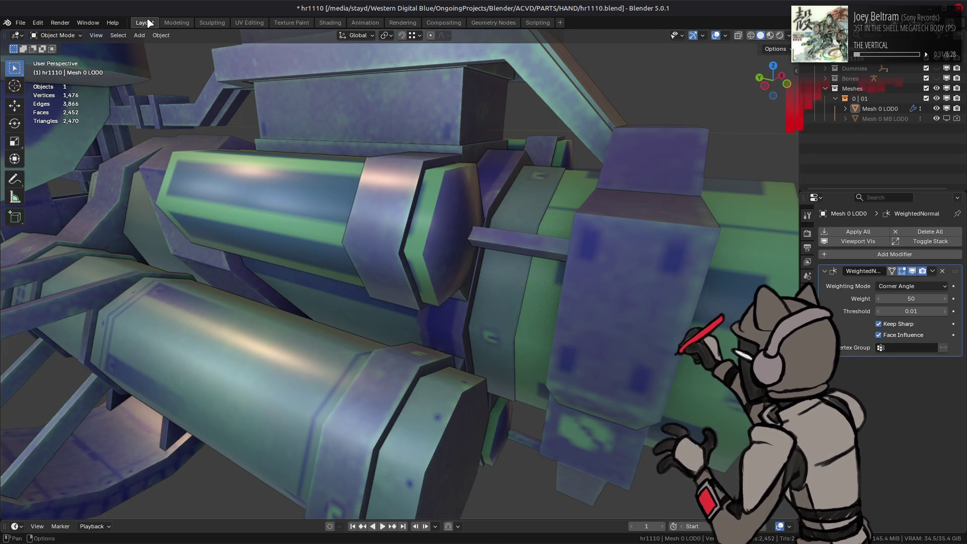
{"action": "left_click", "coordinate": [330, 22]}
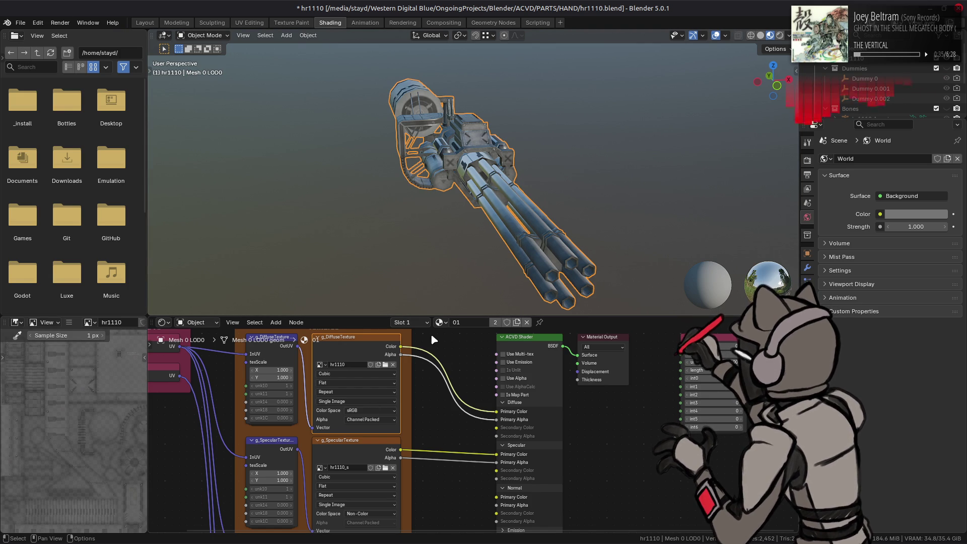
{"action": "right_click_drag", "start_coordinate": [441, 431], "coordinate": [442, 478], "text": "ctrl"}
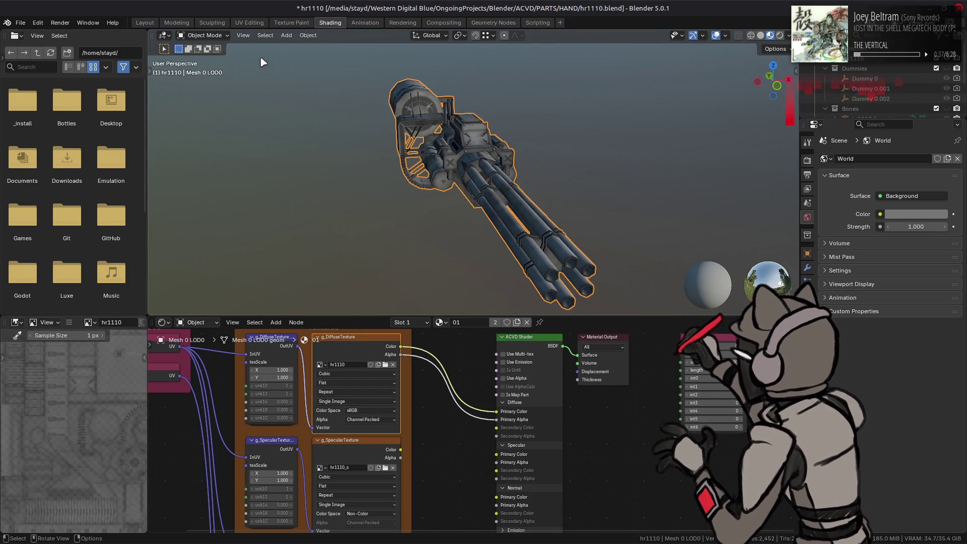
{"action": "left_click", "coordinate": [151, 25]}
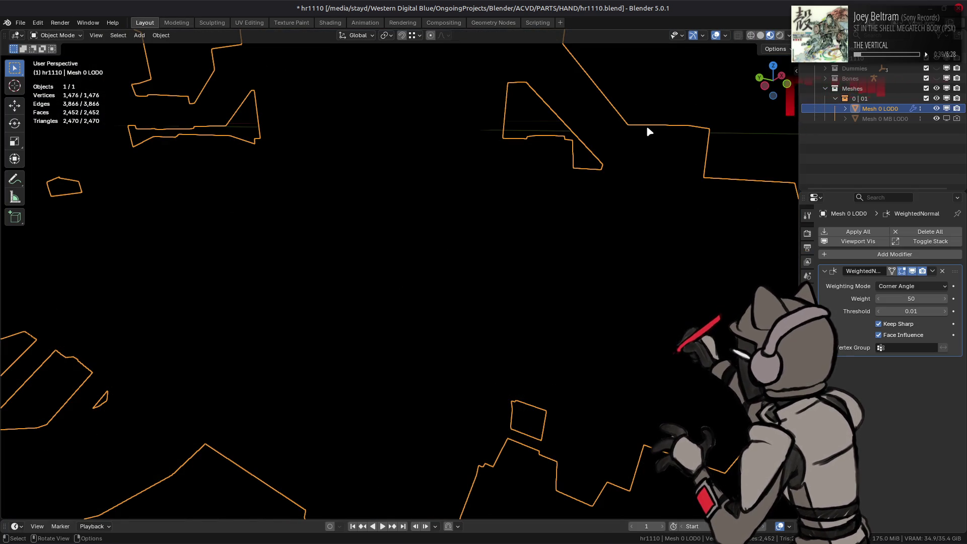
Restore the Combined render pass preview and save hr1110.blend.
{"action": "left_click", "coordinate": [788, 36]}
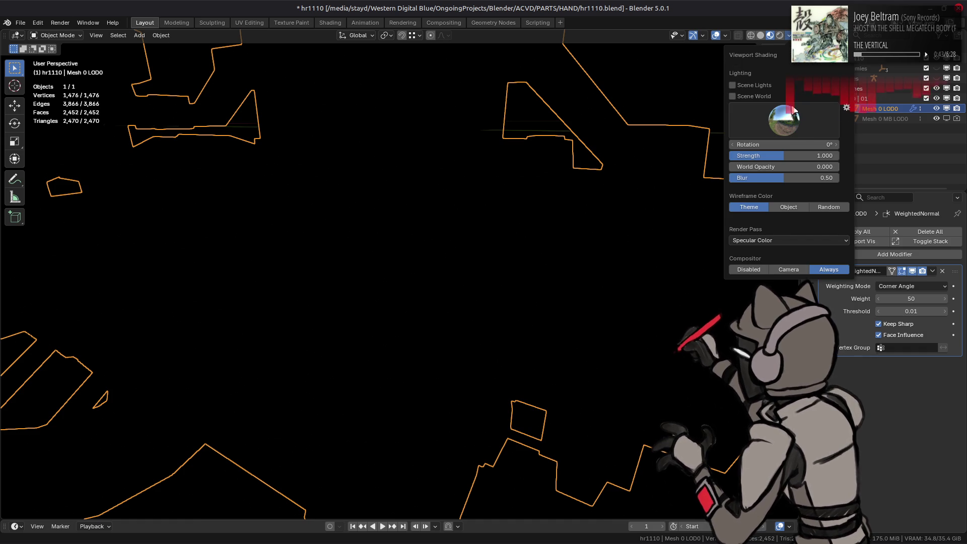
{"action": "left_click", "coordinate": [788, 241]}
{"action": "left_click", "coordinate": [650, 272]}
{"action": "mouse_move", "coordinate": [506, 180]}
{"action": "middle_mouse_down"}
{"action": "mouse_move", "coordinate": [539, 195]}
{"action": "mouse_move", "coordinate": [503, 188]}
{"action": "mouse_move", "coordinate": [491, 173]}
{"action": "middle_mouse_up"}
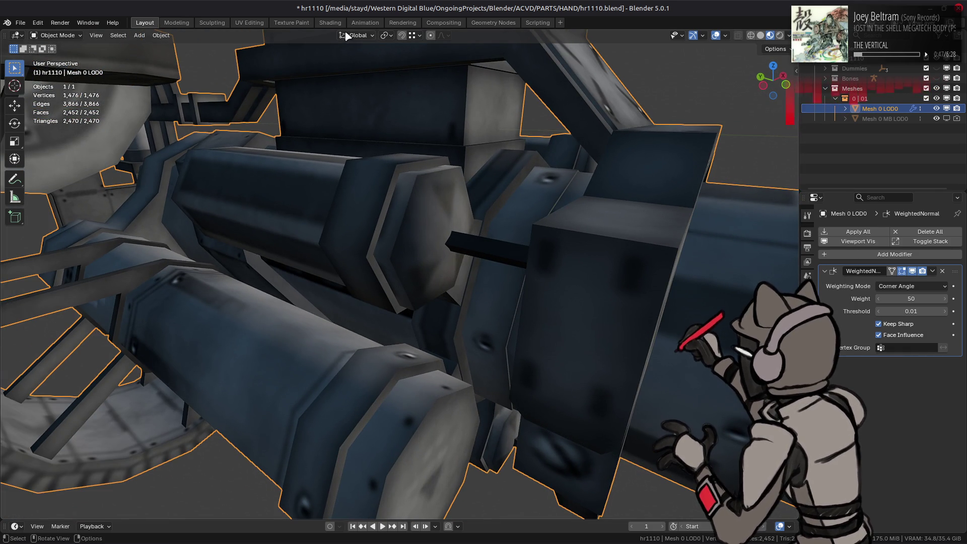
{"action": "left_click", "coordinate": [332, 23]}
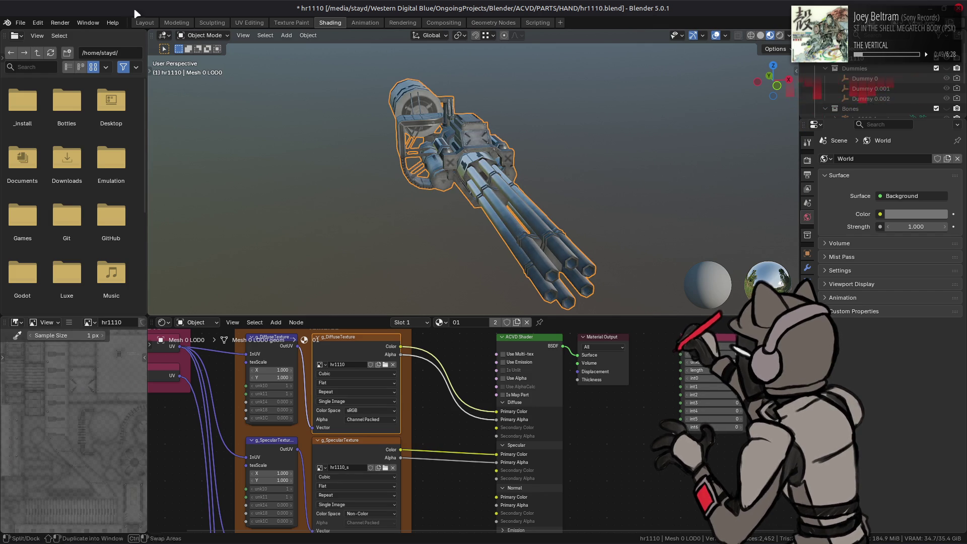
{"action": "left_click", "coordinate": [143, 23]}
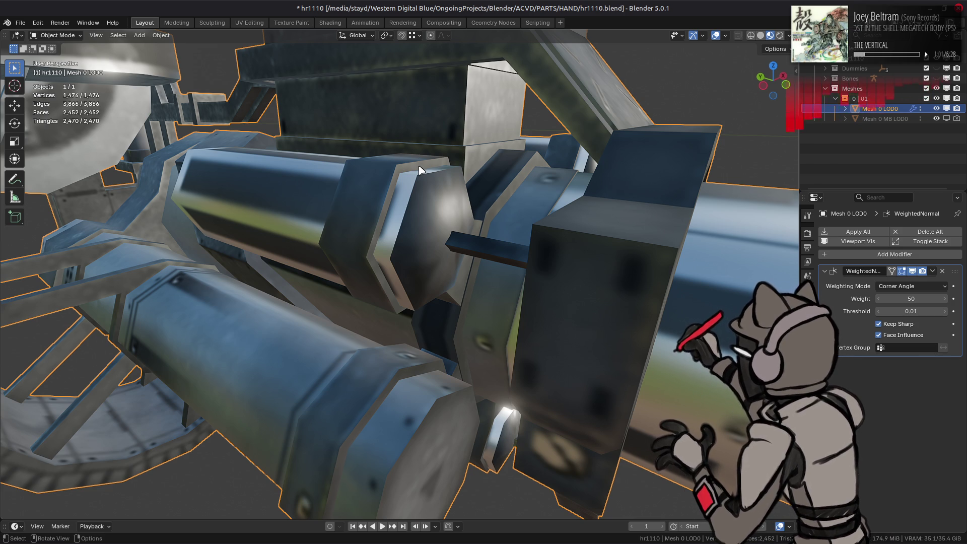
{"action": "key", "text": "ctrl+s"}
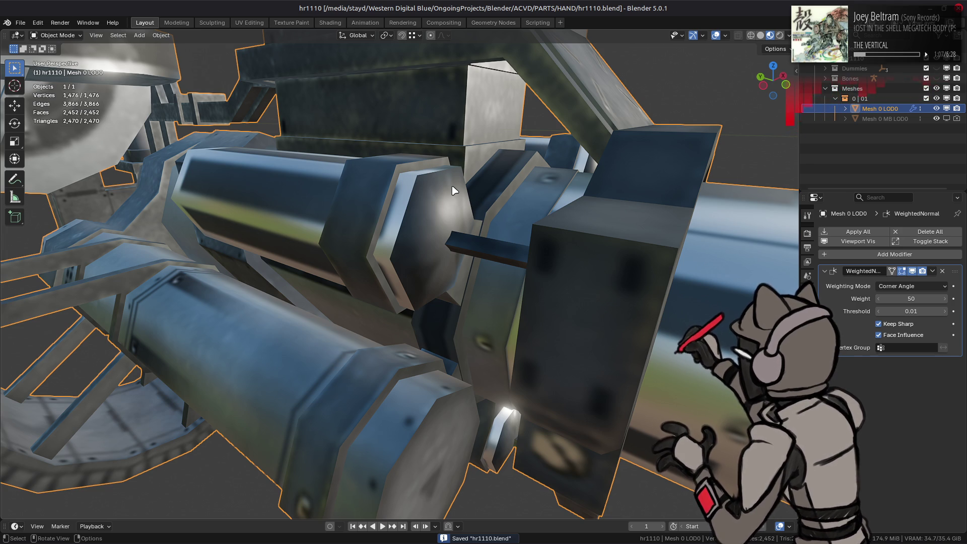
{"action": "key", "text": "Tab"}
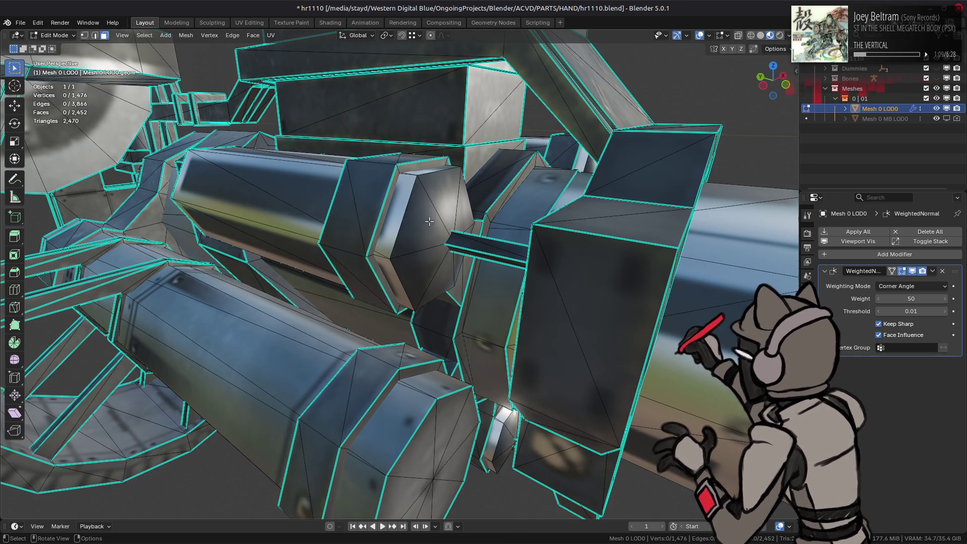
Isolate the three linked gun pieces by selecting their faces and hiding everything else.
{"action": "key", "text": "3"}
{"action": "left_click", "coordinate": [451, 236]}
{"action": "middle_click_drag", "start_coordinate": [452, 236], "coordinate": [442, 399]}
{"action": "left_click", "coordinate": [456, 407], "text": "shift"}
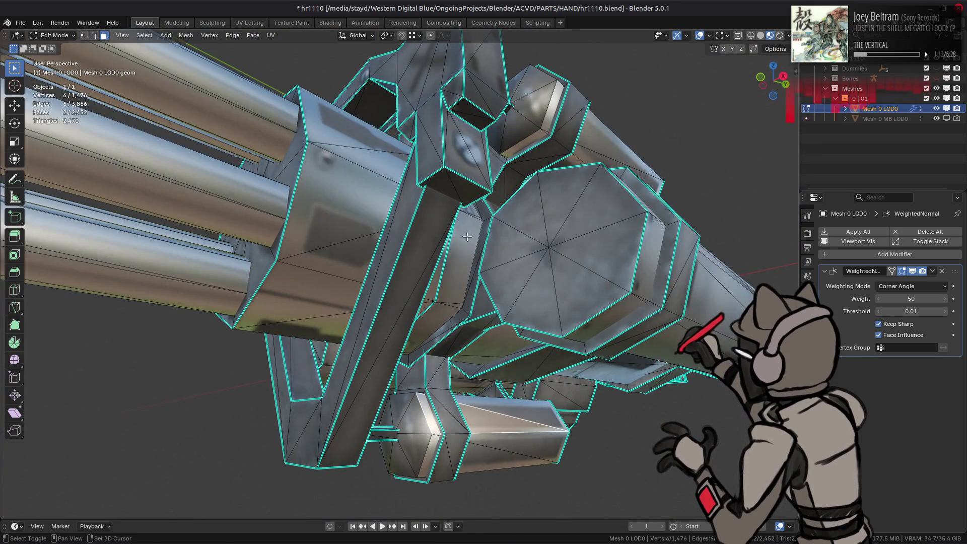
{"action": "left_click", "coordinate": [530, 138], "text": "shift"}
{"action": "key", "text": "ctrl+l"}
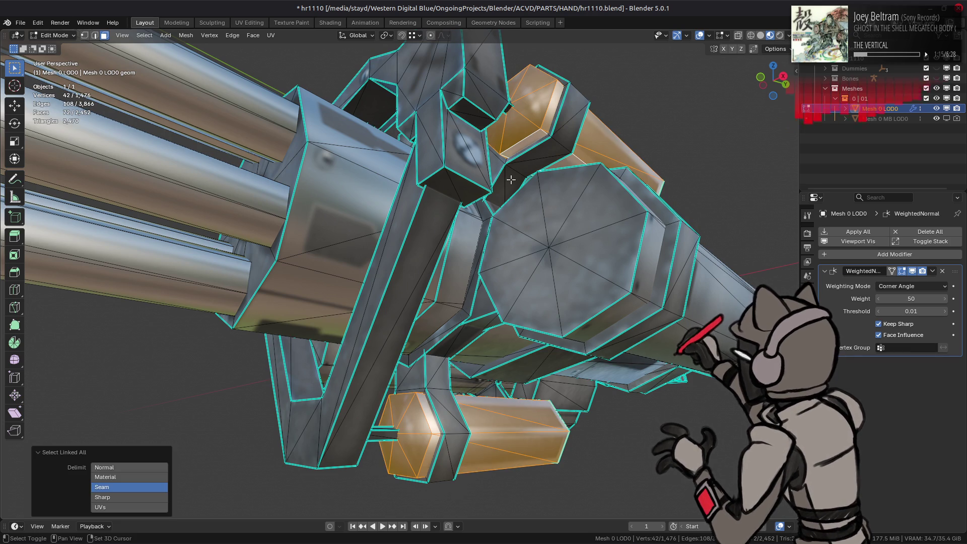
{"action": "key", "text": "shift+h"}
Set the three end caps' fan faces to Weak face strength.
{"action": "key", "text": "1"}
{"action": "left_click", "coordinate": [509, 98]}
{"action": "left_click", "coordinate": [322, 235], "text": "shift"}
{"action": "left_click", "coordinate": [403, 423], "text": "shift"}
{"action": "key", "text": "ctrl+KP_Add"}
{"action": "key", "text": "3"}
{"action": "key", "text": "q"}
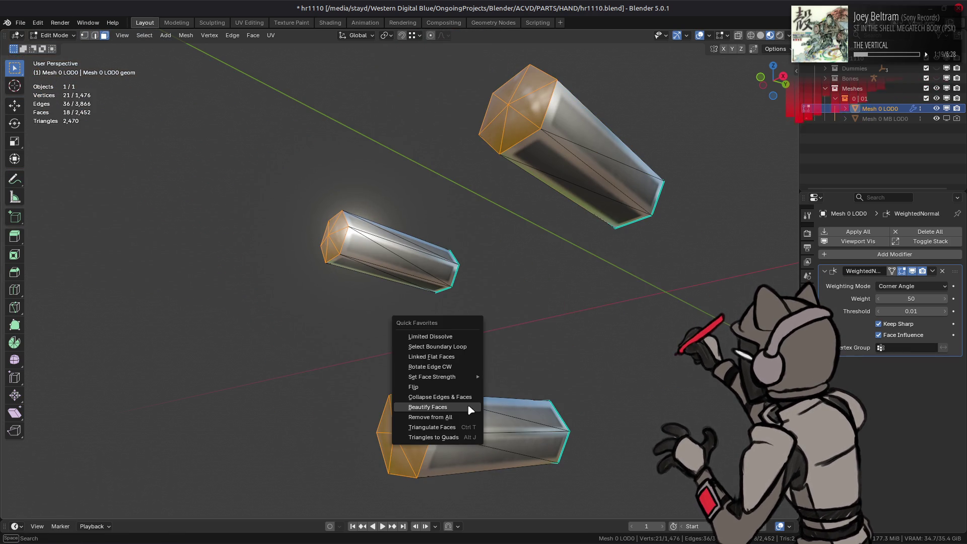
{"action": "mouse_move", "coordinate": [468, 376]}
{"action": "left_click", "coordinate": [505, 377]}
Reveal all hidden geometry, return to Object Mode and save the file.
{"action": "key", "text": "alt+a"}
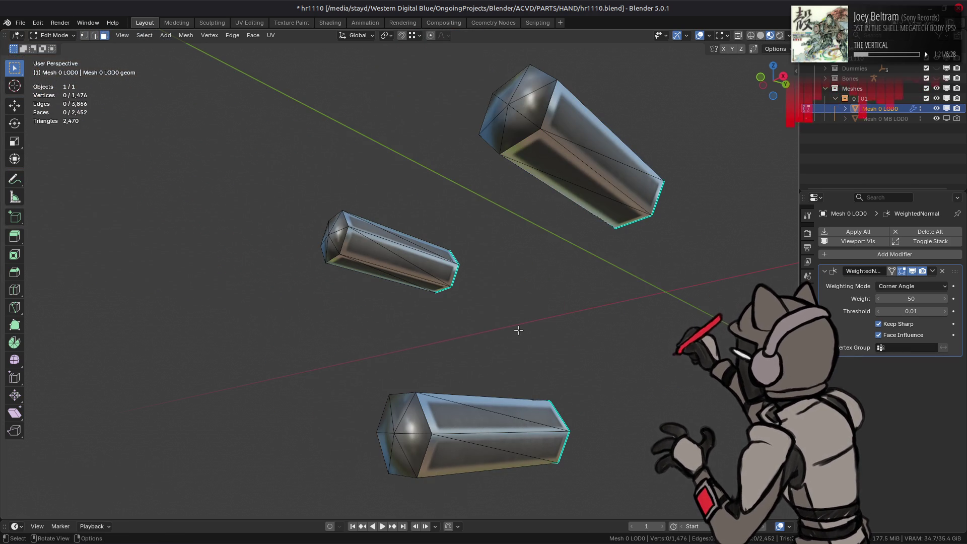
{"action": "key", "text": "alt+h"}
{"action": "key", "text": "Tab"}
{"action": "mouse_move", "coordinate": [513, 276]}
{"action": "middle_mouse_down"}
{"action": "mouse_move", "coordinate": [494, 302]}
{"action": "mouse_move", "coordinate": [529, 319]}
{"action": "mouse_move", "coordinate": [492, 287]}
{"action": "mouse_move", "coordinate": [468, 288]}
{"action": "middle_mouse_up"}
{"action": "key", "text": "alt+a"}
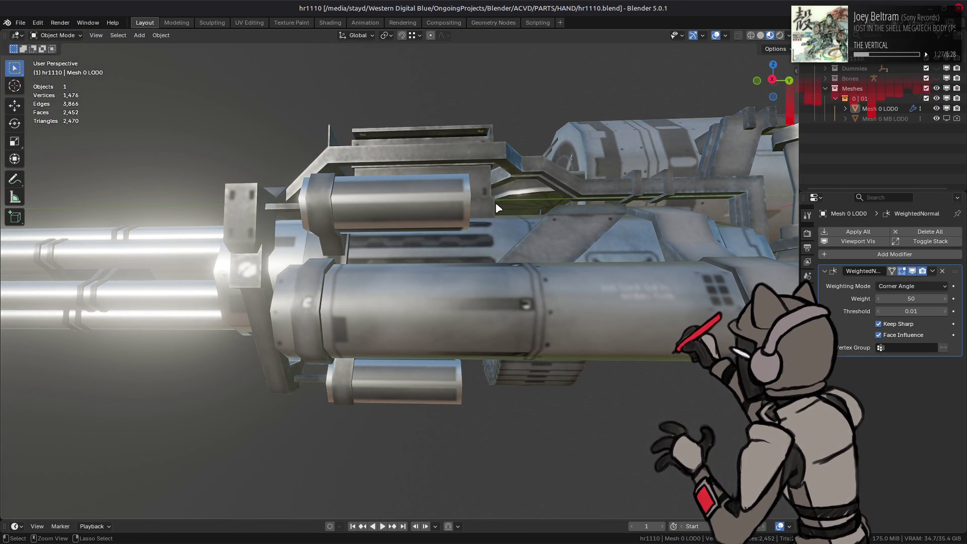
{"action": "key", "text": "ctrl+s"}
Dissolve the barrel end cap's centre vertex as a trial.
{"action": "mouse_move", "coordinate": [505, 149]}
{"action": "middle_mouse_down", "text": "ctrl"}
{"action": "mouse_move", "coordinate": [496, 190]}
{"action": "mouse_move", "coordinate": [524, 216]}
{"action": "mouse_move", "coordinate": [580, 176]}
{"action": "middle_mouse_up", "text": "ctrl"}
{"action": "mouse_move", "coordinate": [720, 55]}
{"action": "middle_mouse_down"}
{"action": "mouse_move", "coordinate": [509, 162]}
{"action": "mouse_move", "coordinate": [442, 229]}
{"action": "middle_mouse_up"}
{"action": "key", "text": "Tab"}
{"action": "middle_click_drag", "start_coordinate": [490, 258], "coordinate": [434, 251]}
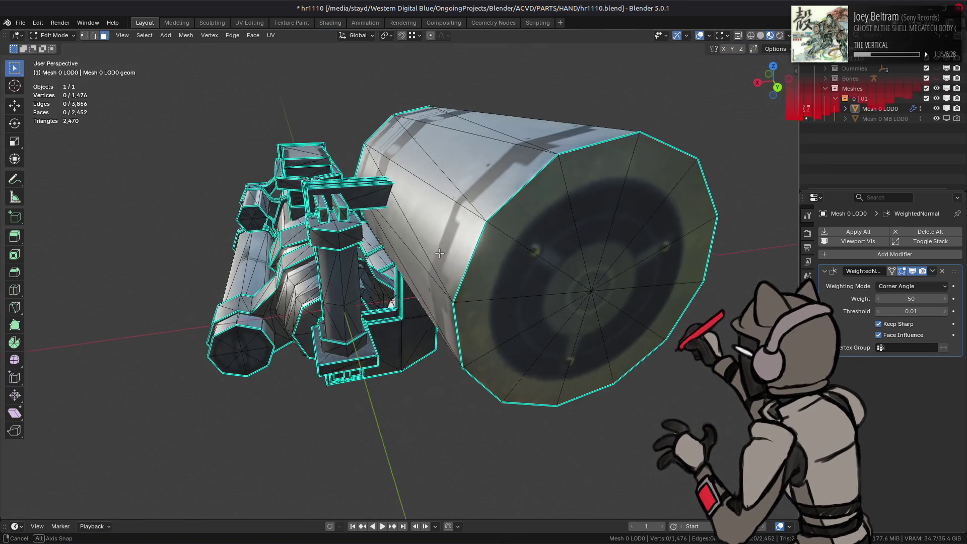
{"action": "scroll", "coordinate": [423, 250], "scroll_direction": "up", "scroll_amount": 5}
{"action": "key", "text": "1"}
{"action": "left_click", "coordinate": [421, 253]}
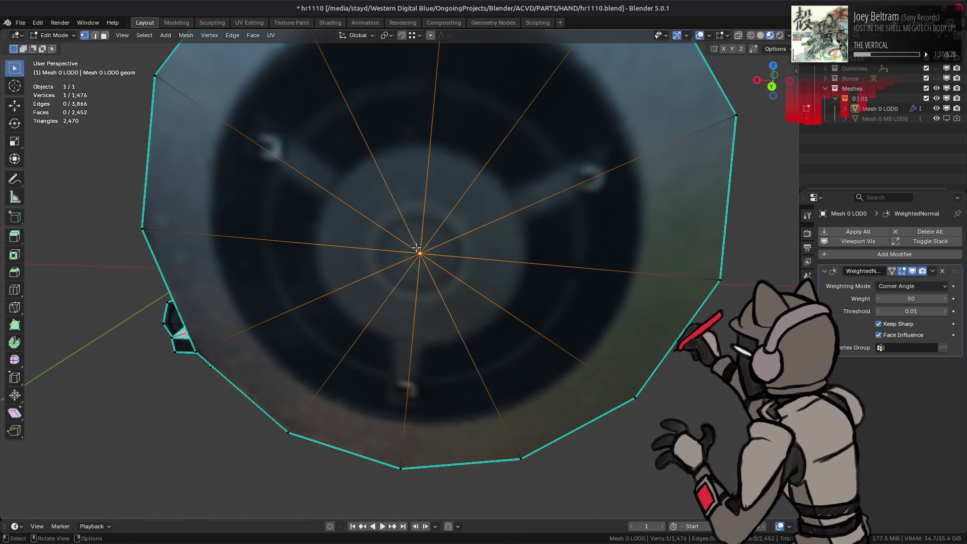
{"action": "right_click", "coordinate": [415, 248]}
{"action": "left_click", "coordinate": [428, 468]}
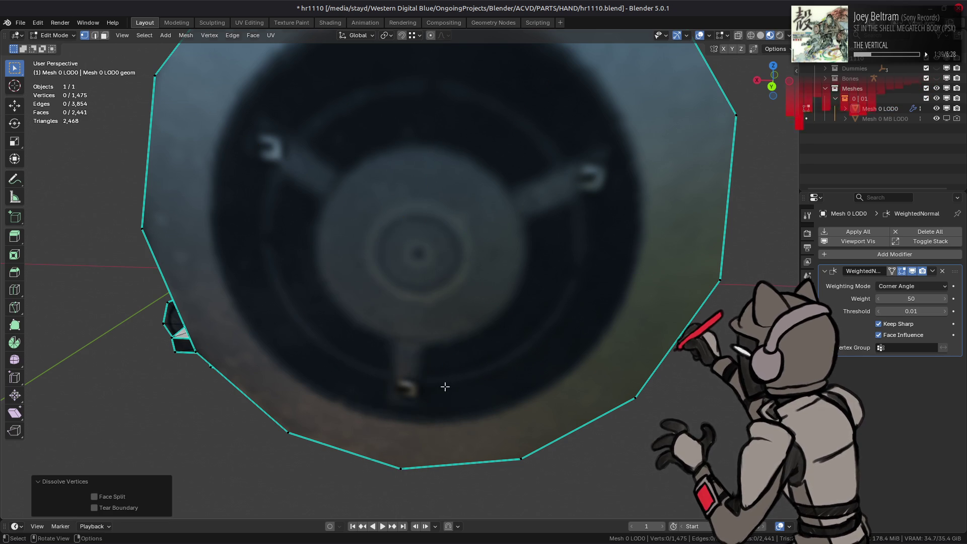
{"action": "scroll", "coordinate": [445, 386], "scroll_direction": "down", "scroll_amount": 5}
{"action": "middle_click_drag", "start_coordinate": [448, 373], "coordinate": [462, 369]}
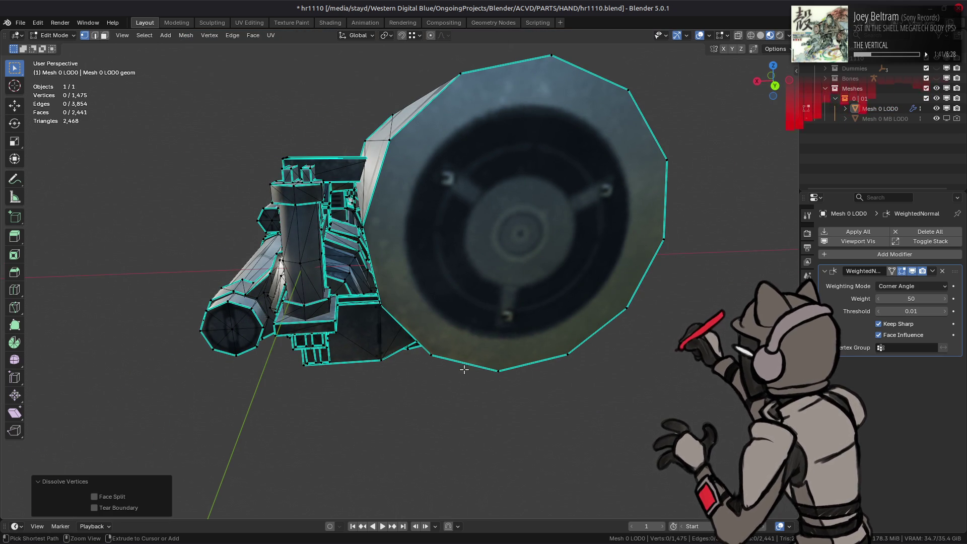
Undo the dissolve, grow the selection to the cap's fan, and view it in UV Editing.
{"action": "key", "text": "ctrl+z"}
{"action": "key", "text": "ctrl+shift+z"}
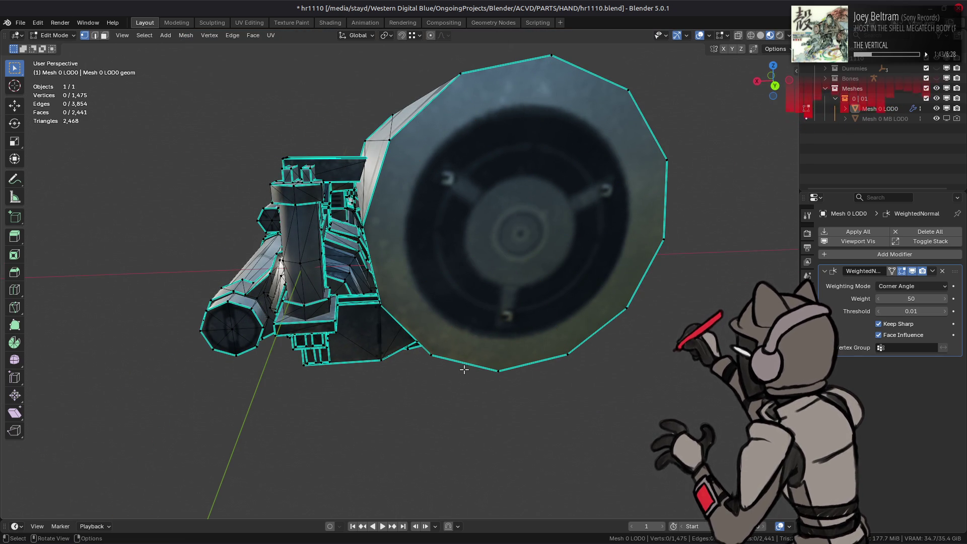
{"action": "key", "text": "ctrl+z"}
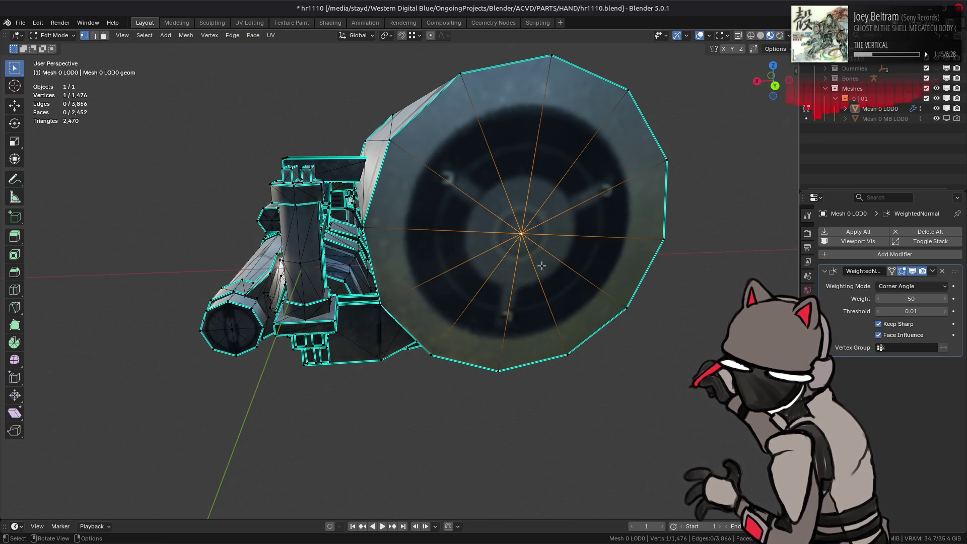
{"action": "key", "text": "ctrl+KP_Add"}
{"action": "left_click", "coordinate": [249, 23]}
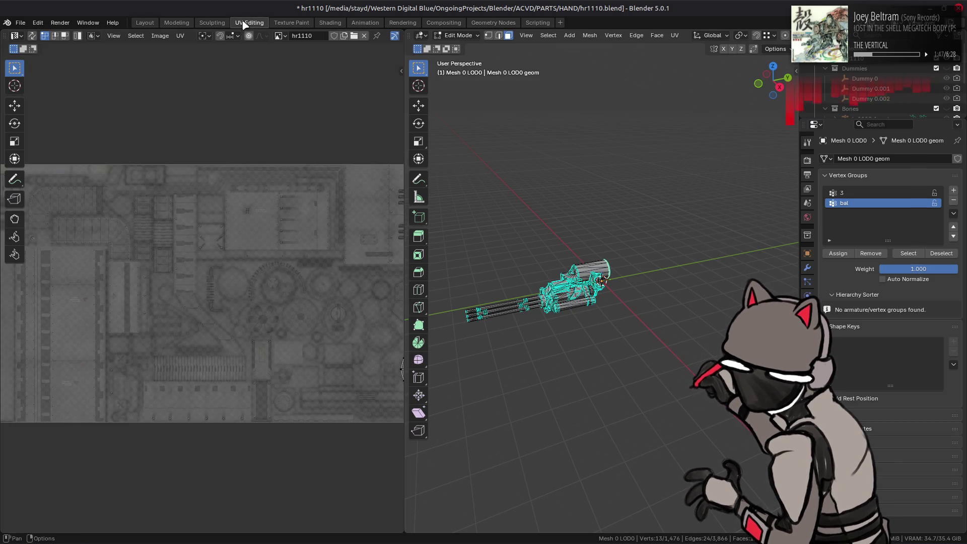
Select all of the end cap's fan UVs and inspect where they sit on the hr1110 texture.
{"action": "key", "text": "a"}
{"action": "scroll", "coordinate": [245, 270], "scroll_direction": "up", "scroll_amount": 5}
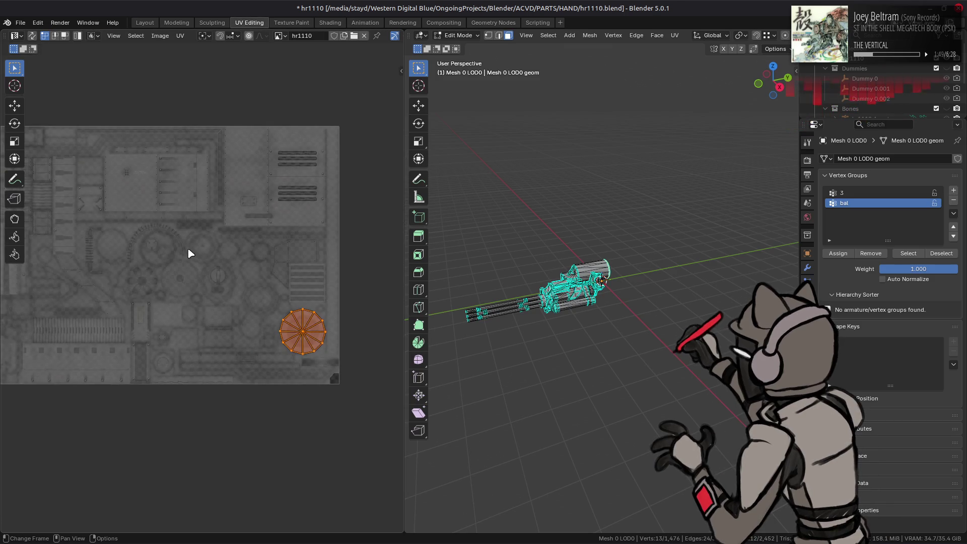
{"action": "scroll", "coordinate": [204, 257], "scroll_direction": "down", "scroll_amount": 3}
{"action": "scroll", "coordinate": [192, 257], "scroll_direction": "up", "scroll_amount": 1}
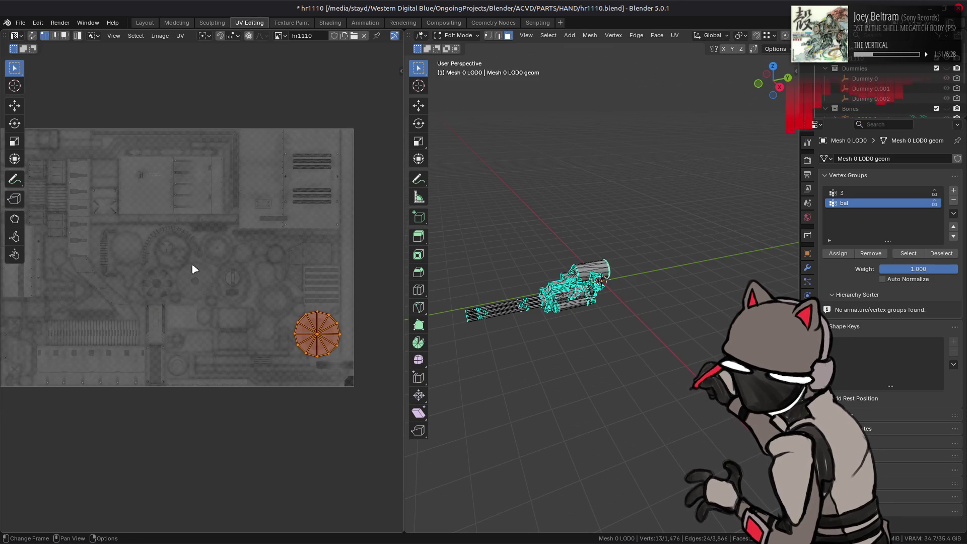
{"action": "scroll", "coordinate": [197, 268], "scroll_direction": "up", "scroll_amount": 1}
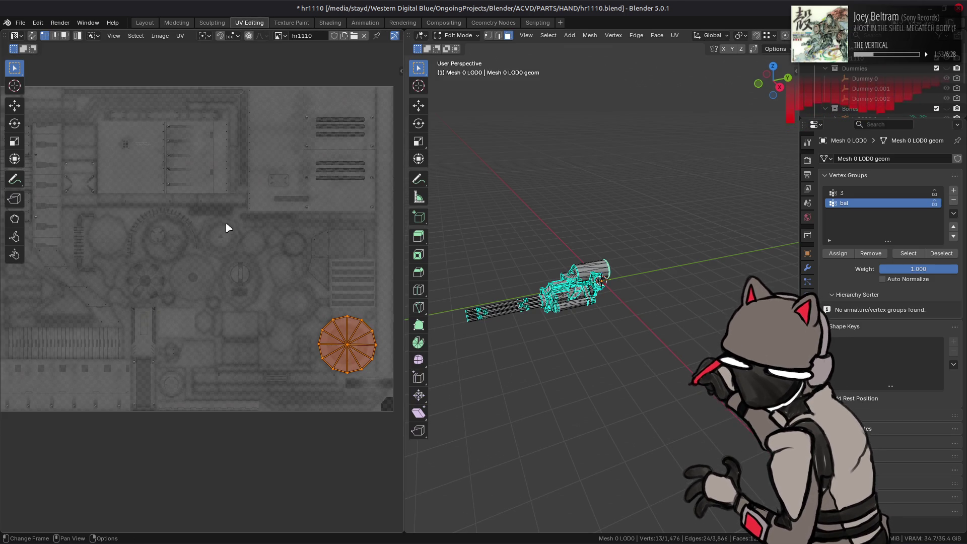
{"action": "mouse_move", "coordinate": [265, 278]}
{"action": "middle_mouse_down"}
{"action": "mouse_move", "coordinate": [326, 285]}
{"action": "mouse_move", "coordinate": [251, 280]}
{"action": "middle_mouse_up"}
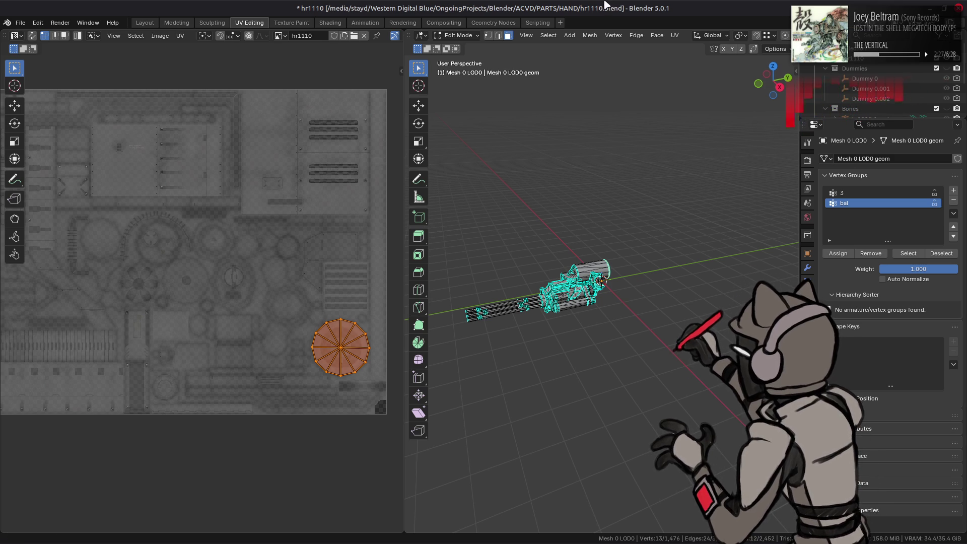
{"action": "left_click", "coordinate": [145, 23]}
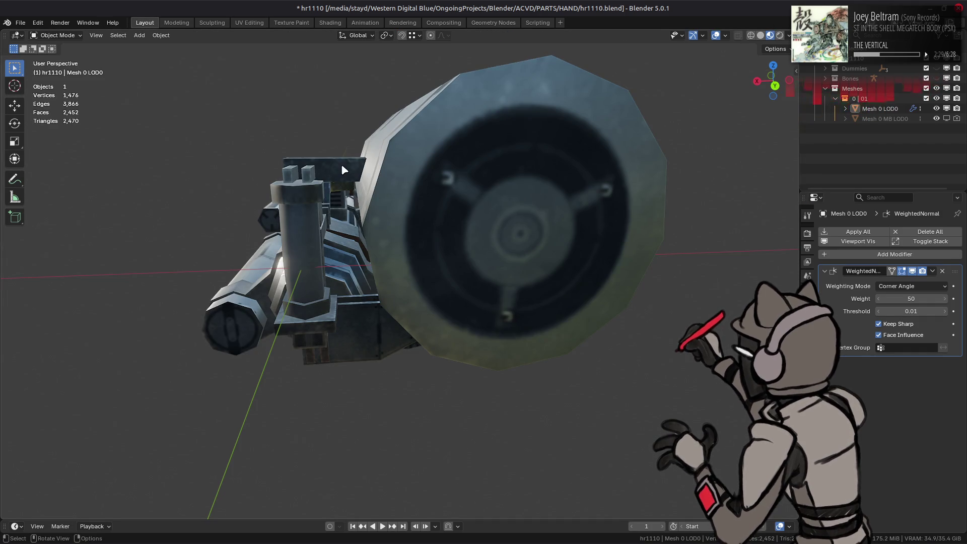
Select the whole linked cylinder, starting from its end-cap centre vertex.
{"action": "key", "text": "Tab"}
{"action": "middle_click_drag", "start_coordinate": [308, 164], "coordinate": [403, 250]}
{"action": "key", "text": "Tab"}
{"action": "scroll", "coordinate": [403, 251], "scroll_direction": "up", "scroll_amount": 5}
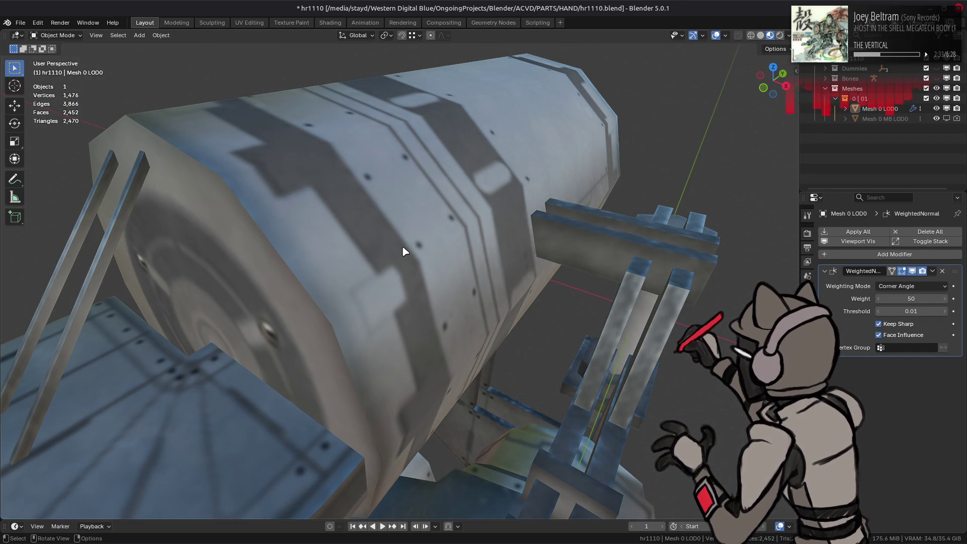
{"action": "key", "text": "Tab"}
{"action": "key", "text": "KP_Decimal"}
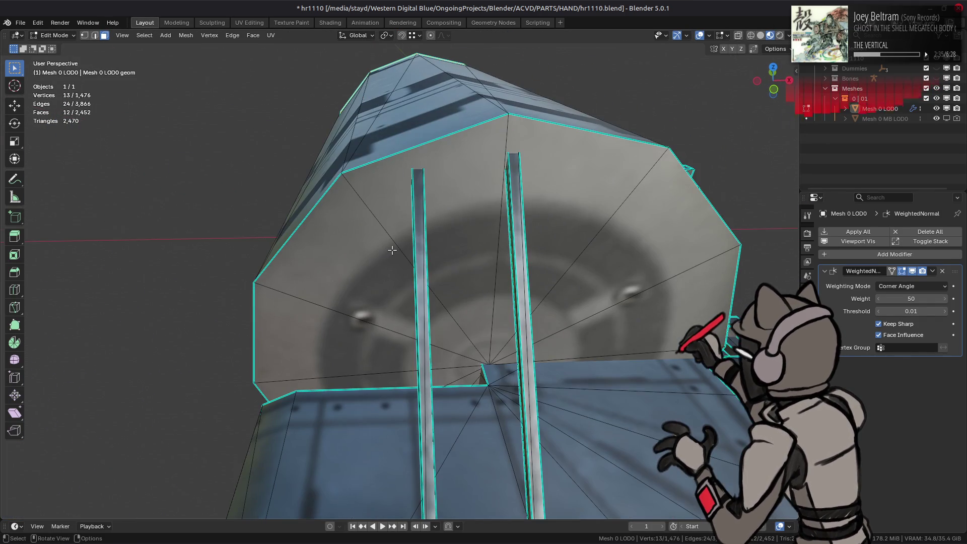
{"action": "middle_click_drag", "start_coordinate": [389, 248], "coordinate": [571, 321]}
{"action": "key", "text": "1"}
{"action": "left_click", "coordinate": [597, 321]}
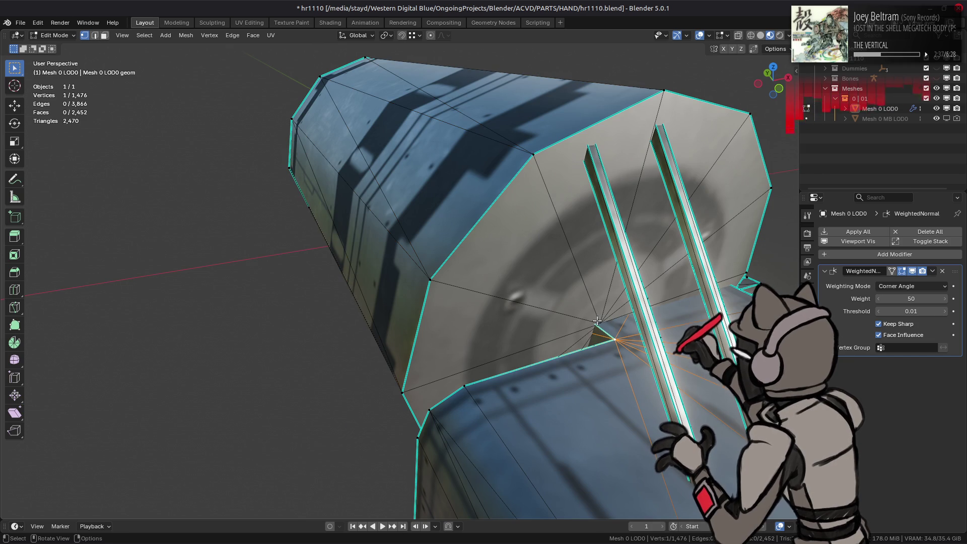
{"action": "key", "text": "alt+z"}
{"action": "key", "text": "alt+z"}
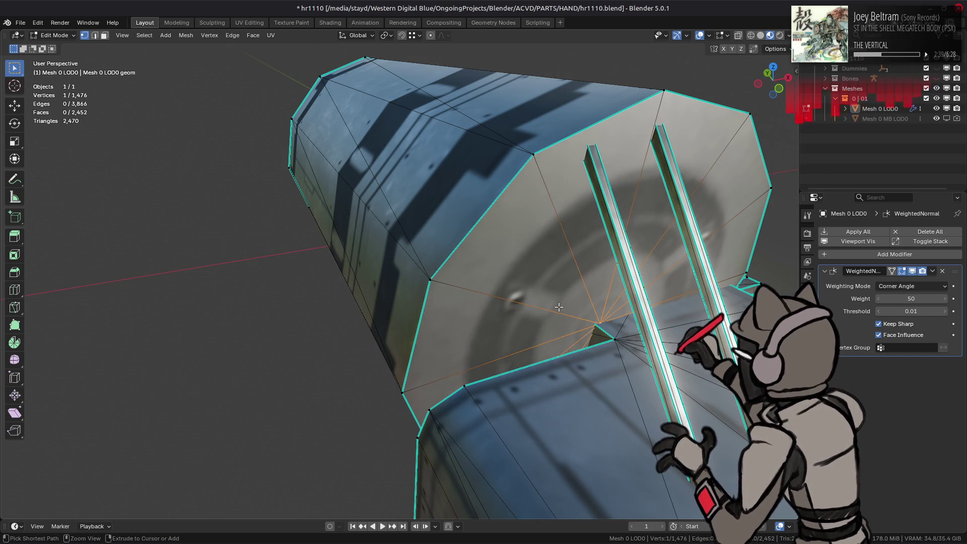
{"action": "key", "text": "ctrl+KP_Add"}
{"action": "scroll", "coordinate": [507, 282], "scroll_direction": "down", "scroll_amount": 5}
{"action": "key", "text": "ctrl+l"}
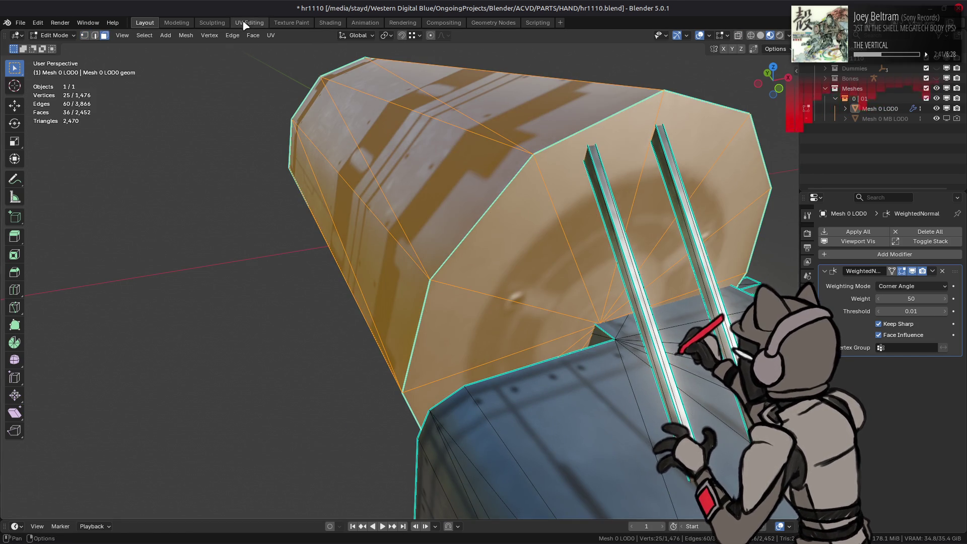
Inspect the cylinder's UV strip island across the texture in UV Editing.
{"action": "left_click", "coordinate": [249, 23]}
{"action": "key", "text": "a"}
{"action": "scroll", "coordinate": [220, 209], "scroll_direction": "down", "scroll_amount": 2}
{"action": "mouse_move", "coordinate": [220, 209]}
{"action": "middle_mouse_down"}
{"action": "mouse_move", "coordinate": [198, 244]}
{"action": "mouse_move", "coordinate": [265, 233]}
{"action": "middle_mouse_up"}
{"action": "scroll", "coordinate": [198, 244], "scroll_direction": "up", "scroll_amount": 5}
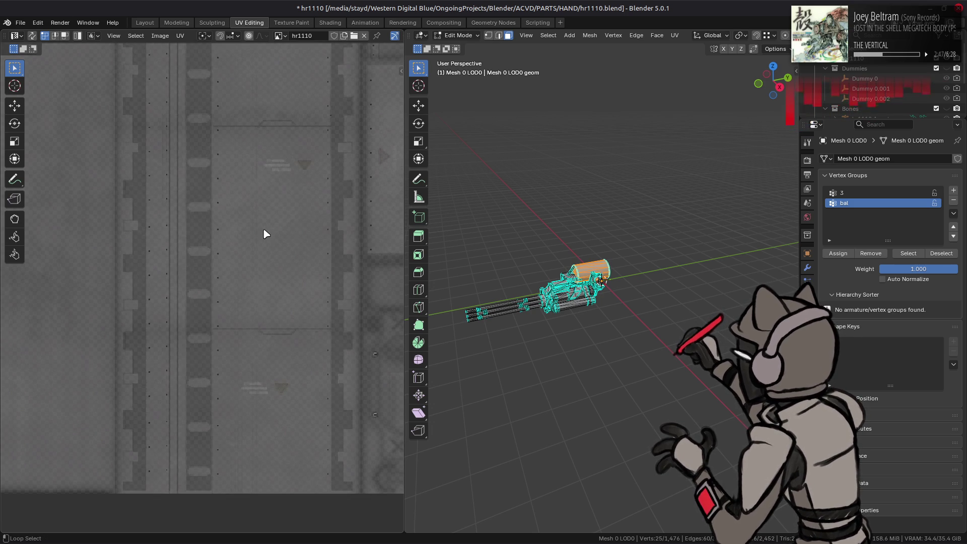
{"action": "middle_click_drag", "start_coordinate": [300, 196], "coordinate": [216, 433]}
{"action": "middle_click_drag", "start_coordinate": [231, 317], "coordinate": [358, 364]}
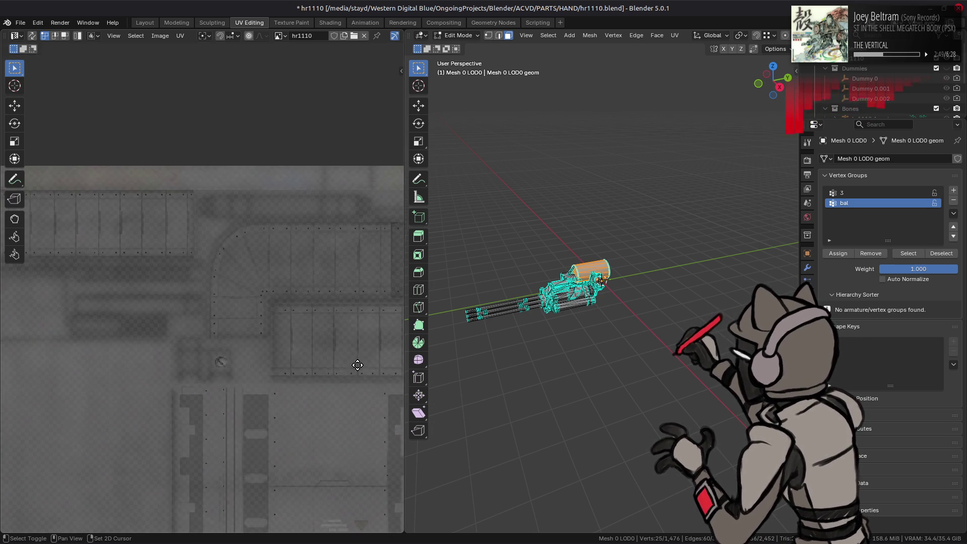
{"action": "scroll", "coordinate": [357, 364], "scroll_direction": "down", "scroll_amount": 1}
{"action": "scroll", "coordinate": [218, 307], "scroll_direction": "down", "scroll_amount": 2}
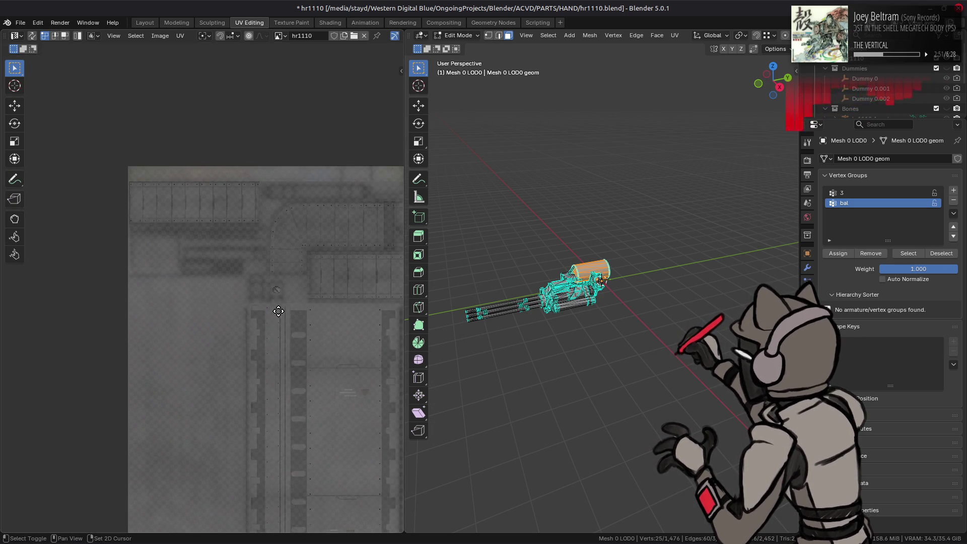
{"action": "scroll", "coordinate": [282, 318], "scroll_direction": "up", "scroll_amount": 3}
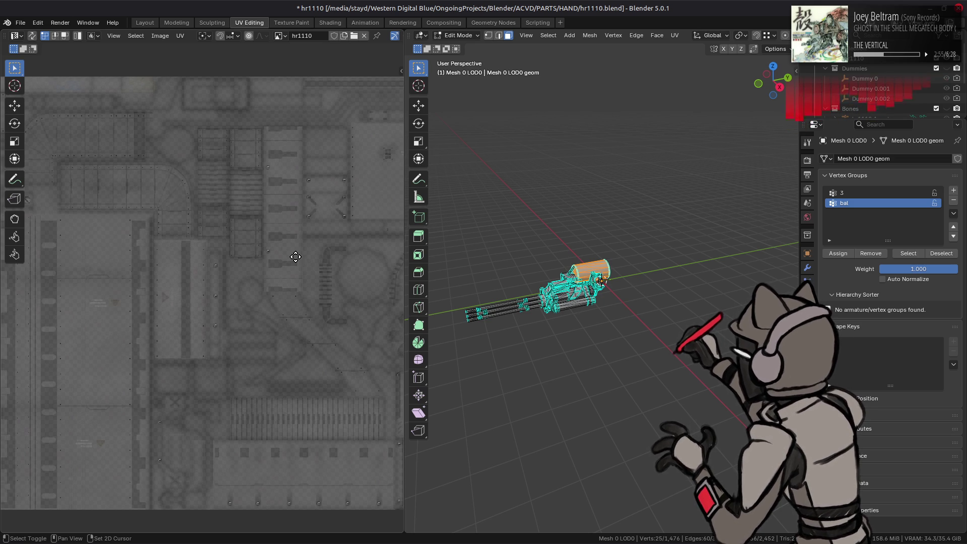
{"action": "middle_click_drag", "start_coordinate": [295, 257], "coordinate": [159, 248]}
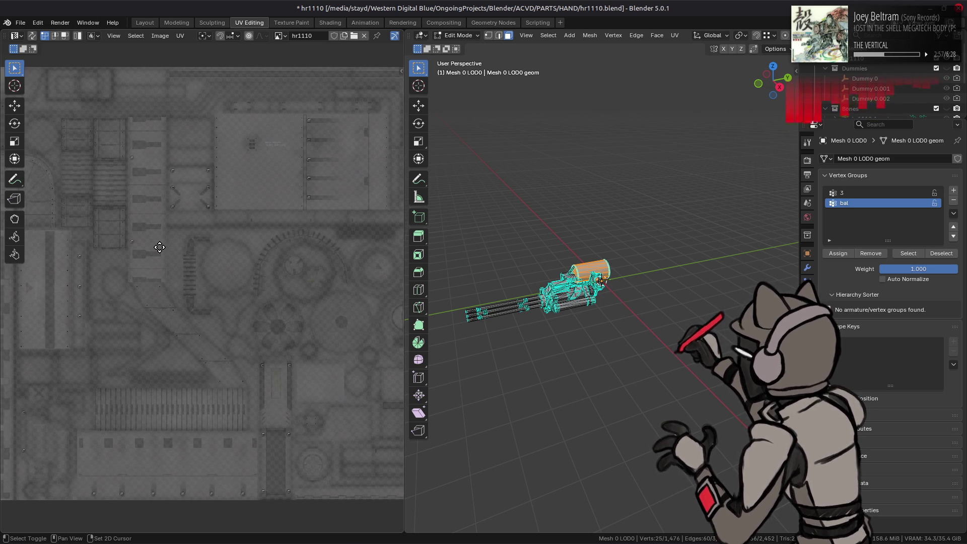
{"action": "middle_click_drag", "start_coordinate": [280, 270], "coordinate": [76, 270]}
{"action": "middle_click_drag", "start_coordinate": [249, 261], "coordinate": [231, 267]}
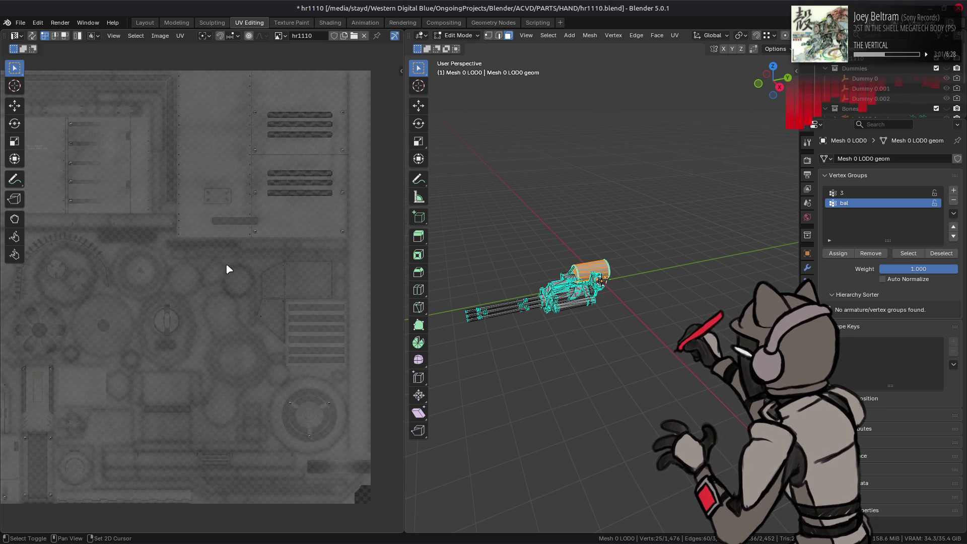
Select the entire gun mesh and frame all its UV islands over the texture.
{"action": "key", "text": "a"}
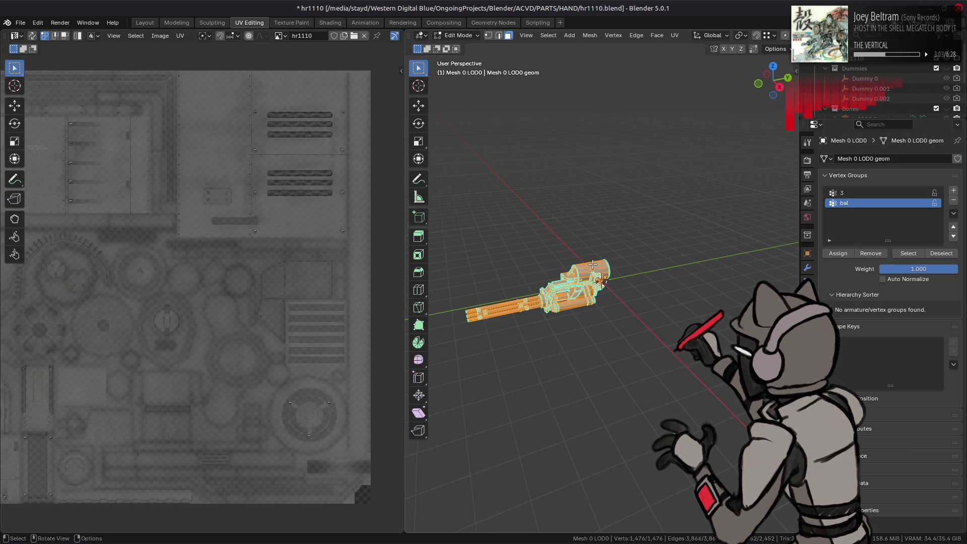
{"action": "key", "text": "alt+r"}
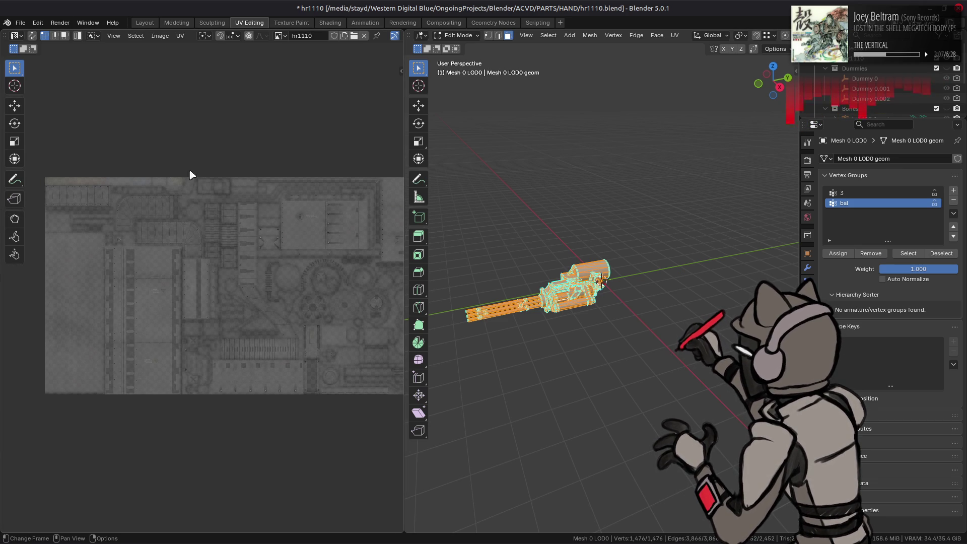
{"action": "key", "text": "alt+a"}
{"action": "key", "text": "a"}
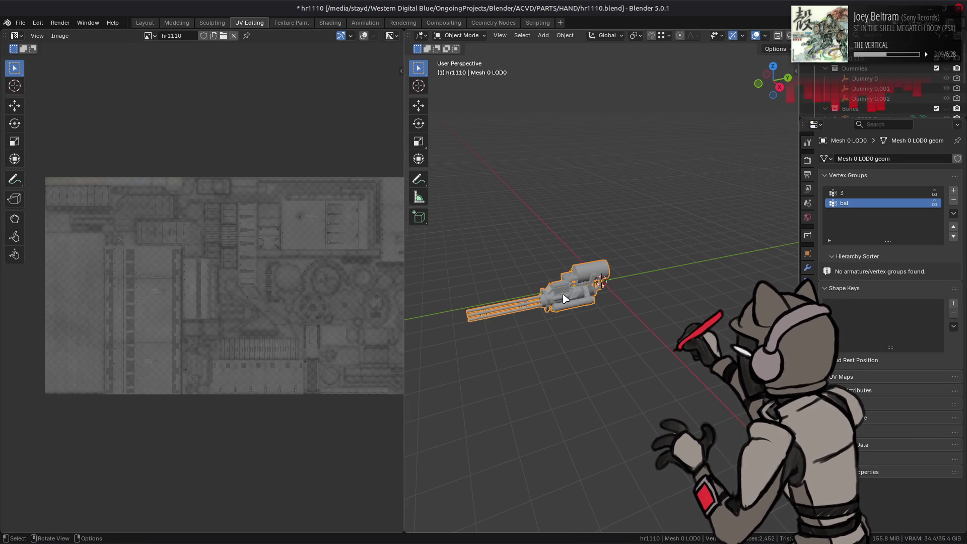
{"action": "scroll", "coordinate": [303, 257], "scroll_direction": "down", "scroll_amount": 15}
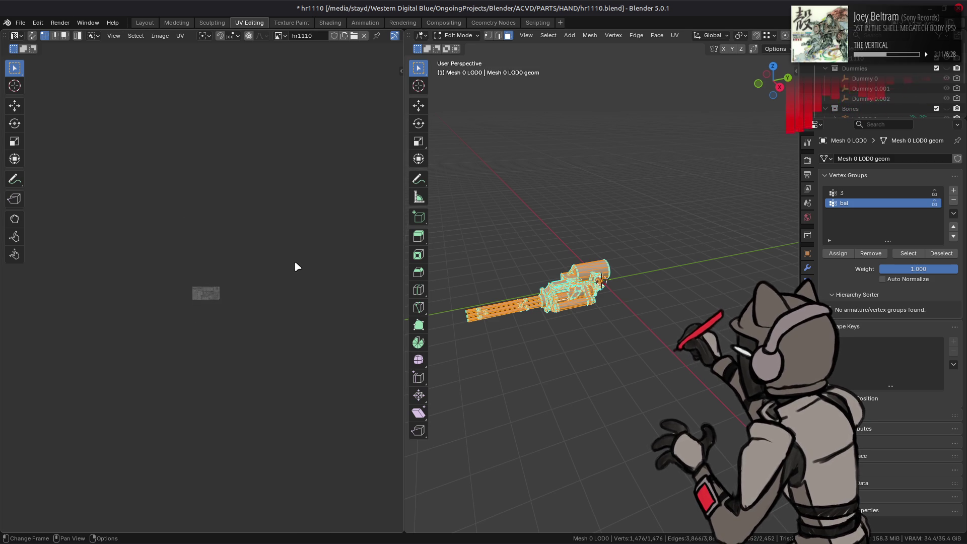
{"action": "key", "text": "shift+space"}
{"action": "key", "text": "g"}
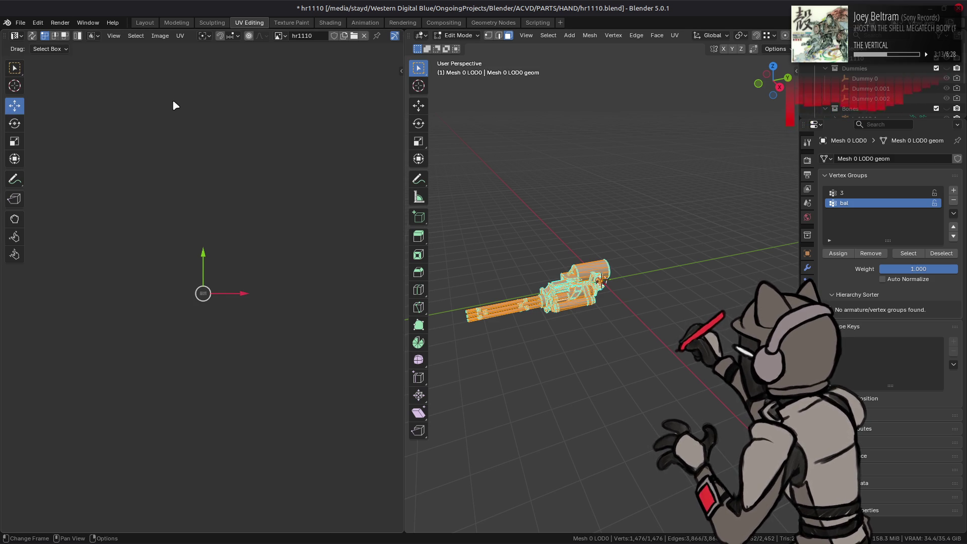
{"action": "key", "text": "Home"}
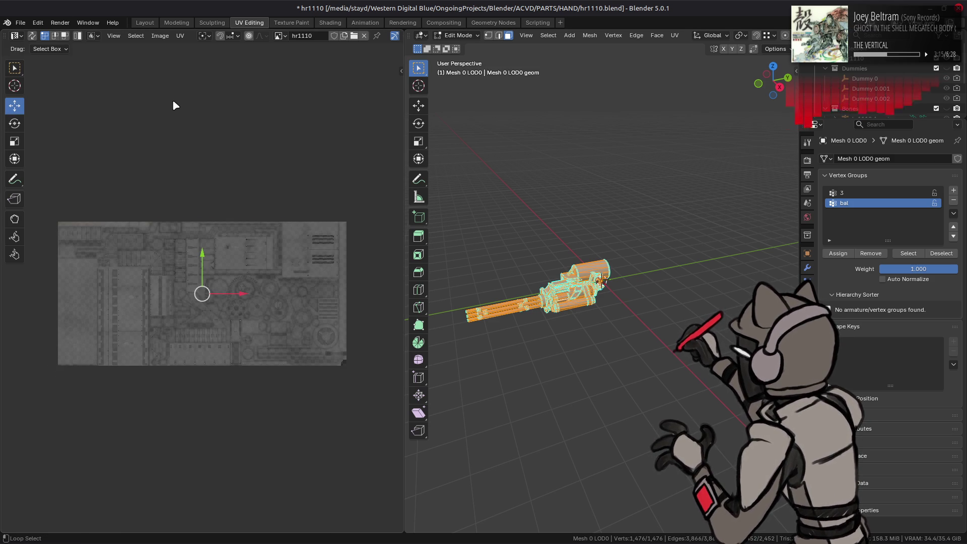
{"action": "key", "text": "a"}
{"action": "key", "text": "KP_Decimal"}
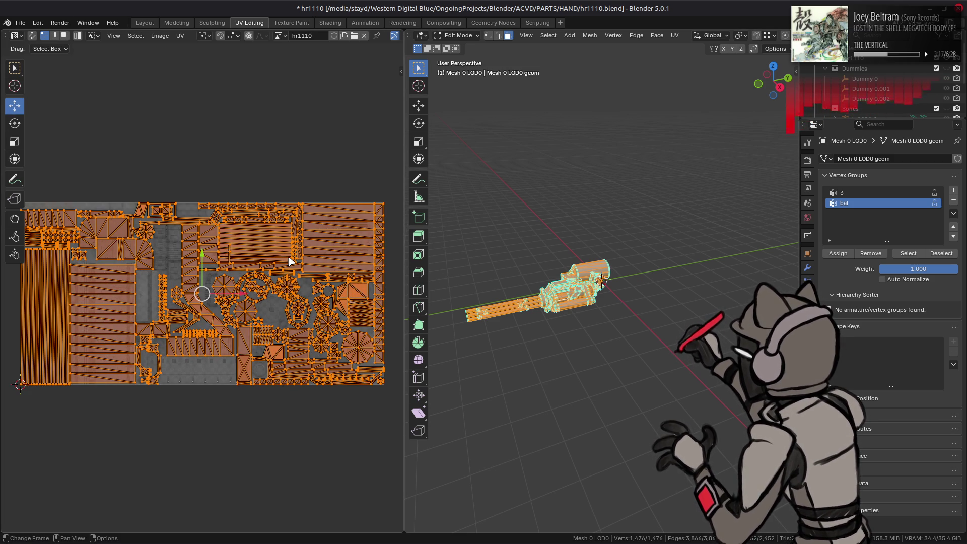
{"action": "scroll", "coordinate": [290, 261], "scroll_direction": "up", "scroll_amount": 1}
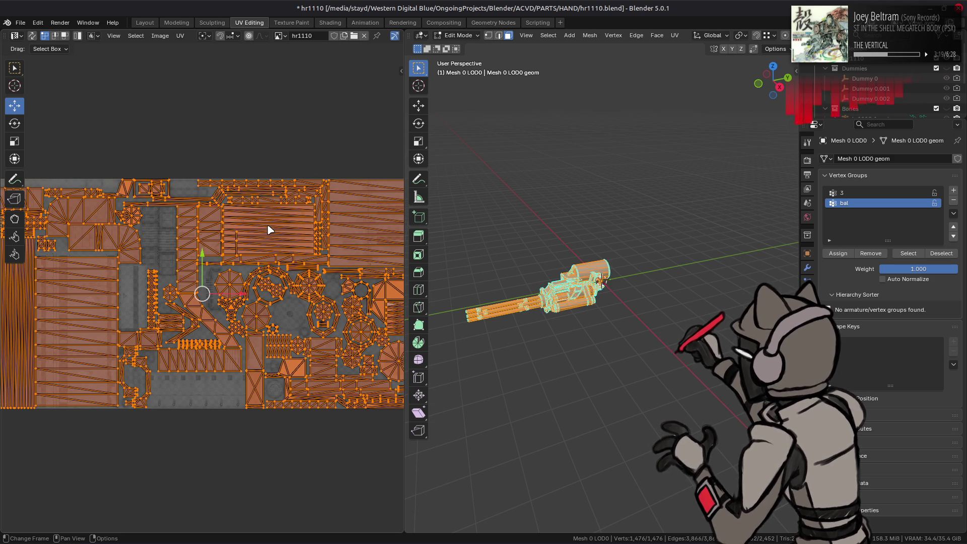
{"action": "scroll", "coordinate": [175, 138], "scroll_direction": "up", "scroll_amount": 1}
{"action": "key", "text": "alt+a"}
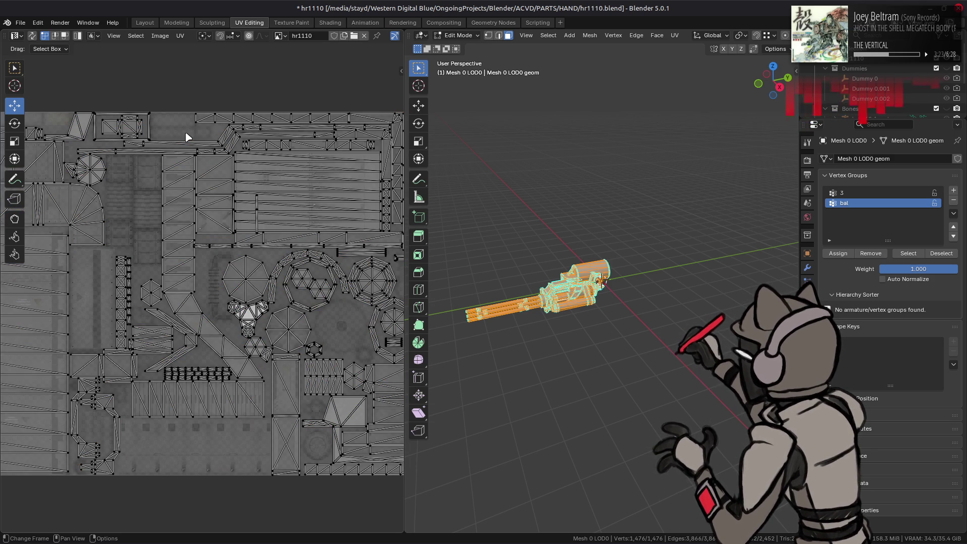
{"action": "left_click", "coordinate": [145, 22]}
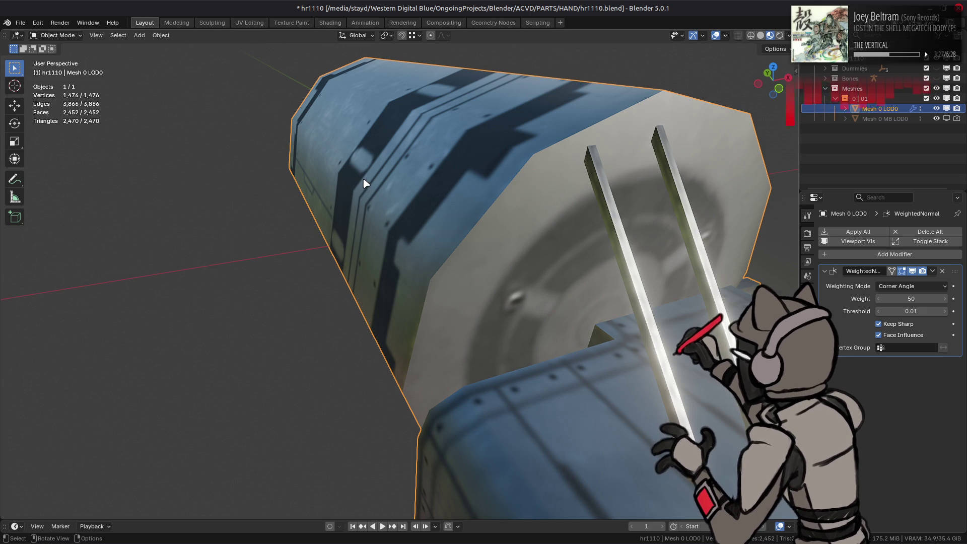
Review the whole gun from the side and save hr1110.blend.
{"action": "scroll", "coordinate": [488, 233], "scroll_direction": "down", "scroll_amount": 3}
{"action": "mouse_move", "coordinate": [488, 233]}
{"action": "middle_mouse_down"}
{"action": "mouse_move", "coordinate": [533, 218]}
{"action": "mouse_move", "coordinate": [439, 232]}
{"action": "mouse_move", "coordinate": [643, 228]}
{"action": "mouse_move", "coordinate": [479, 211]}
{"action": "mouse_move", "coordinate": [733, 221]}
{"action": "middle_mouse_up"}
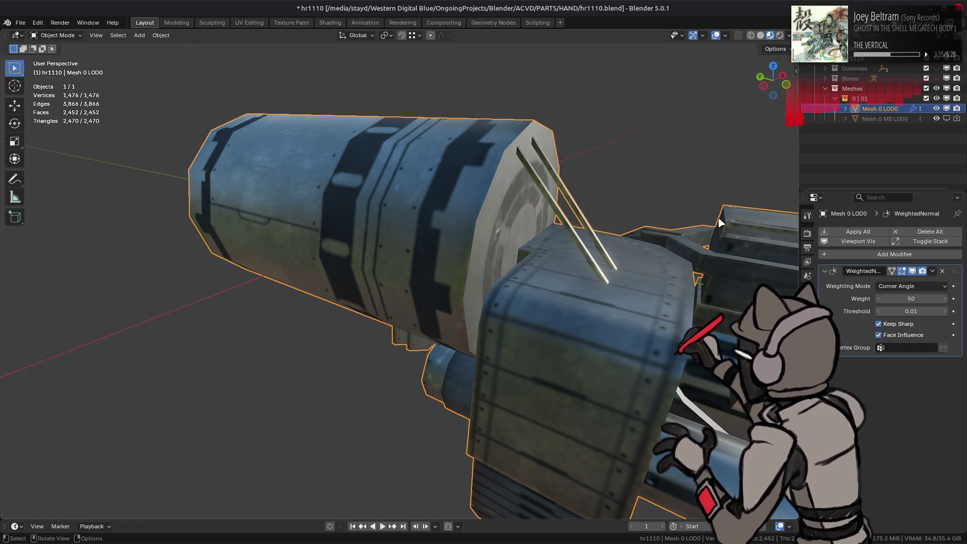
{"action": "scroll", "coordinate": [603, 225], "scroll_direction": "down", "scroll_amount": 3}
{"action": "mouse_move", "coordinate": [550, 216]}
{"action": "middle_mouse_down"}
{"action": "mouse_move", "coordinate": [524, 231]}
{"action": "mouse_move", "coordinate": [442, 231]}
{"action": "mouse_move", "coordinate": [509, 250]}
{"action": "mouse_move", "coordinate": [594, 237]}
{"action": "mouse_move", "coordinate": [590, 246]}
{"action": "mouse_move", "coordinate": [462, 261]}
{"action": "middle_mouse_up"}
{"action": "key", "text": "ctrl+s"}
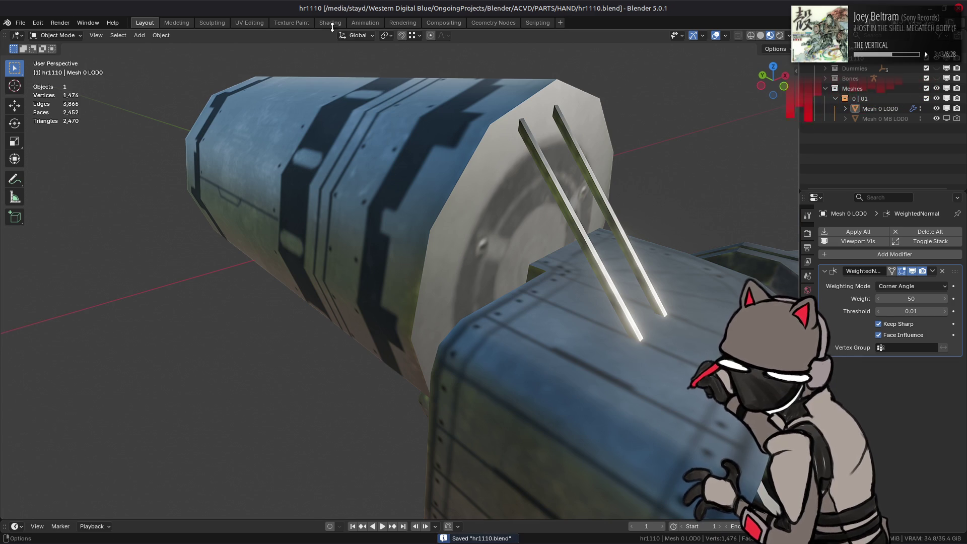
Show the hr1110_n normal map via the g_BumpmapTexture node in the Shading workspace.
{"action": "left_click", "coordinate": [329, 23]}
{"action": "scroll", "coordinate": [441, 469], "scroll_direction": "down", "scroll_amount": 5, "text": "shift"}
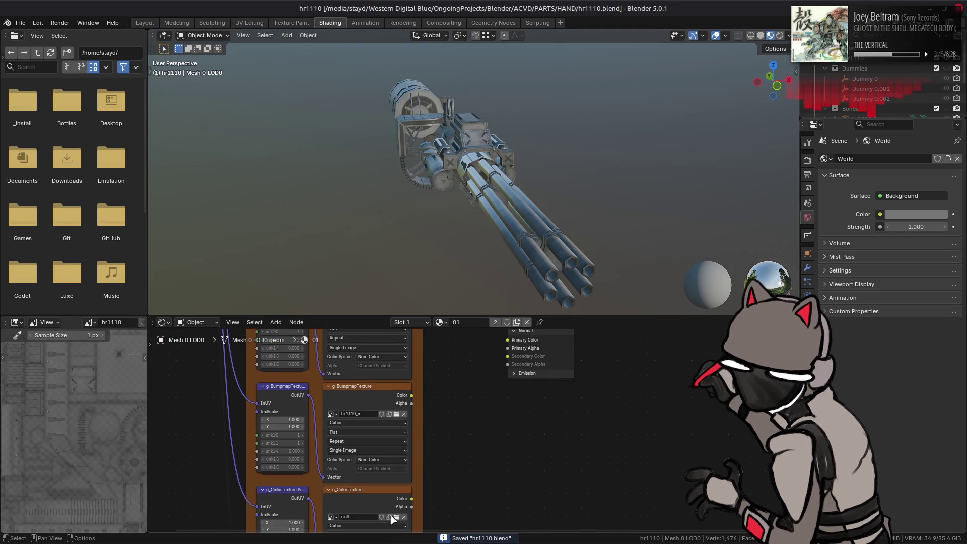
{"action": "left_click", "coordinate": [361, 396]}
{"action": "key", "text": "alt+Tab"}
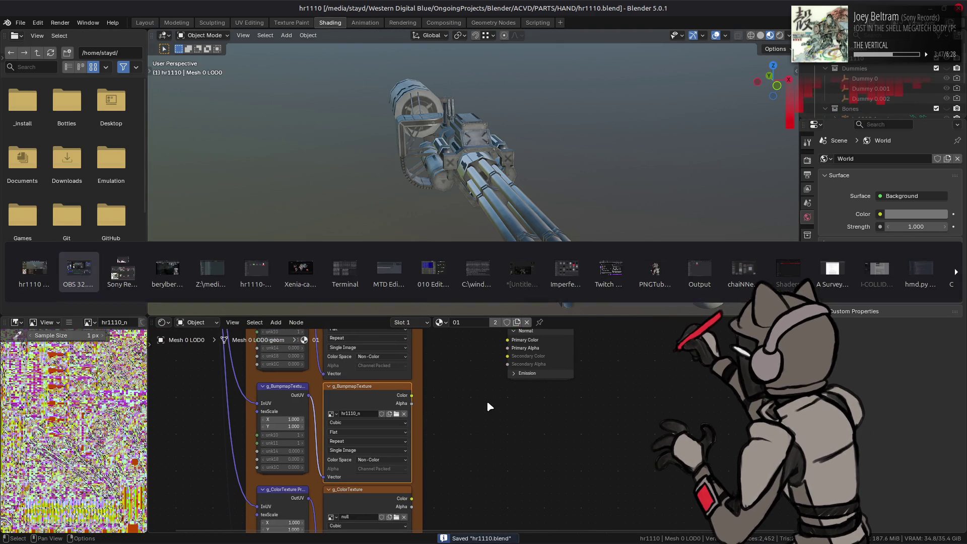
{"action": "key", "text": "alt+Tab"}
{"action": "key", "text": "alt+Tab"}
{"action": "key", "text": "alt+Tab"}
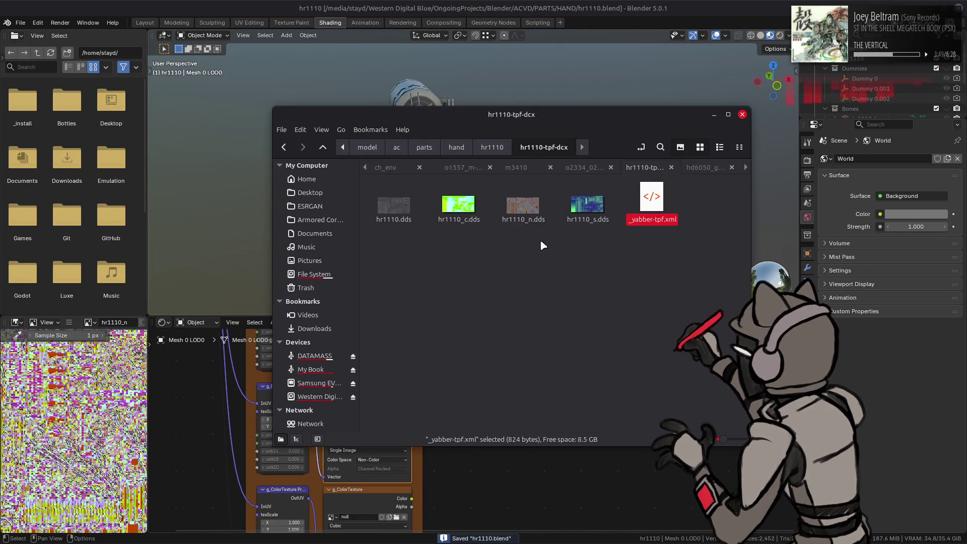
Look through the open Nemo folder tabs: hd6050, ingamegarage, m3410 and o2334_02.
{"action": "left_click", "coordinate": [525, 207]}
{"action": "left_click", "coordinate": [704, 168]}
{"action": "key", "text": "alt+Up"}
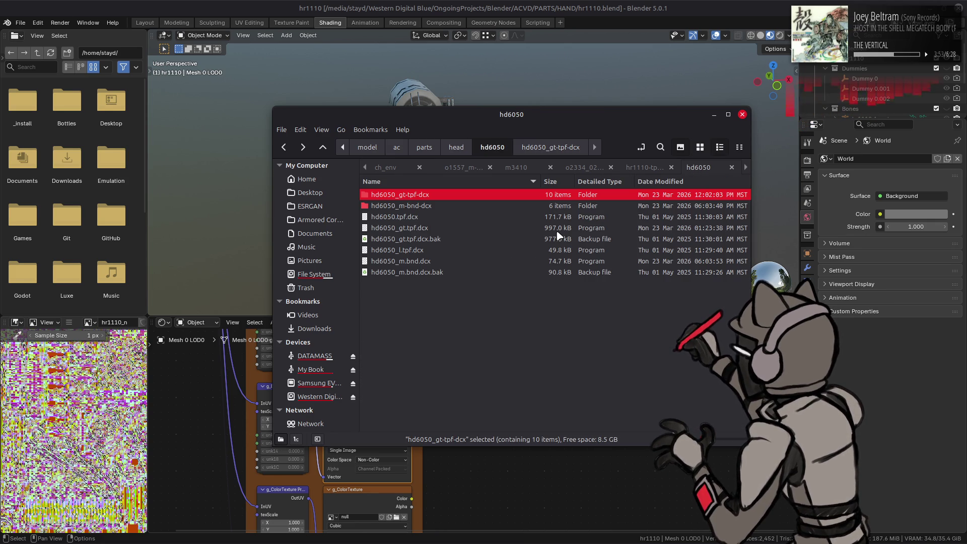
{"action": "key", "text": "alt+Up"}
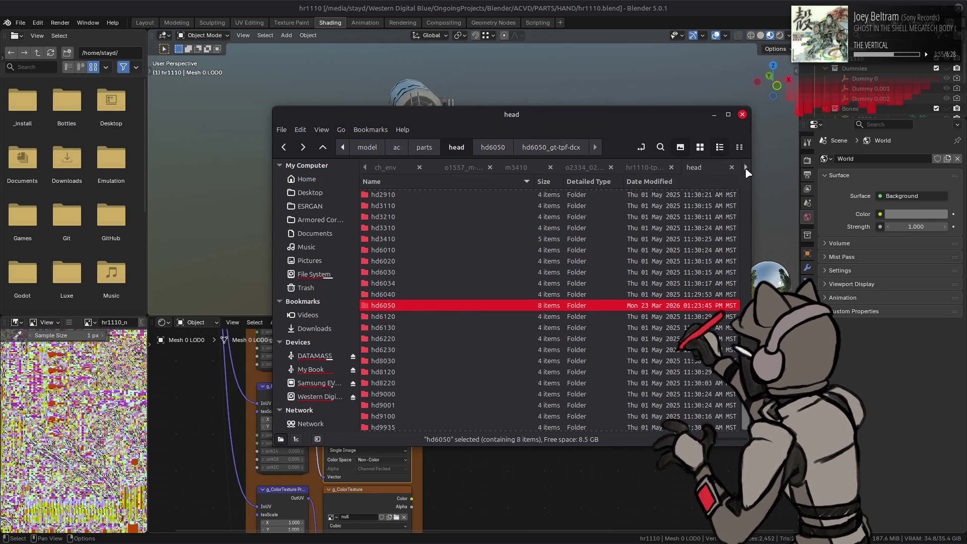
{"action": "left_click", "coordinate": [746, 168]}
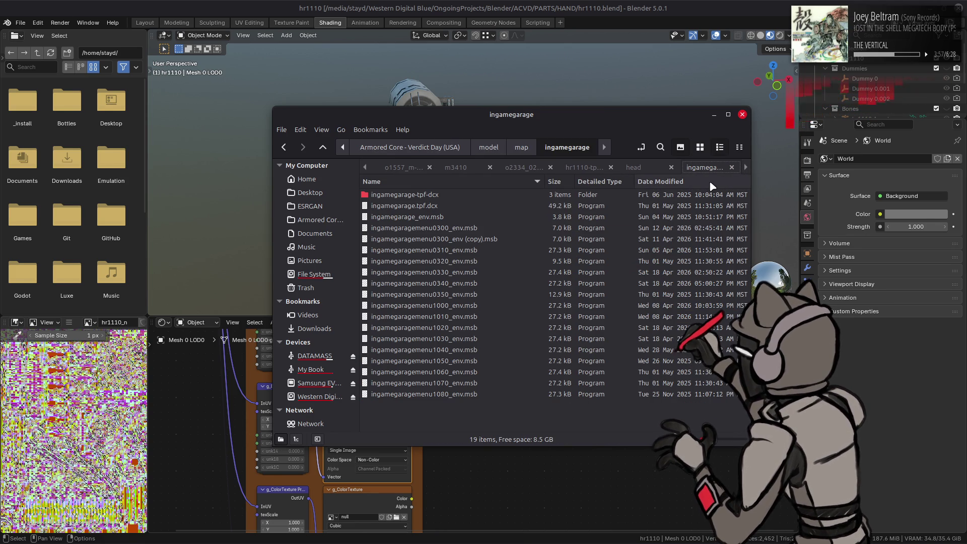
{"action": "left_click", "coordinate": [465, 171]}
{"action": "left_click", "coordinate": [343, 147]}
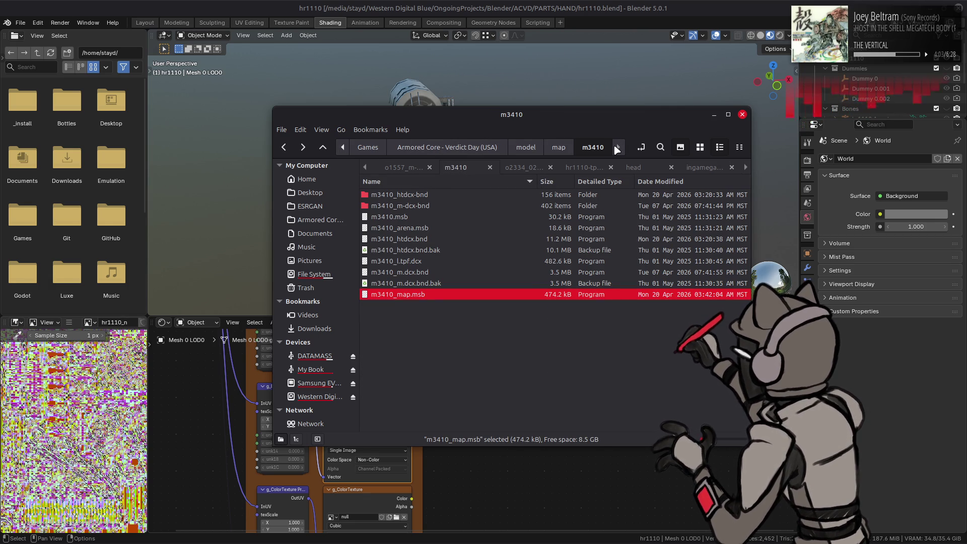
{"action": "left_click", "coordinate": [546, 171]}
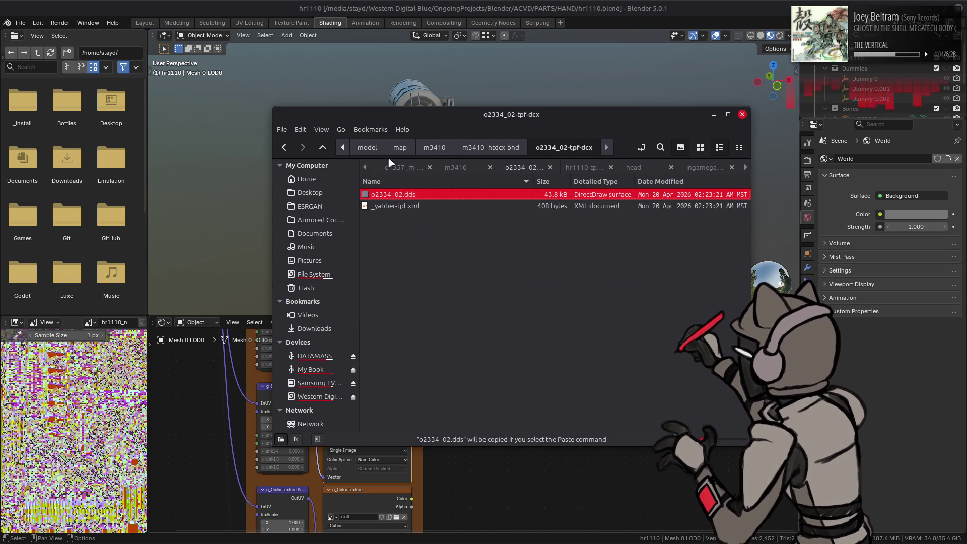
{"action": "left_click", "coordinate": [341, 151]}
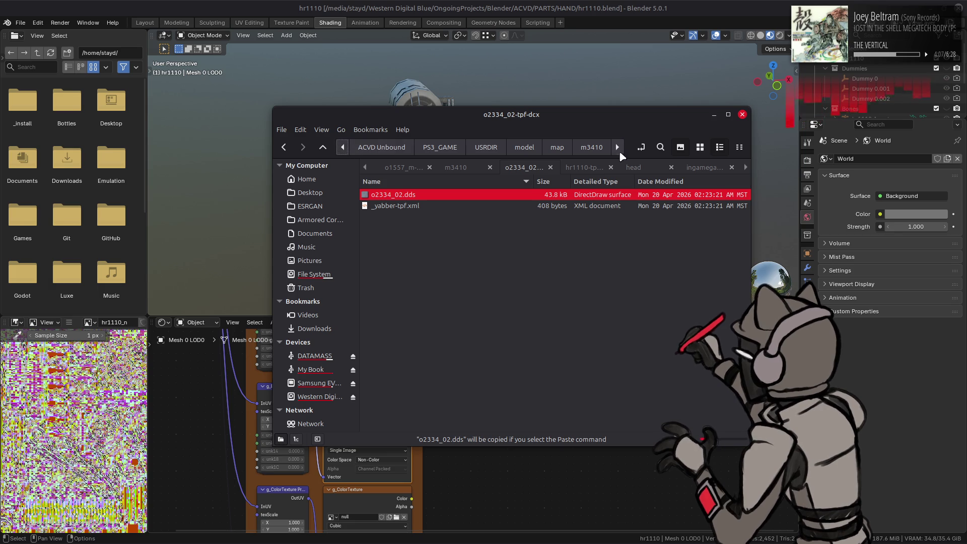
{"action": "left_click", "coordinate": [617, 147]}
{"action": "left_click", "coordinate": [556, 151]}
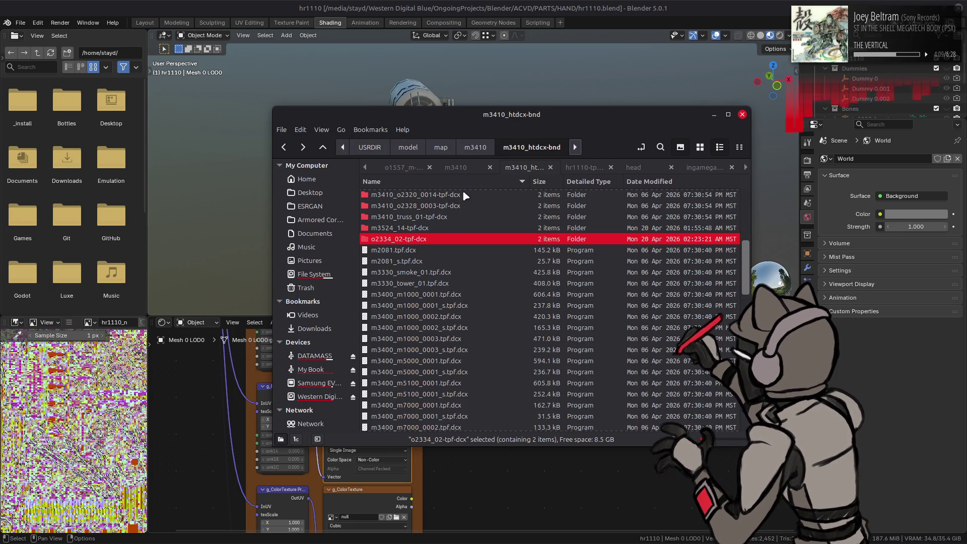
Browse from the model folder through ac, parts and hand into hr1110, selecting hr1110.tpf.dcx.
{"action": "key", "text": "alt+Up"}
{"action": "left_click", "coordinate": [322, 147]}
{"action": "left_click", "coordinate": [322, 147]}
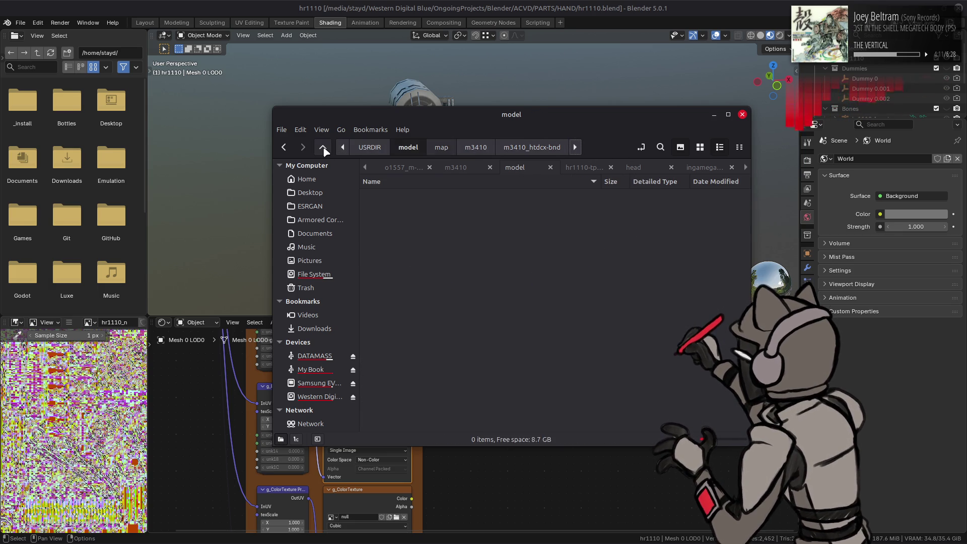
{"action": "double_click", "coordinate": [399, 195]}
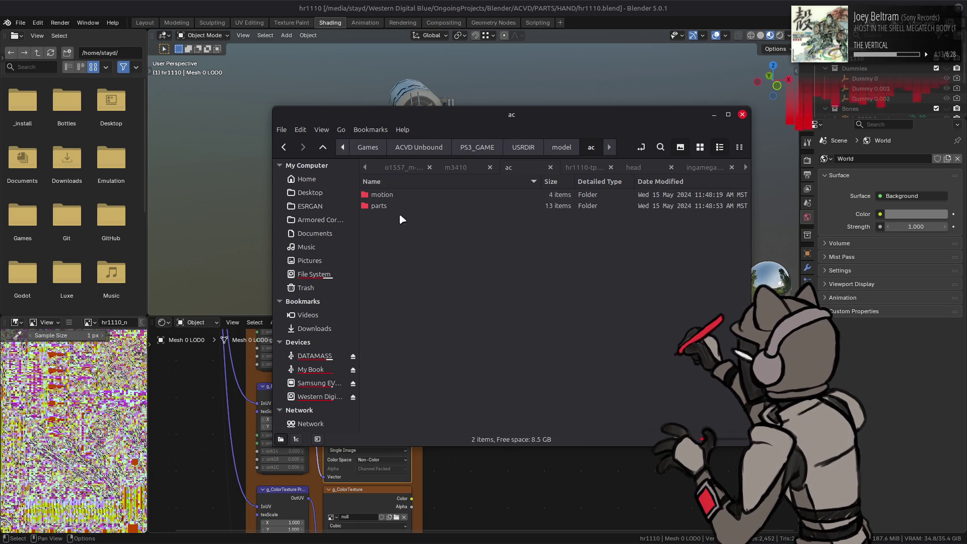
{"action": "double_click", "coordinate": [403, 208]}
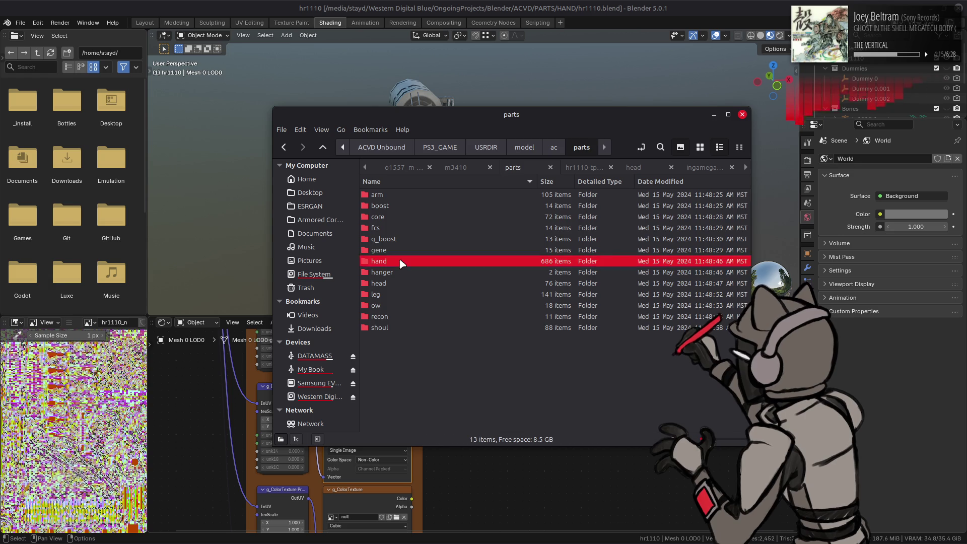
{"action": "double_click", "coordinate": [400, 260]}
{"action": "scroll", "coordinate": [422, 256], "scroll_direction": "down", "scroll_amount": 10}
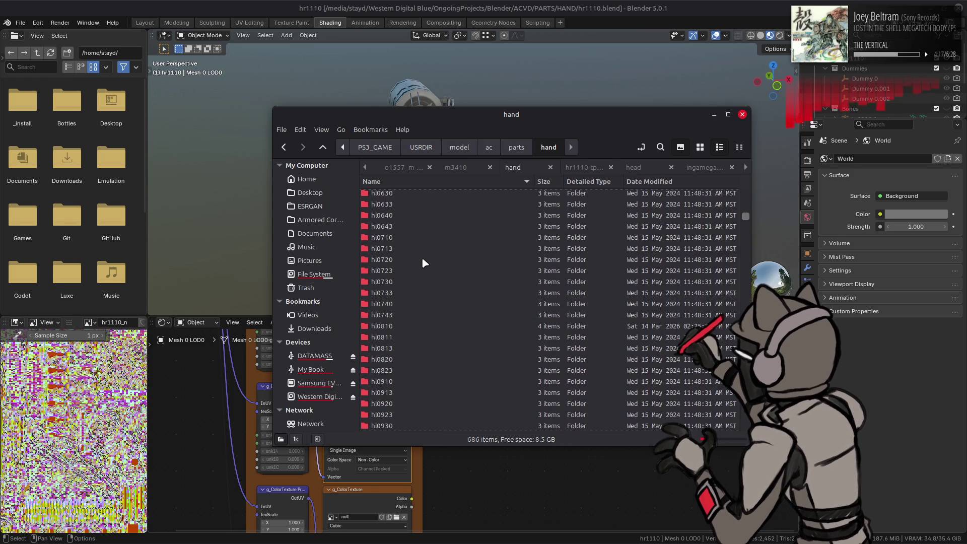
{"action": "scroll", "coordinate": [423, 262], "scroll_direction": "down", "scroll_amount": 15}
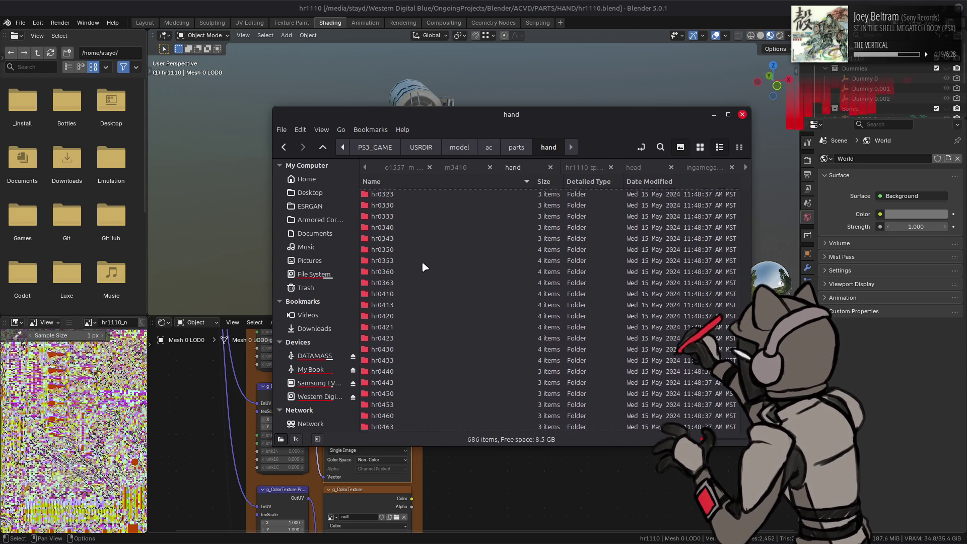
{"action": "scroll", "coordinate": [422, 263], "scroll_direction": "down", "scroll_amount": 15}
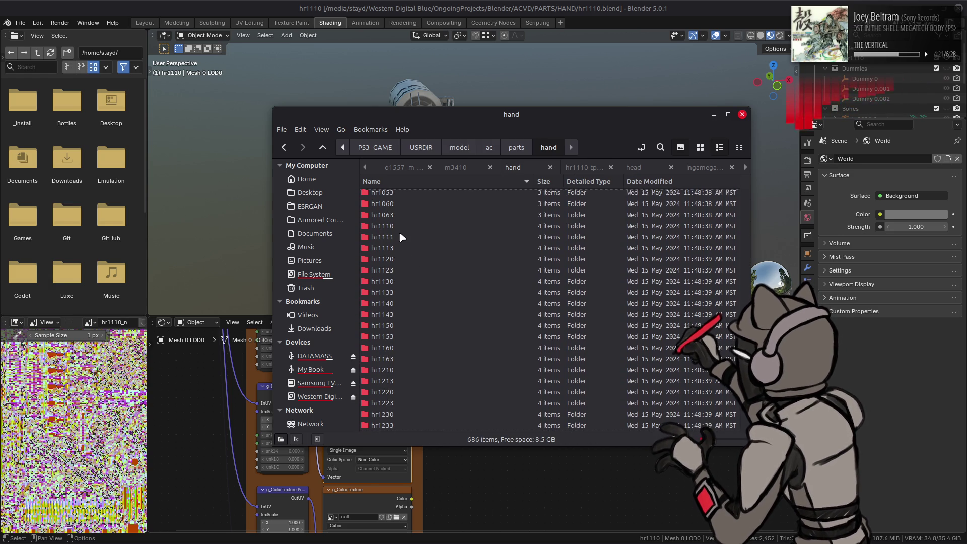
{"action": "double_click", "coordinate": [399, 226]}
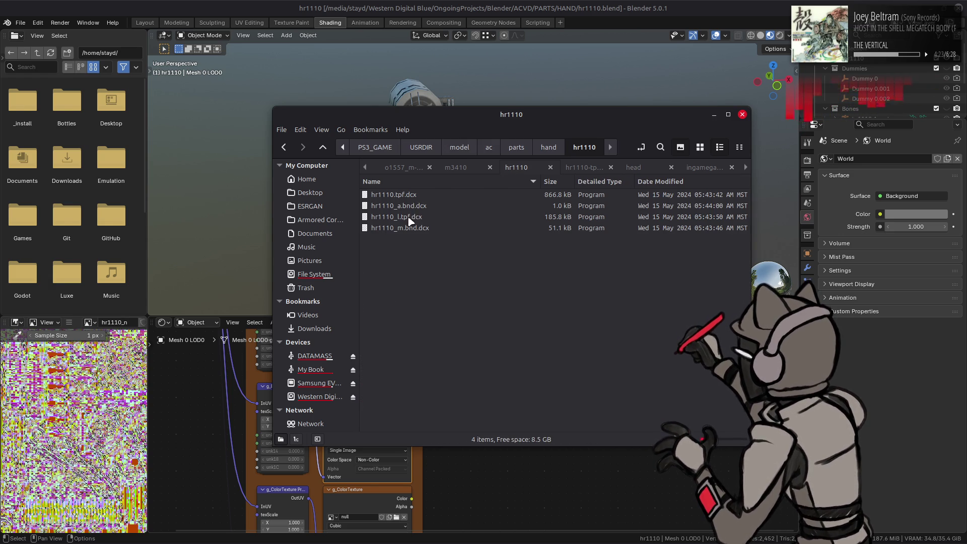
{"action": "left_click", "coordinate": [416, 196]}
Unpack hr1110.tpf.dcx and copy its hr1110_n.dds normal map.
{"action": "right_click", "coordinate": [416, 198]}
{"action": "left_click", "coordinate": [444, 211]}
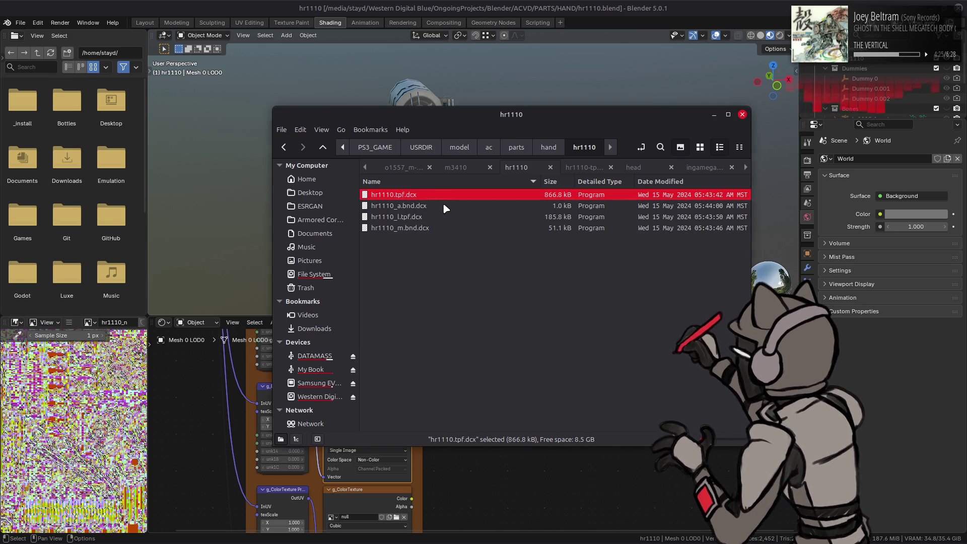
{"action": "double_click", "coordinate": [434, 194]}
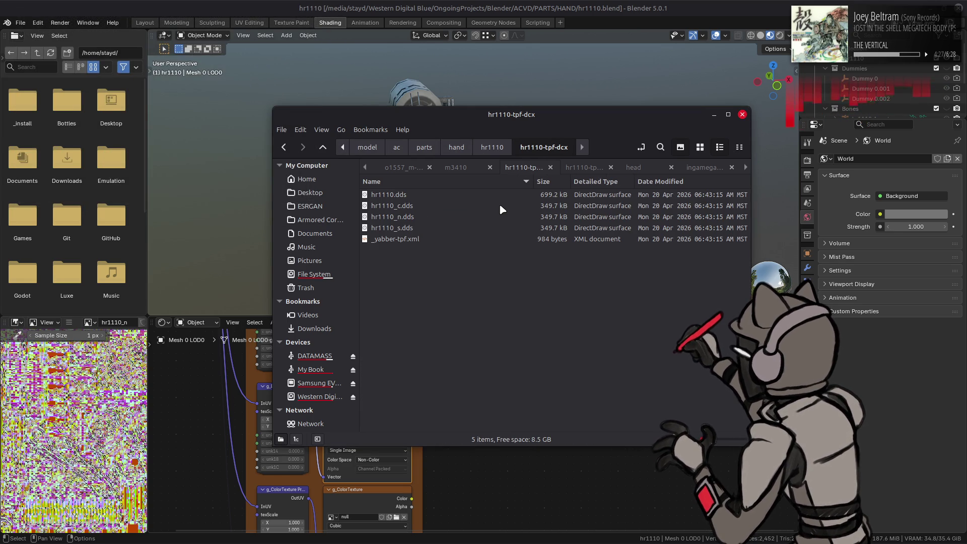
{"action": "left_click", "coordinate": [700, 147]}
{"action": "left_click", "coordinate": [534, 204]}
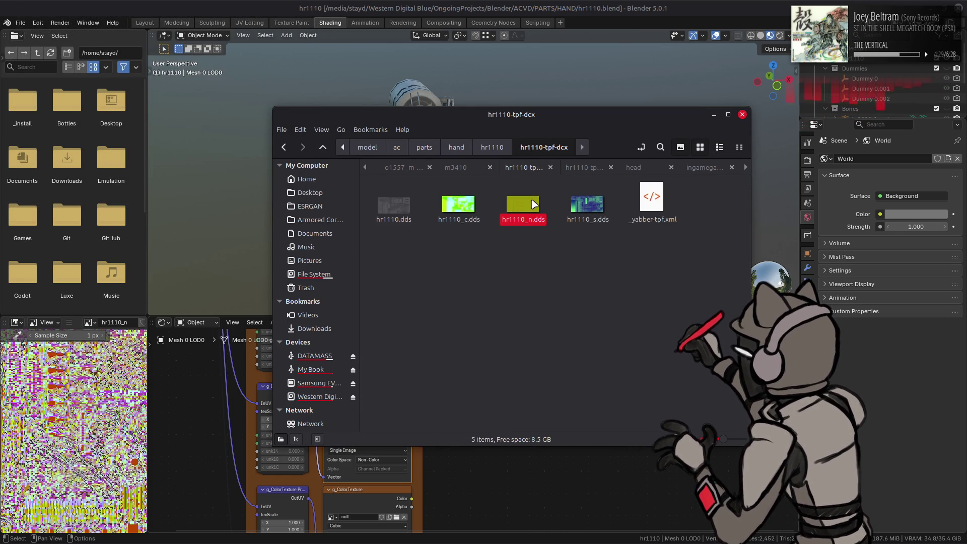
{"action": "key", "text": "ctrl+c"}
Paste the normal map as a duplicate into the other hr1110-tpf-dcx folder.
{"action": "left_click", "coordinate": [649, 167]}
{"action": "key", "text": "Return"}
{"action": "key", "text": "alt+Left"}
{"action": "key", "text": "ctrl+Page_Up"}
{"action": "left_click", "coordinate": [559, 256]}
{"action": "key", "text": "ctrl+v"}
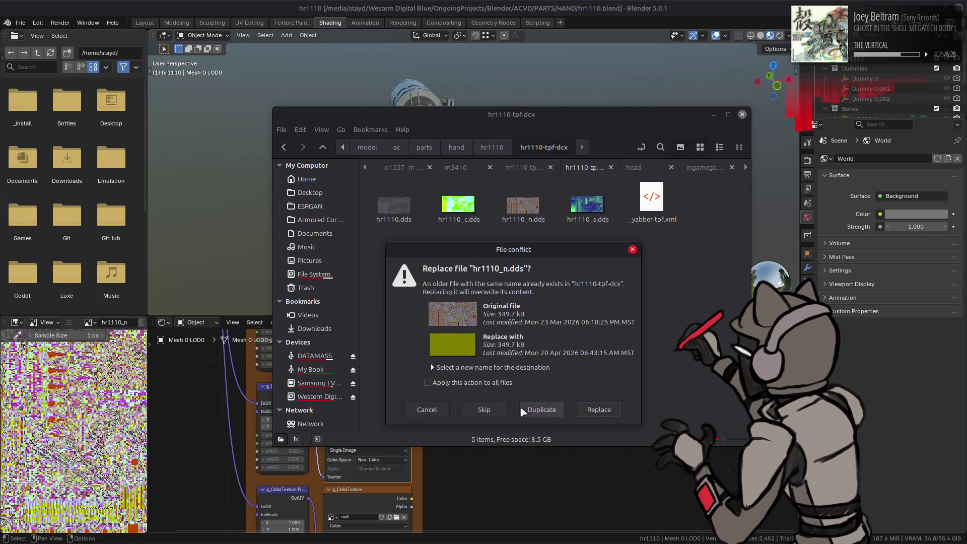
{"action": "left_click", "coordinate": [520, 408]}
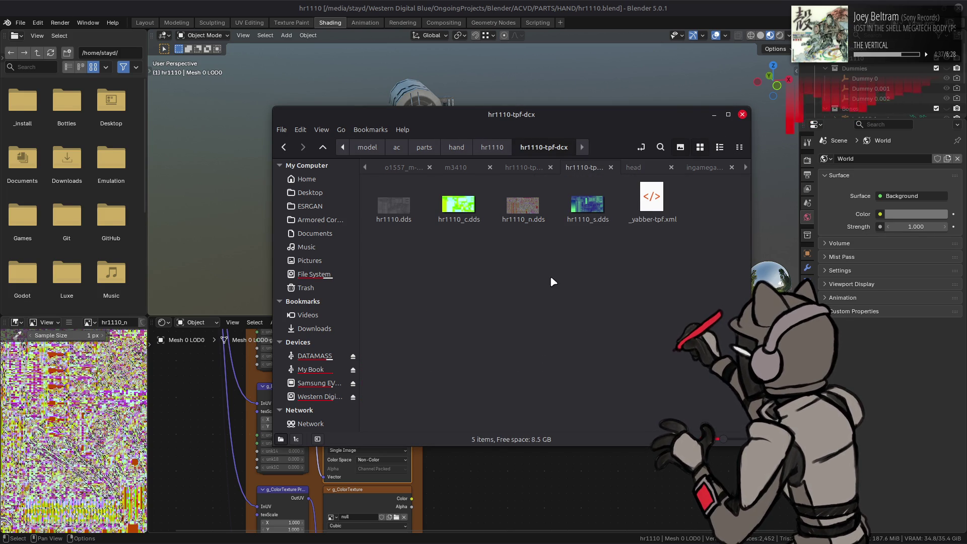
Rename the duplicate to hr1110_n dxt1.dds.
{"action": "right_click", "coordinate": [587, 213]}
{"action": "left_click", "coordinate": [625, 339]}
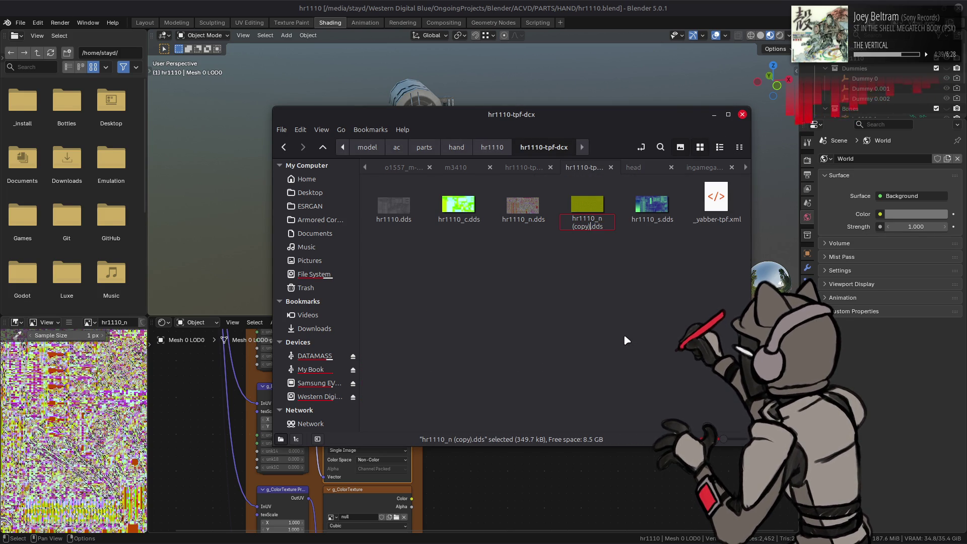
{"action": "key", "text": "BackSpace"}
{"action": "key", "text": "BackSpace"}
{"action": "key", "text": "BackSpace"}
{"action": "type", "text": "dxt1"}
{"action": "key", "text": "Return"}
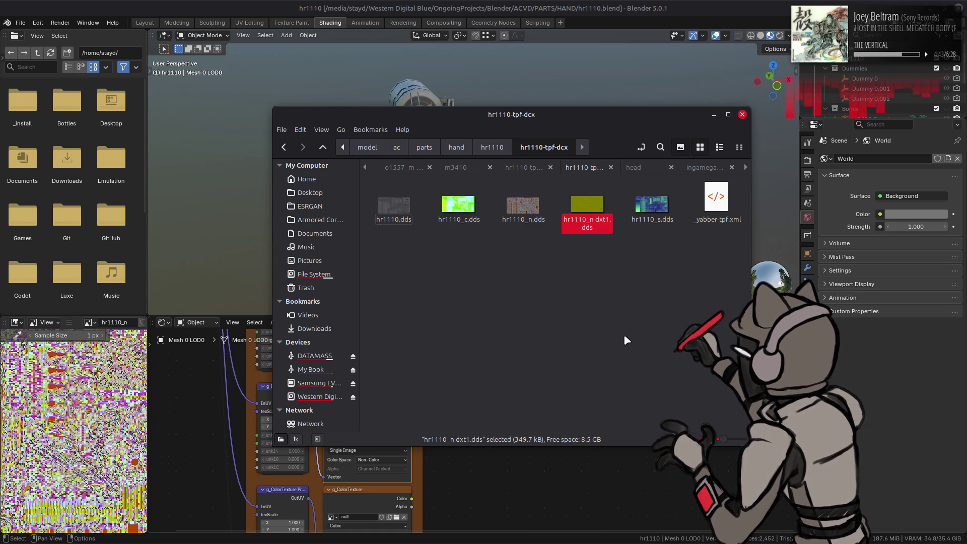